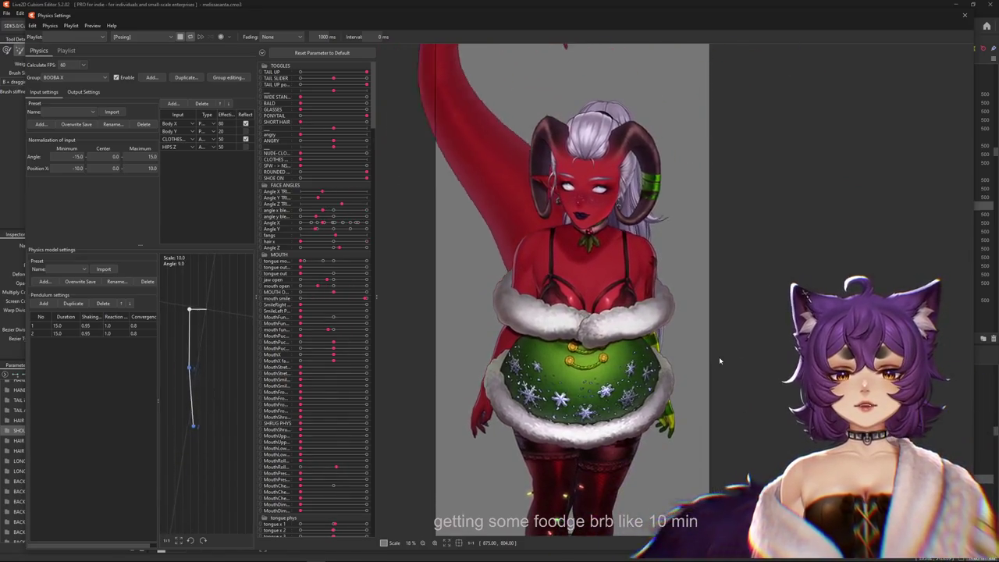
Close the Physics Settings window to return to the Modeling workspace.
left_click(964, 15)
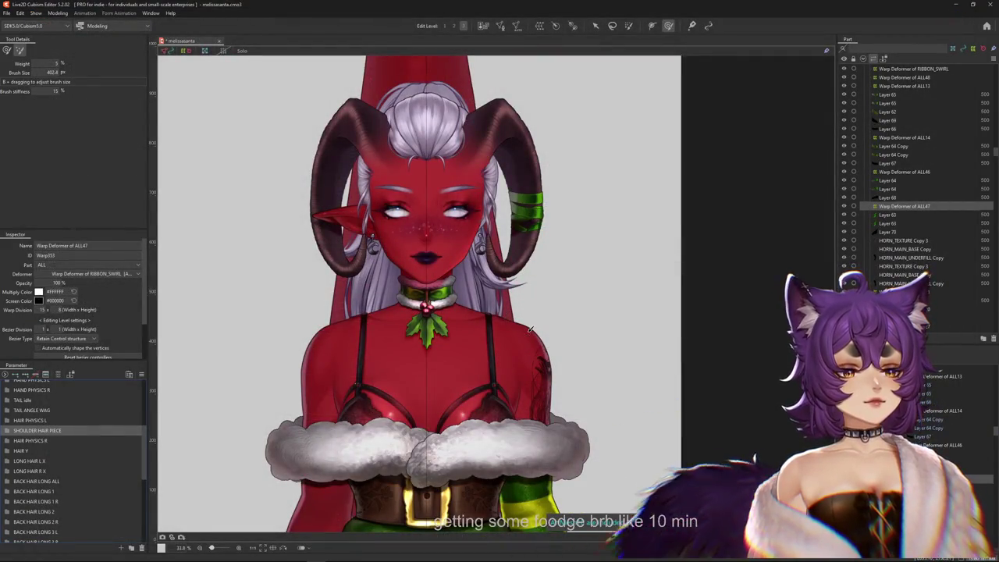
Zoom to the green horn band, select both Layer 63 meshes and turn Angle X to 30.
key("ctrl+h")
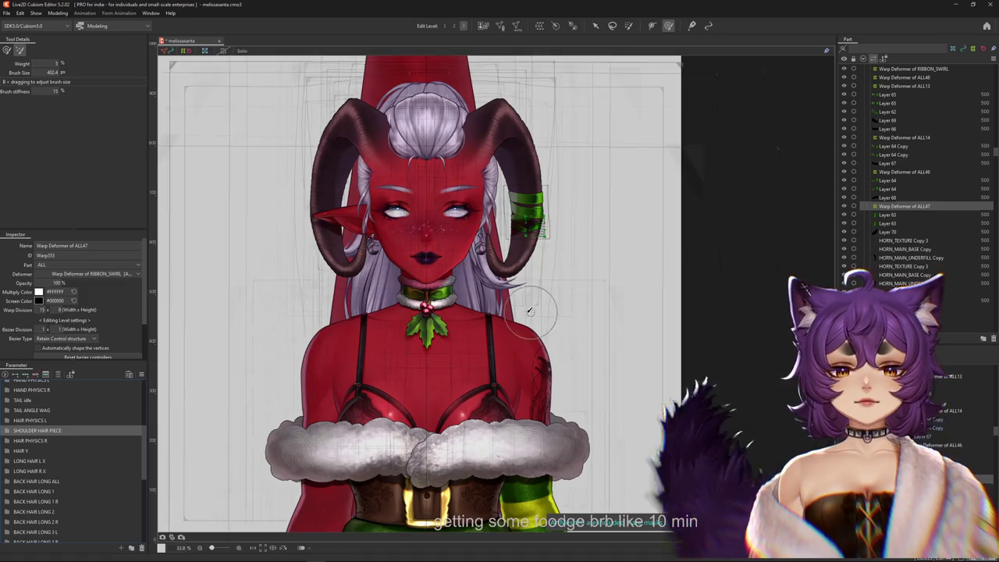
scroll(536, 229, "up", 5)
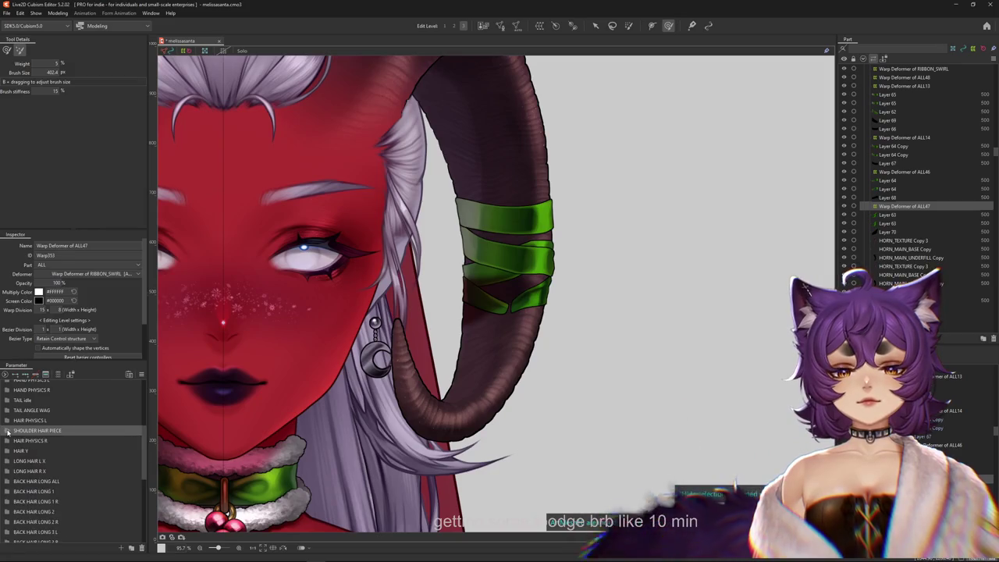
left_click(887, 215)
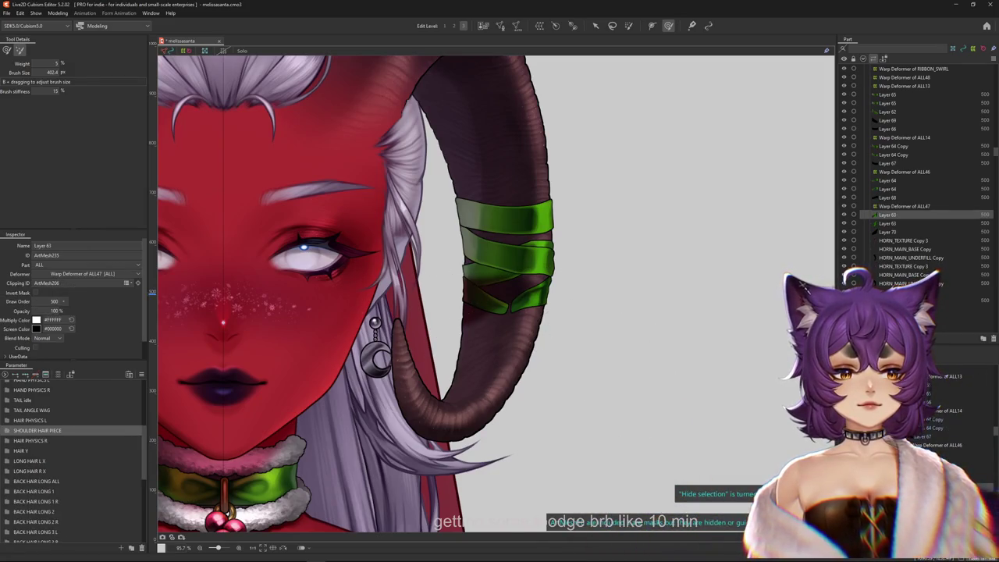
left_click(887, 223)
scroll(913, 156, "up", 4)
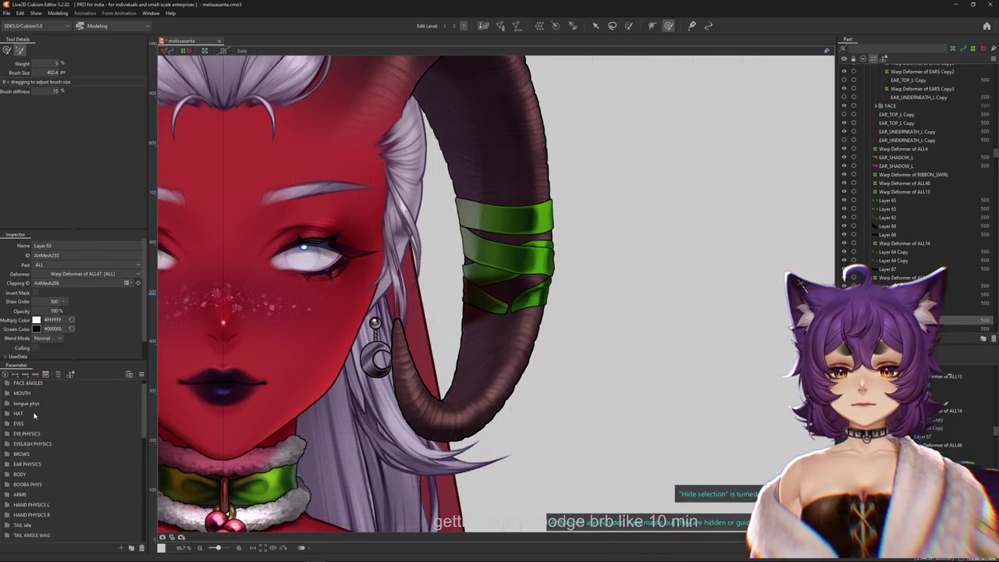
left_click(7, 395)
left_click_drag(93, 456, 128, 452)
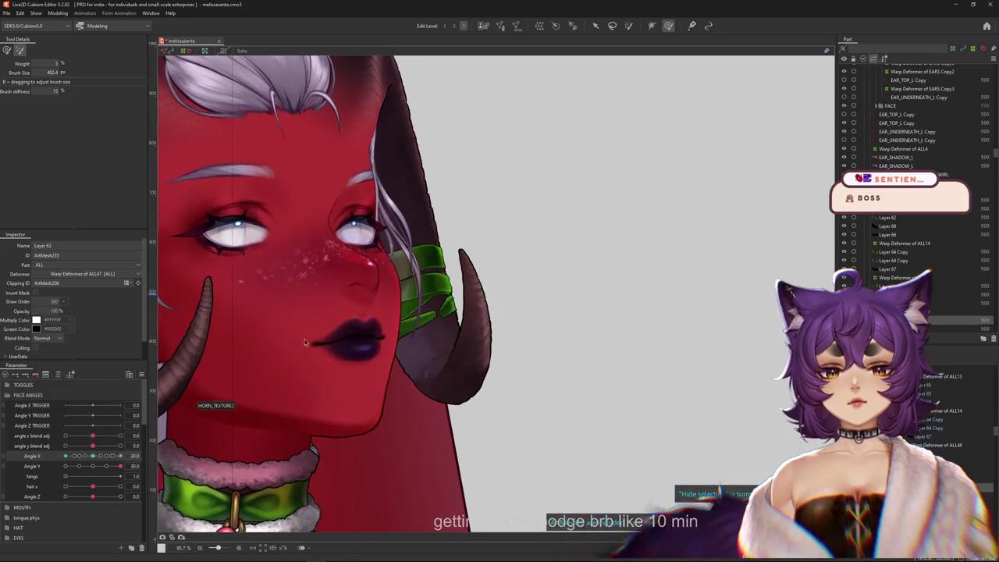
Pick the green band mesh and reshape warp deformer ALL13 to follow the horn.
scroll(434, 260, "up", 3)
right_click(434, 260)
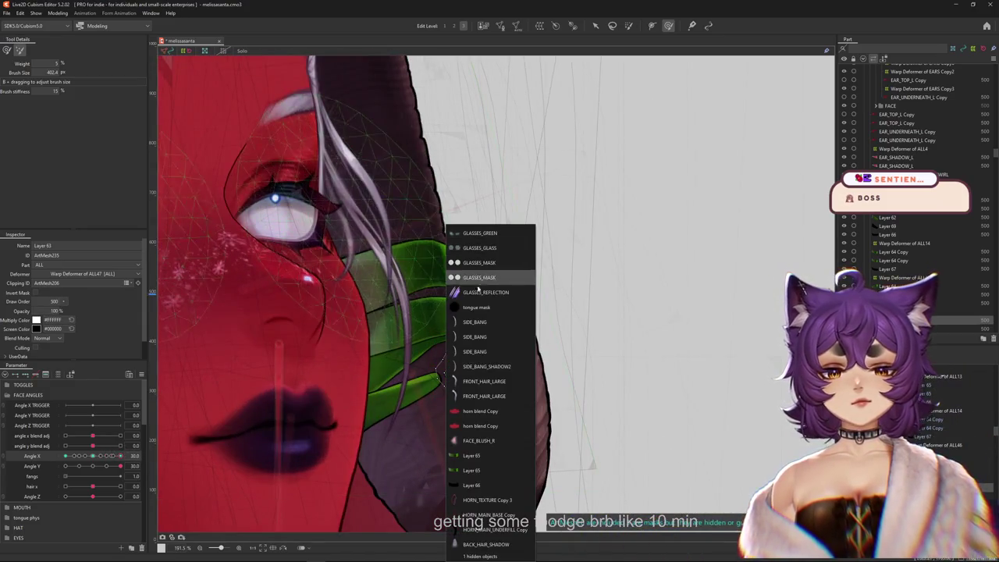
left_click(476, 455)
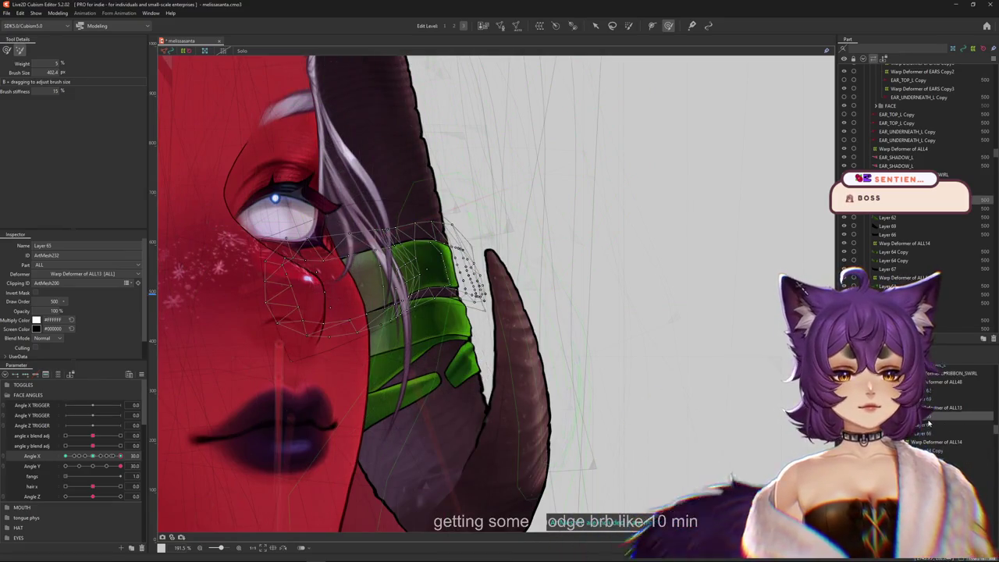
left_click(948, 408)
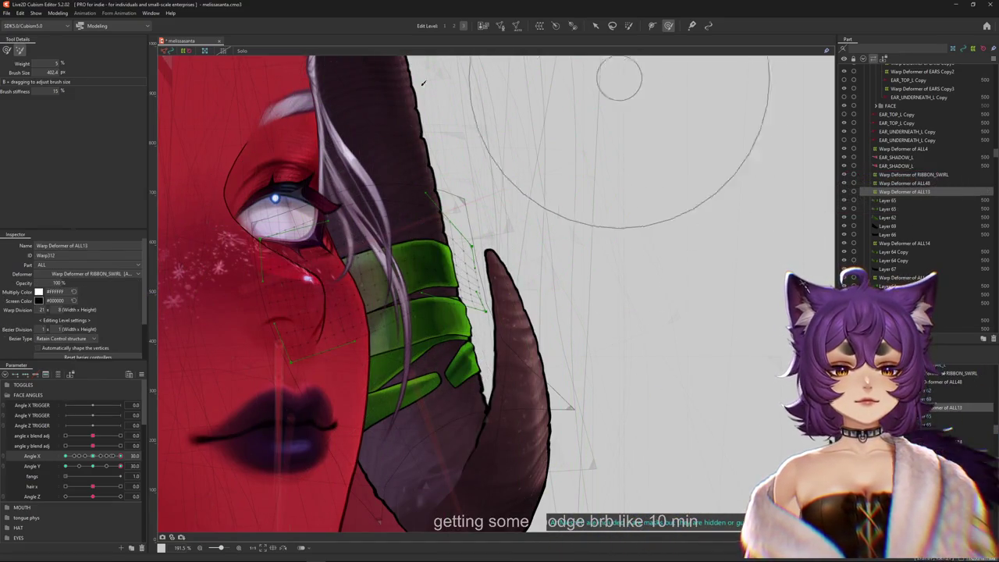
left_click_drag(236, 88, 468, 255)
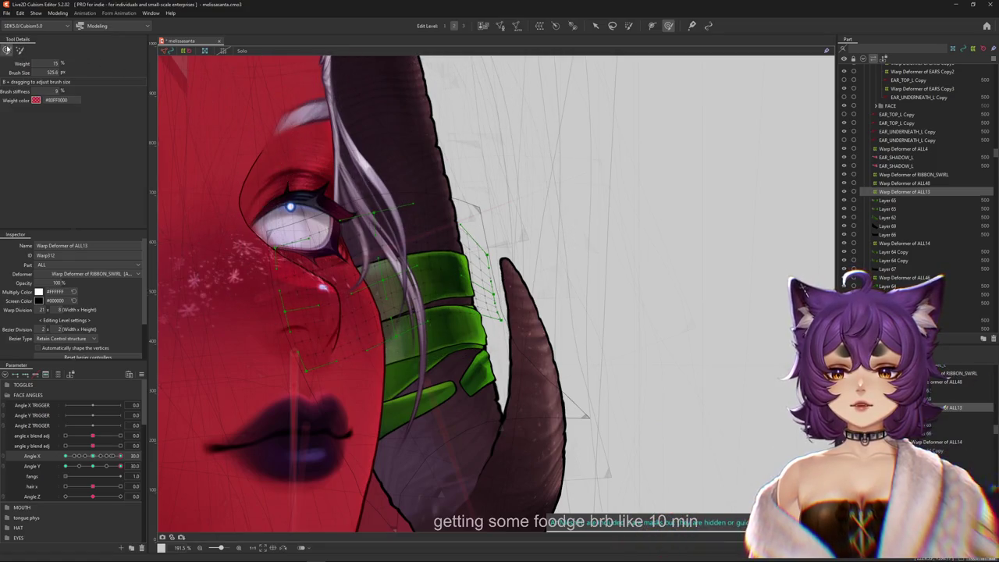
left_click_drag(120, 456, 497, 268)
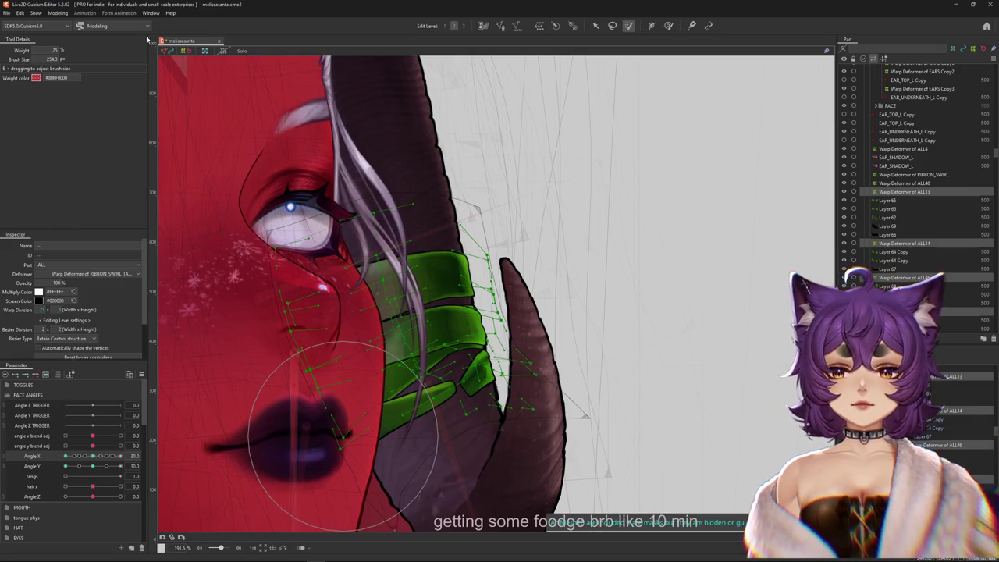
Brush-nudge the horn band up and right, then select warp deformer ALL47.
left_click(668, 26)
key("ctrl+h")
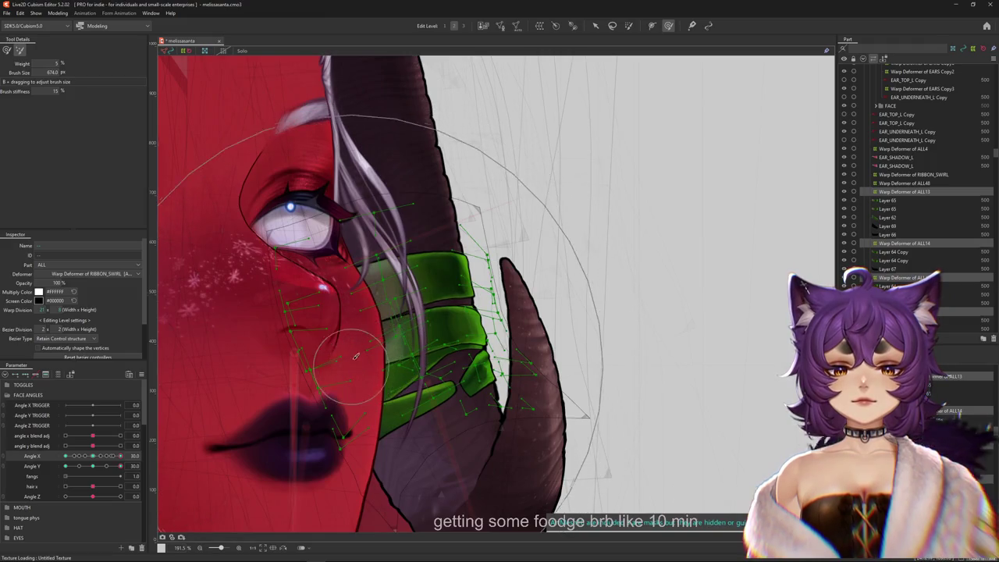
left_click_drag(353, 357, 375, 329)
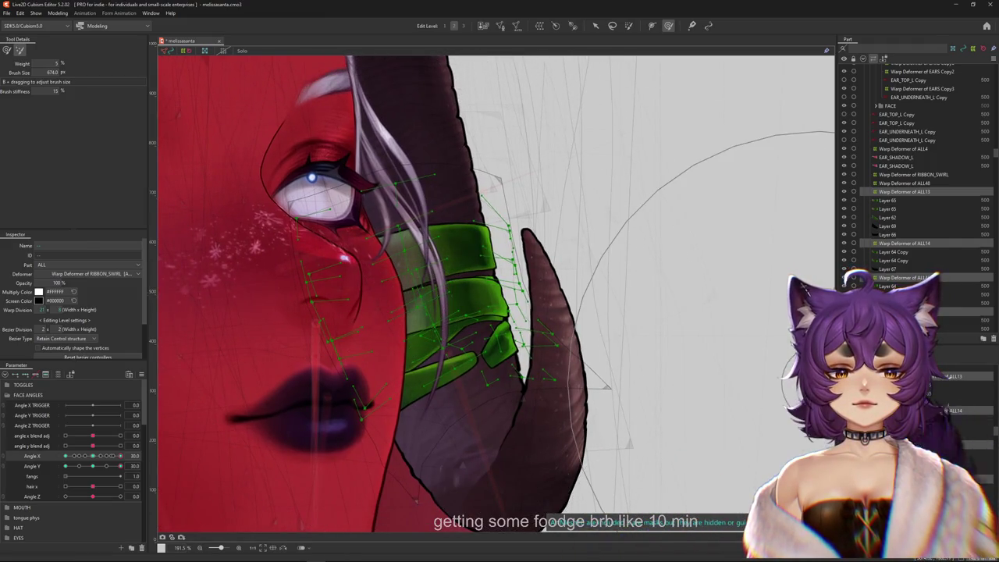
left_click(968, 311)
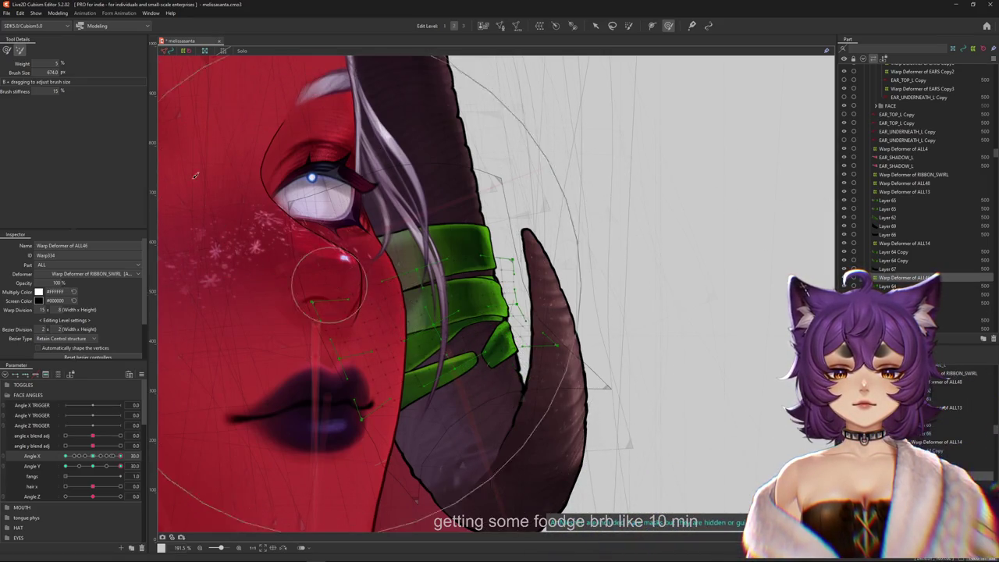
left_click_drag(91, 467, 92, 466)
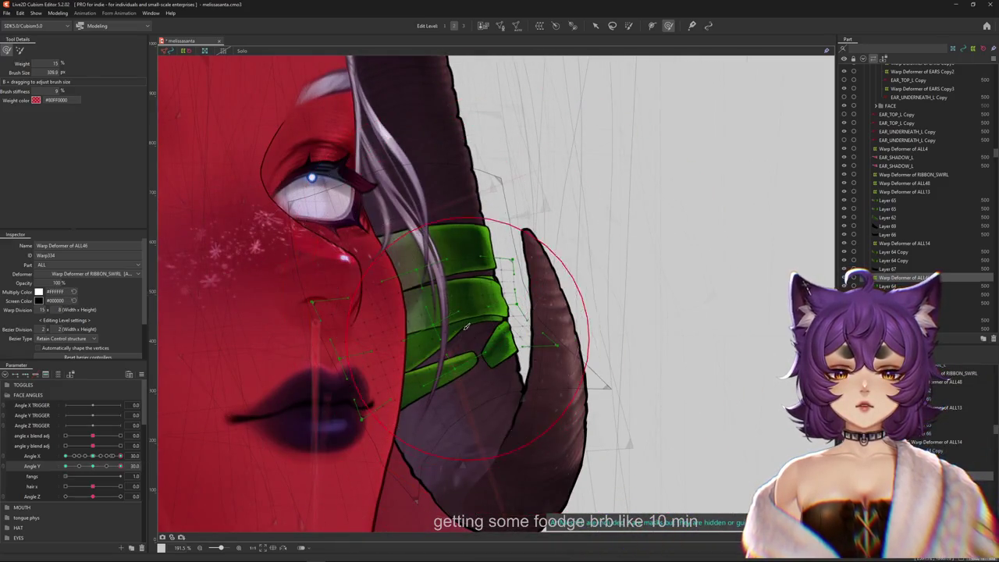
Resize the deform brush and nudge the ribbon shape on ALL47.
left_click_drag(478, 333, 561, 212)
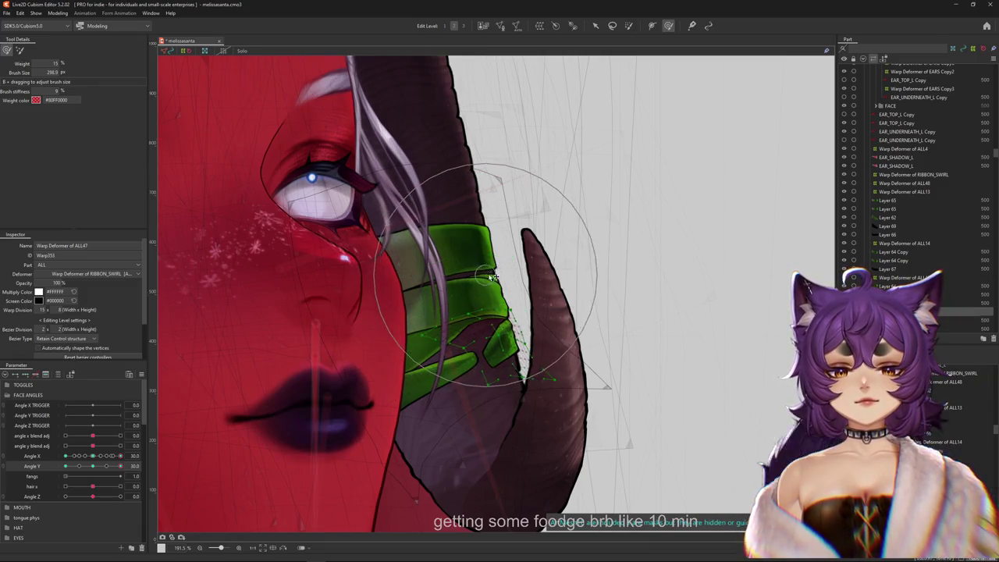
key("ctrl+h")
mouse_move(178, 152)
left_mouse_down()
mouse_move(415, 279)
mouse_move(399, 306)
mouse_move(364, 329)
left_mouse_up()
key("3")
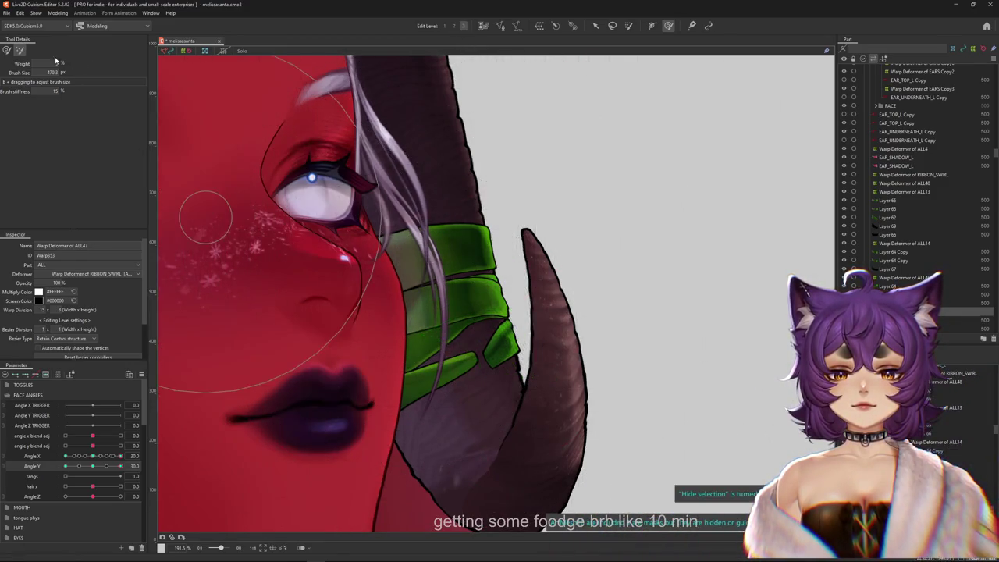
left_click_drag(513, 388, 519, 394)
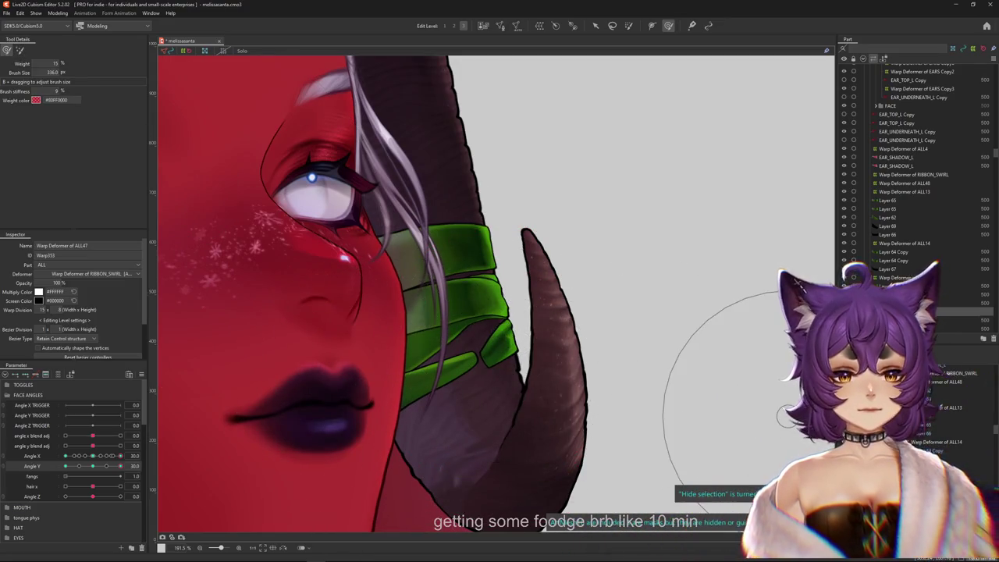
Reshape warp deformer ALL14 over the green bands and tilt the head to Angle Y -30.
left_click(903, 243)
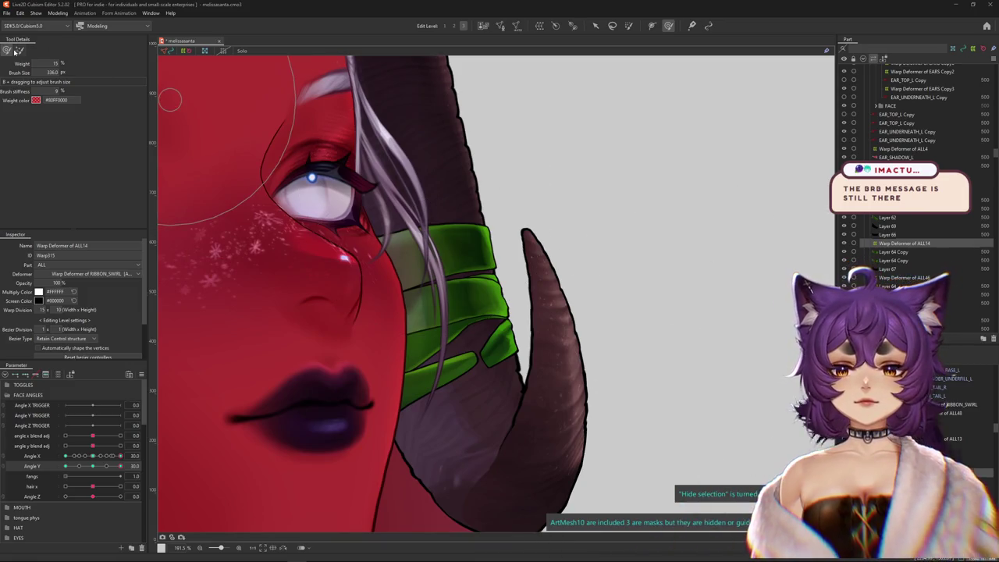
left_click_drag(317, 208, 440, 260)
left_click_drag(109, 466, 65, 466)
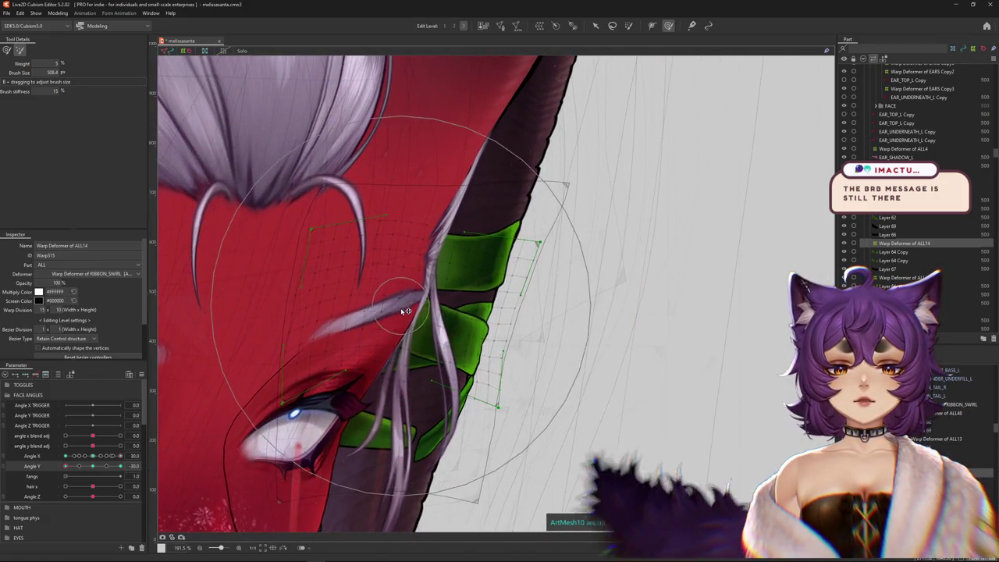
Return Angle Y to 30 and brush-nudge the ALL13 ribbon warp to the right.
left_click(7, 50)
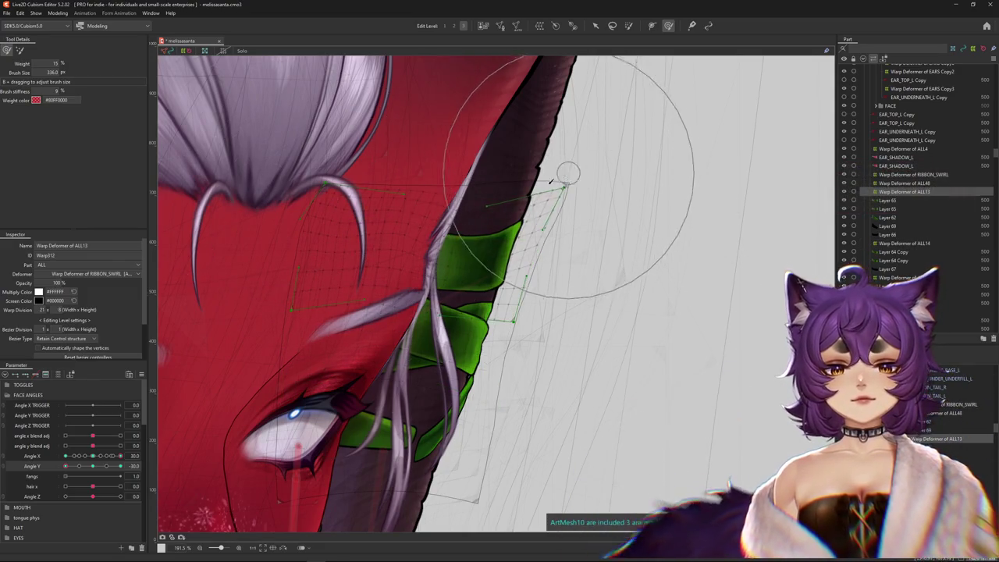
key("ctrl+h")
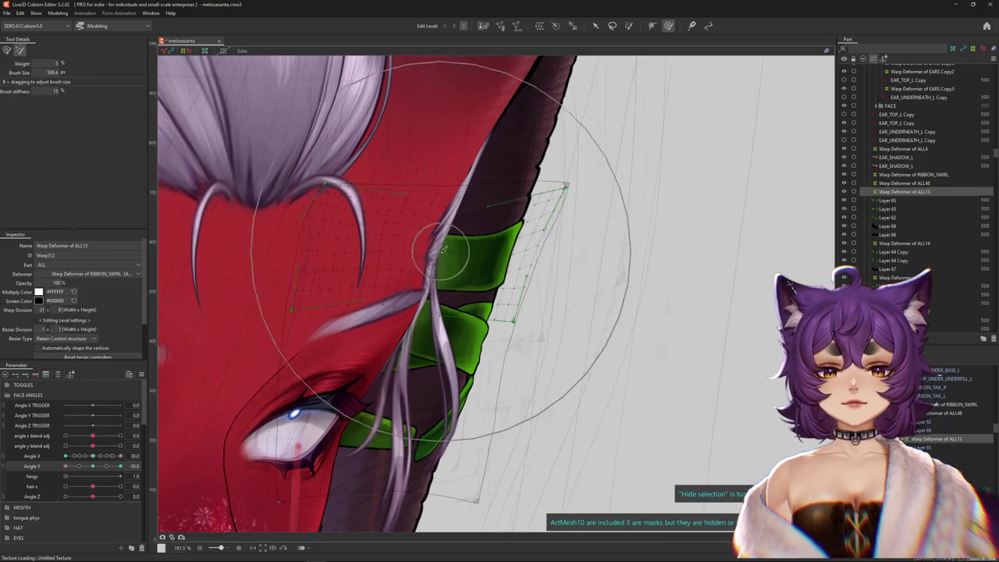
left_click(92, 466)
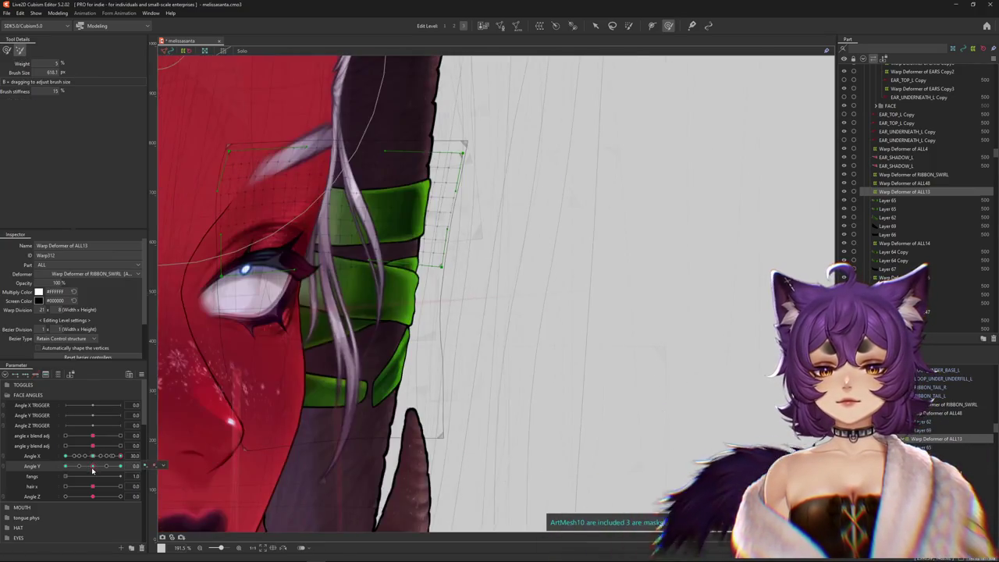
left_click_drag(92, 468, 121, 466)
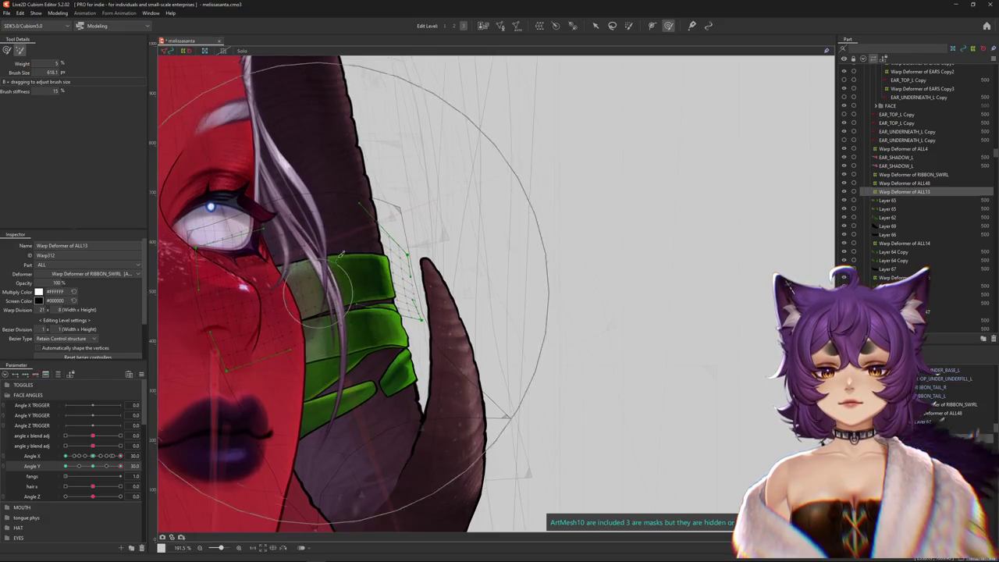
key("ctrl+h")
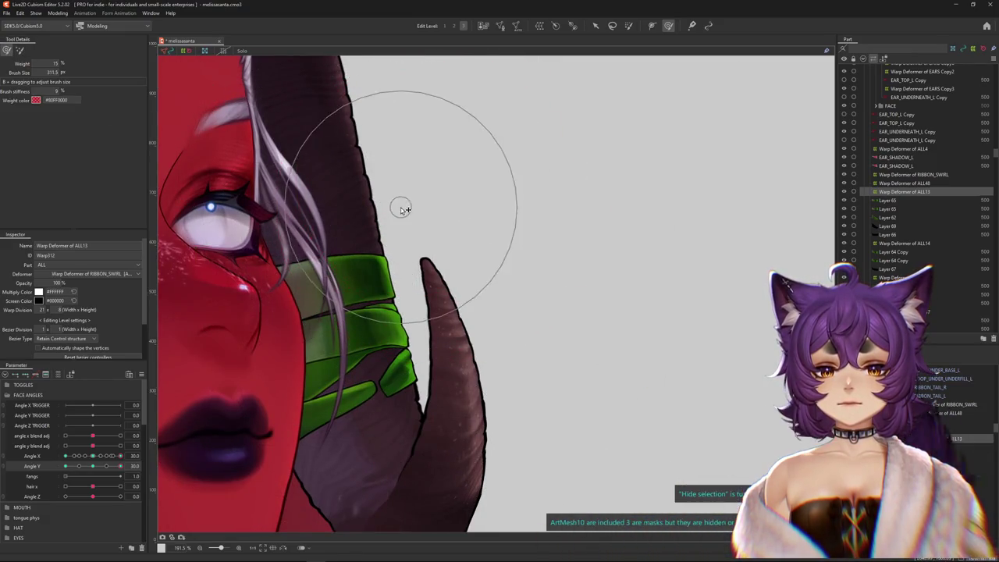
left_click_drag(408, 317, 449, 311)
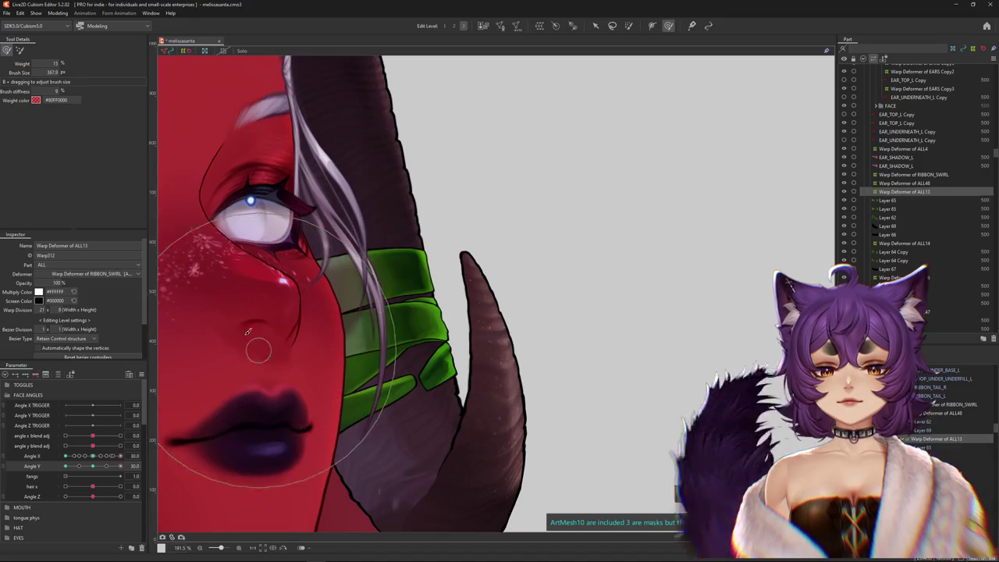
left_click_drag(120, 466, 129, 464)
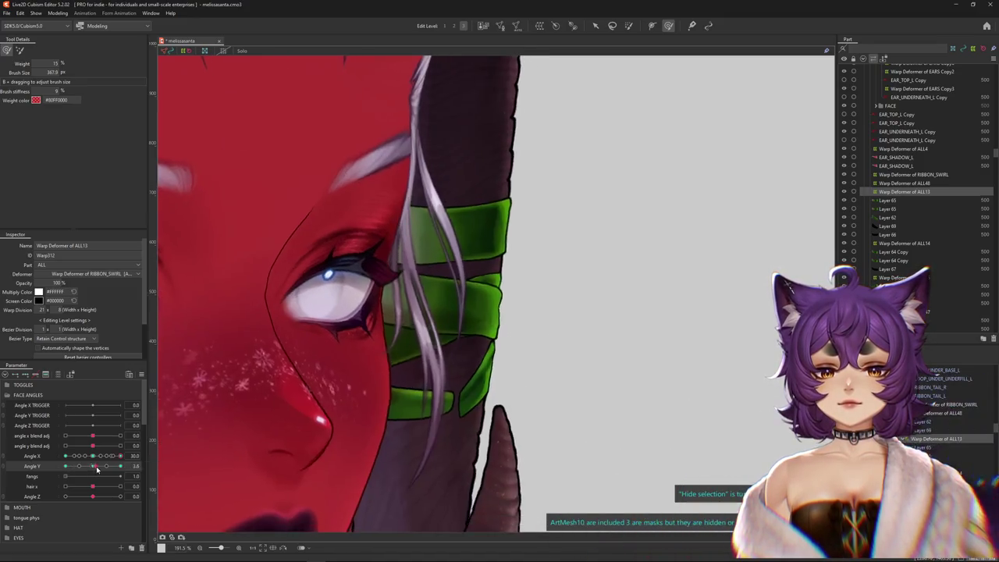
Refine the ALL13 ribbon around the horn with resized brushes, checking the head angles.
left_click_drag(313, 364, 515, 245)
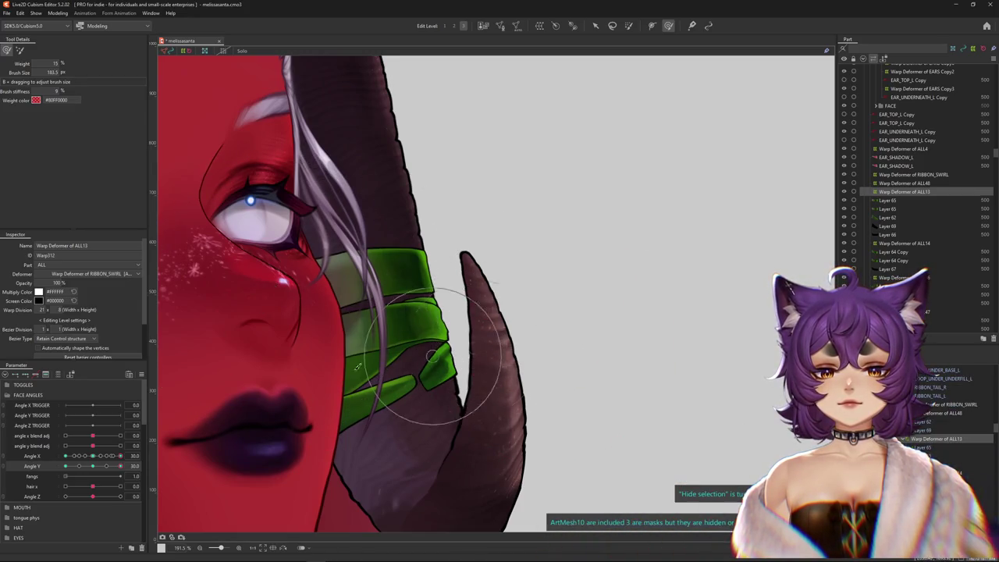
left_click_drag(89, 466, 125, 451)
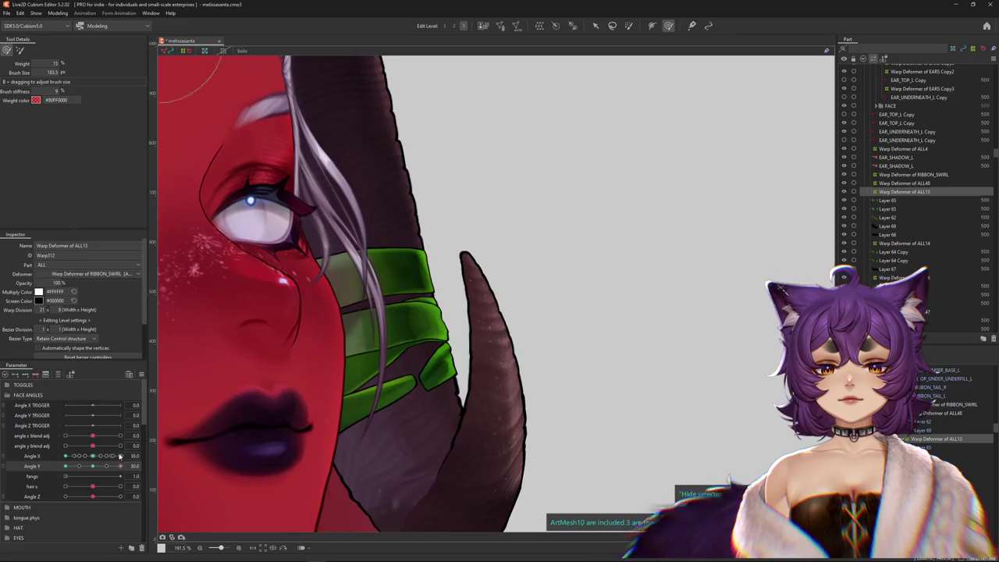
mouse_move(398, 257)
left_mouse_down()
mouse_move(372, 273)
mouse_move(399, 253)
left_mouse_up()
left_click_drag(379, 302, 517, 241)
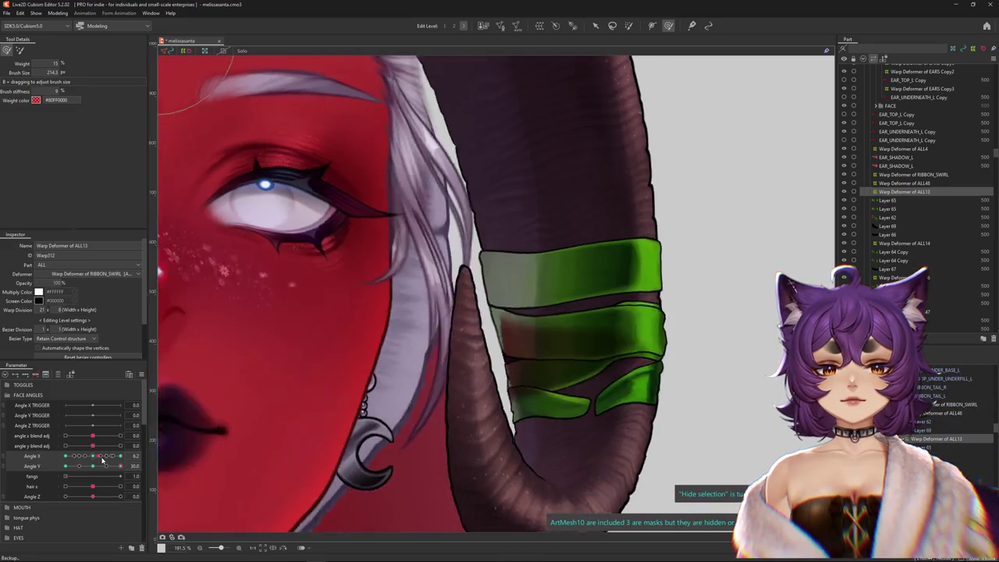
left_click_drag(92, 456, 93, 456)
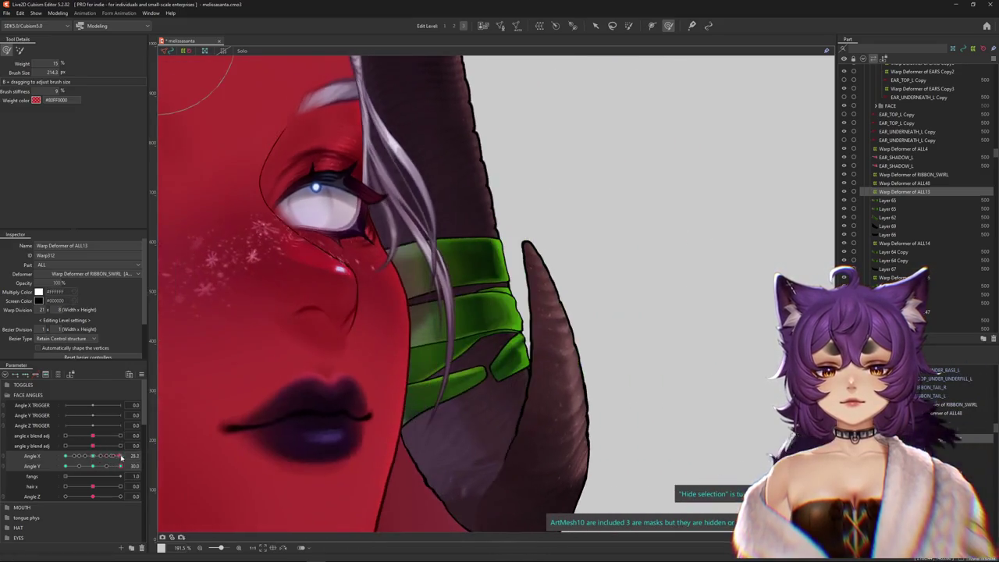
left_click_drag(374, 333, 394, 260)
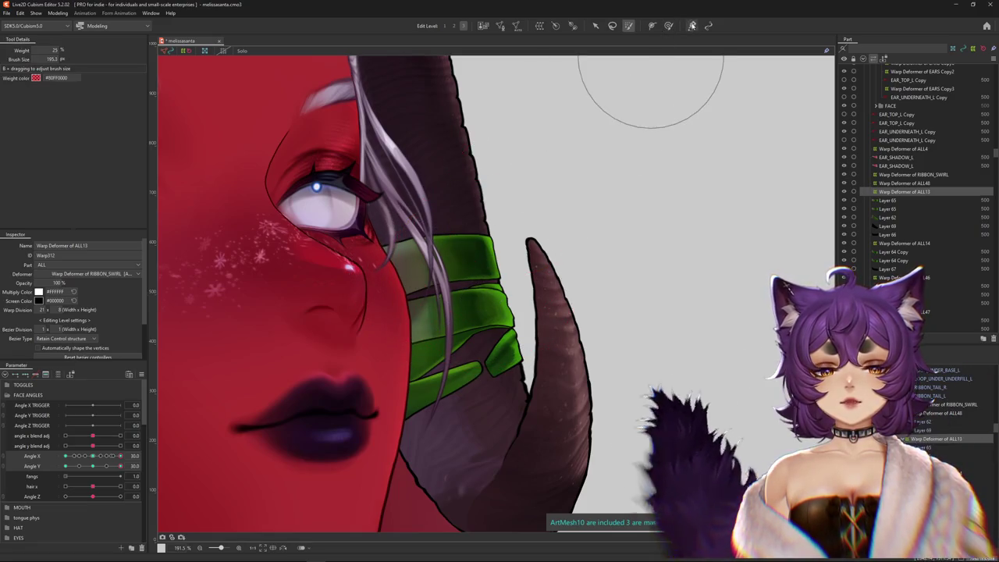
left_click(668, 26)
mouse_move(392, 174)
left_mouse_down()
mouse_move(359, 263)
mouse_move(370, 309)
left_mouse_up()
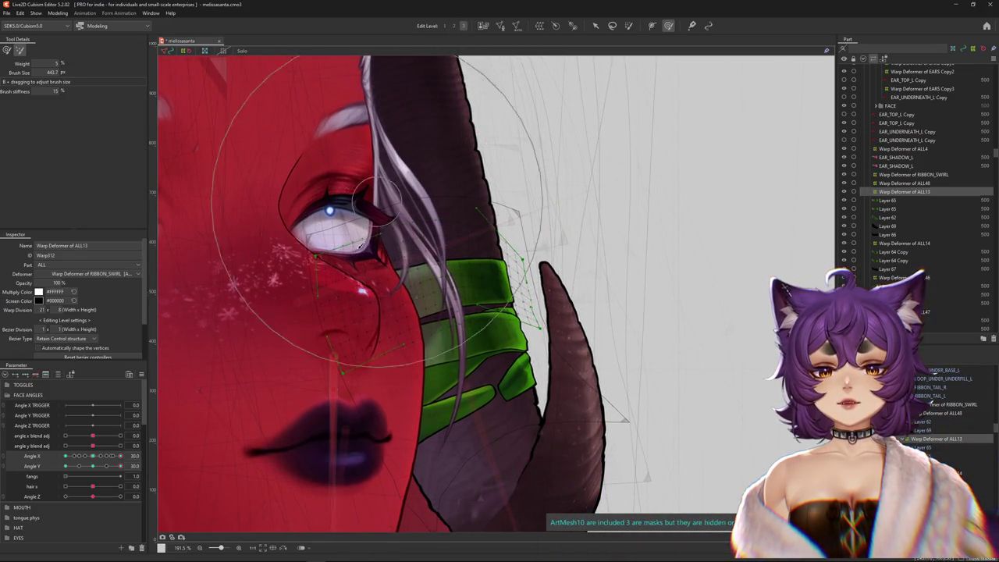
Brush-reshape the ALL13 band around the horn while turning the head.
left_click(6, 50)
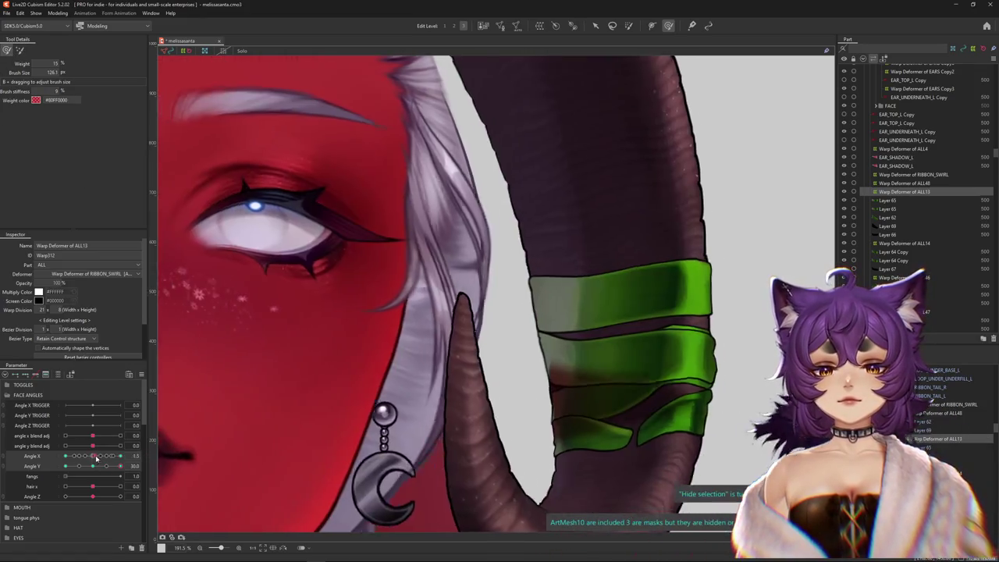
left_click_drag(94, 456, 109, 455)
mouse_move(528, 282)
left_mouse_down()
mouse_move(539, 281)
mouse_move(537, 263)
left_mouse_up()
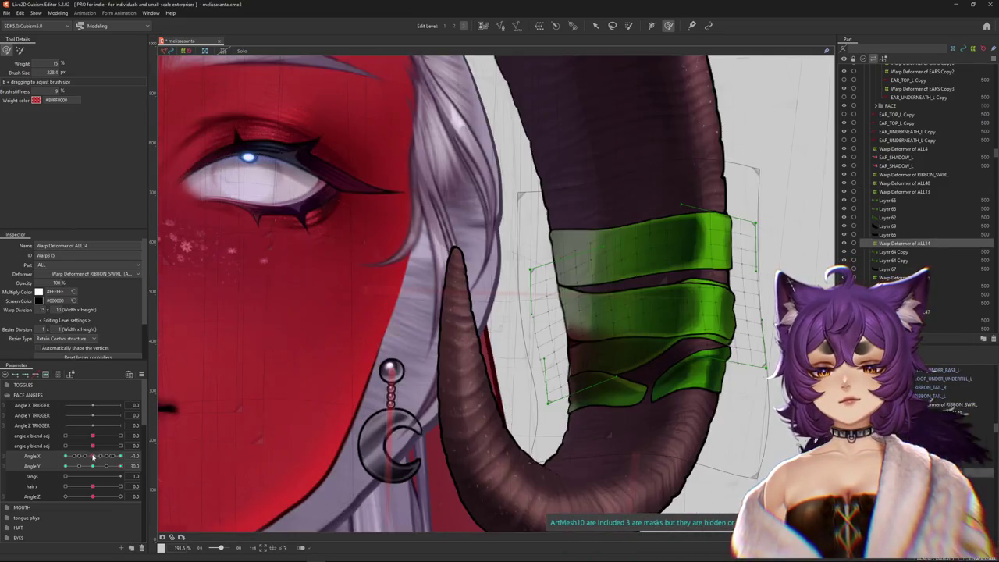
mouse_move(121, 456)
left_mouse_down()
mouse_move(99, 458)
mouse_move(138, 454)
left_mouse_up()
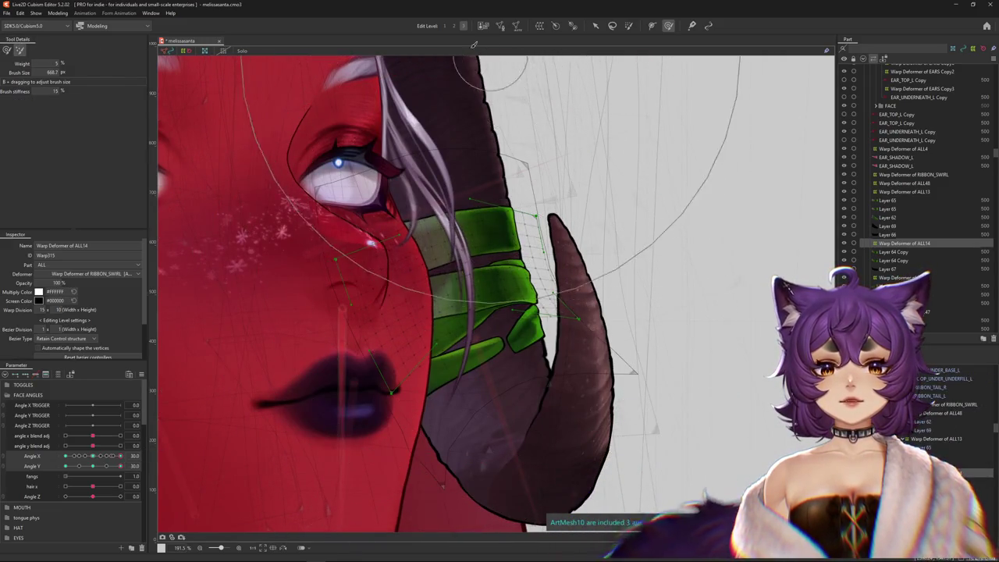
Switch to the finer 2x2 Bezier Division edit level and enlarge the brush over the ribbon.
left_click(456, 28)
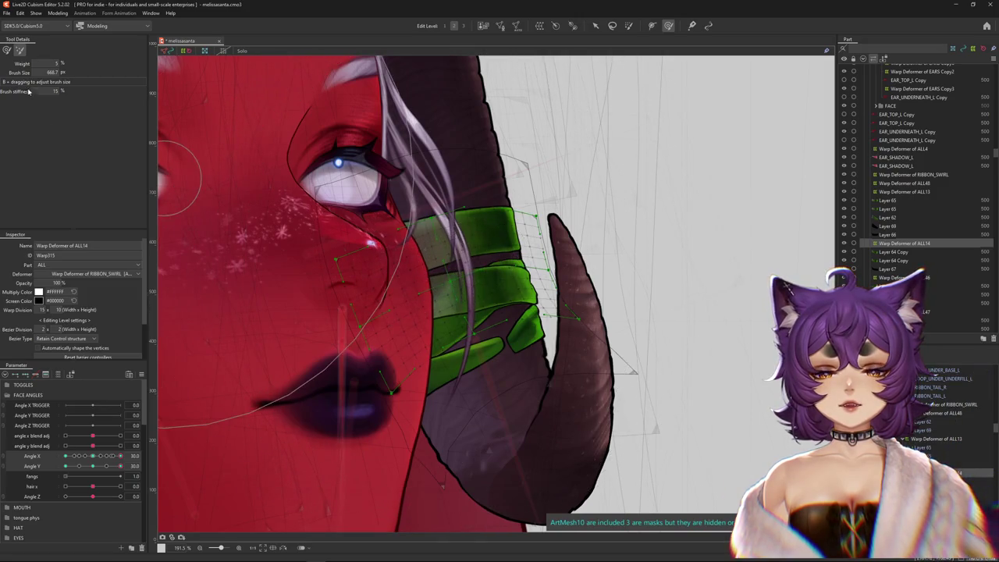
mouse_move(500, 187)
left_mouse_down()
mouse_move(552, 212)
mouse_move(561, 248)
left_mouse_up()
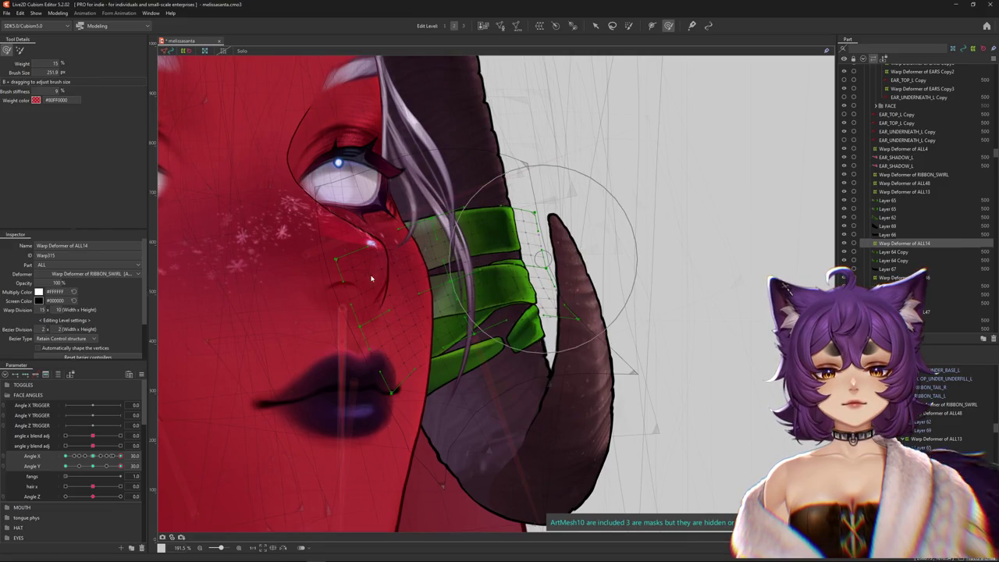
scroll(200, 362, "up", 5)
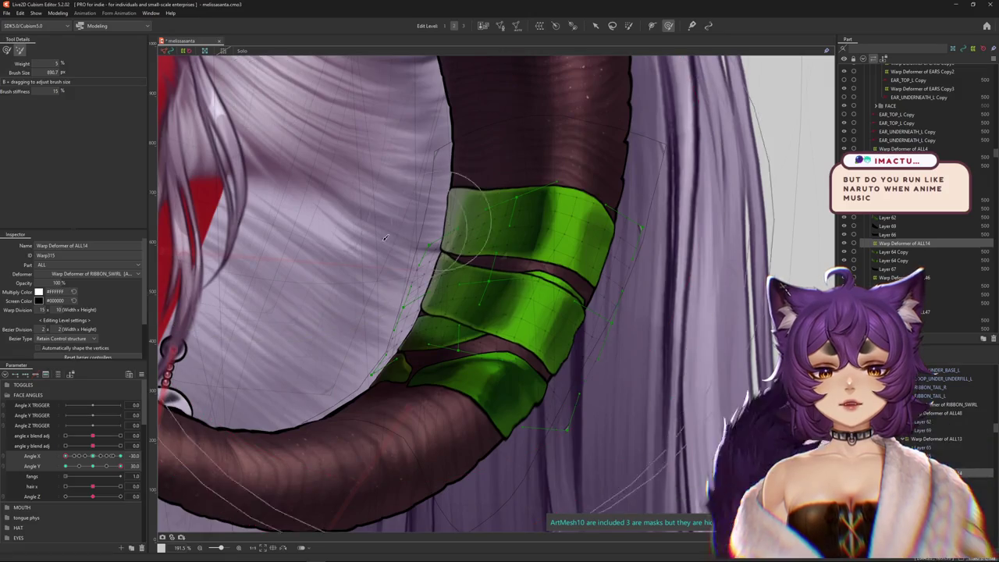
Refine the ALL14 horn bands with the deform brush, checking Angle X and Y poses.
left_click_drag(386, 237, 315, 213)
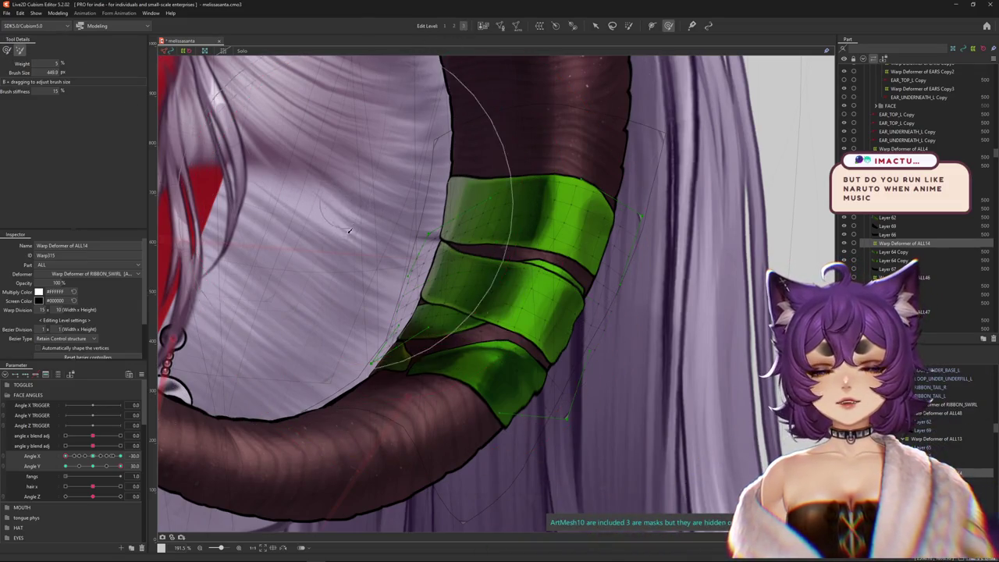
left_click(7, 49)
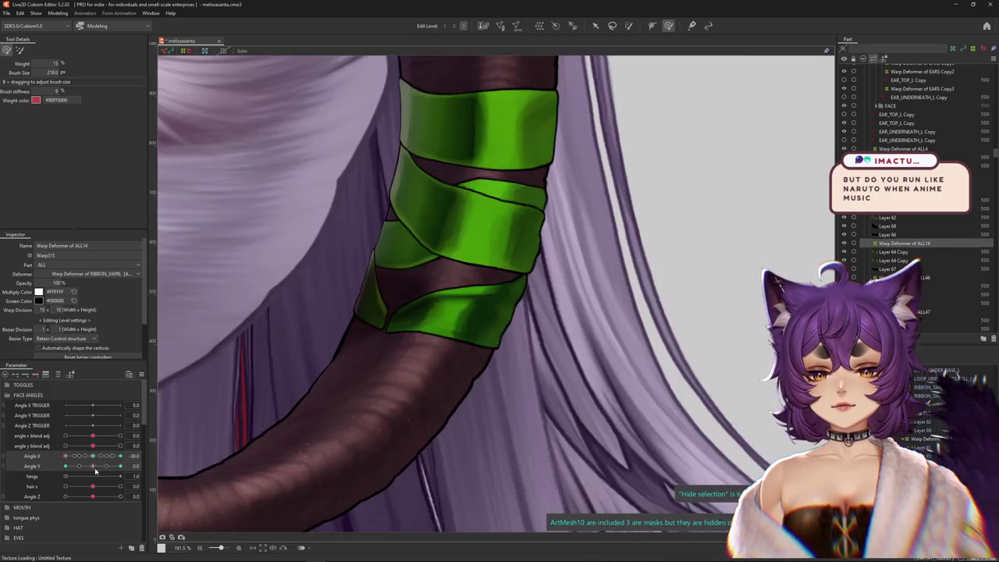
left_click_drag(104, 469, 94, 466)
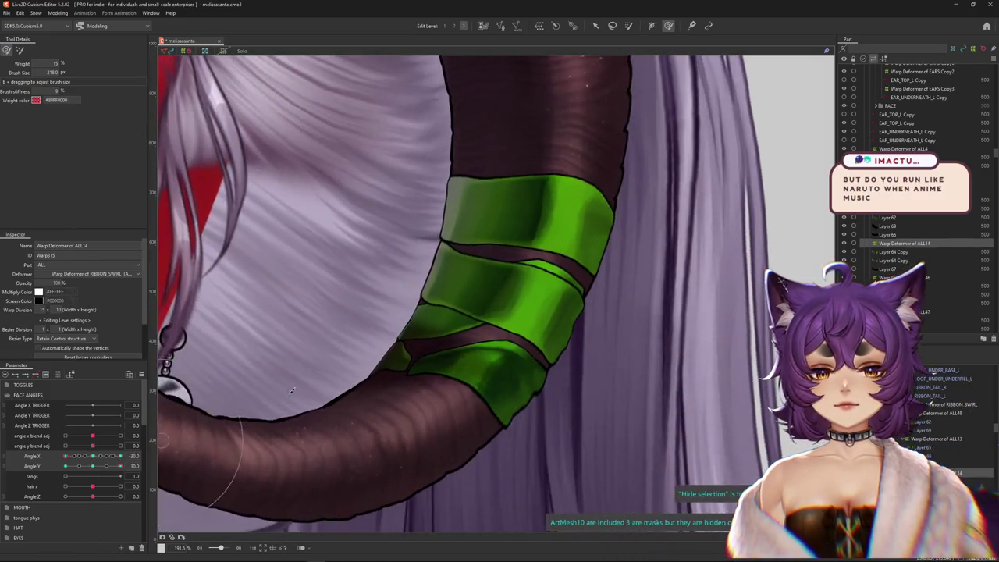
left_click_drag(418, 279, 399, 284)
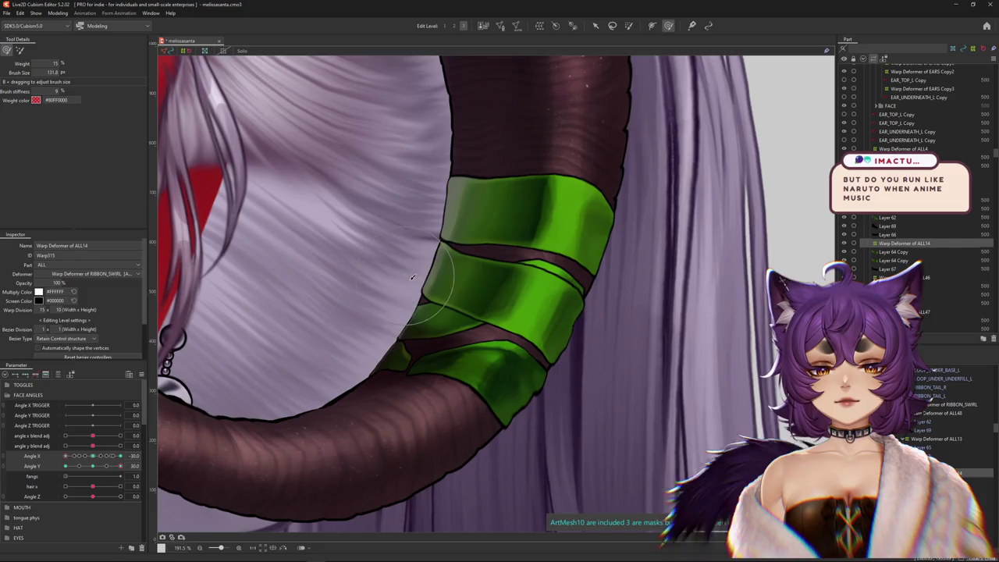
left_click_drag(443, 220, 468, 289)
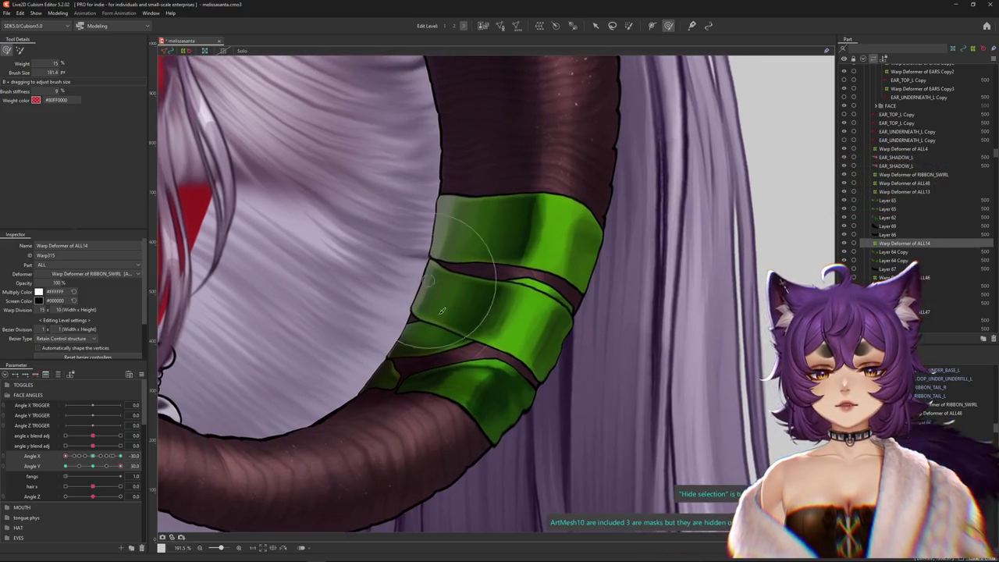
mouse_move(446, 356)
left_mouse_down()
mouse_move(530, 377)
mouse_move(468, 366)
mouse_move(495, 361)
left_mouse_up()
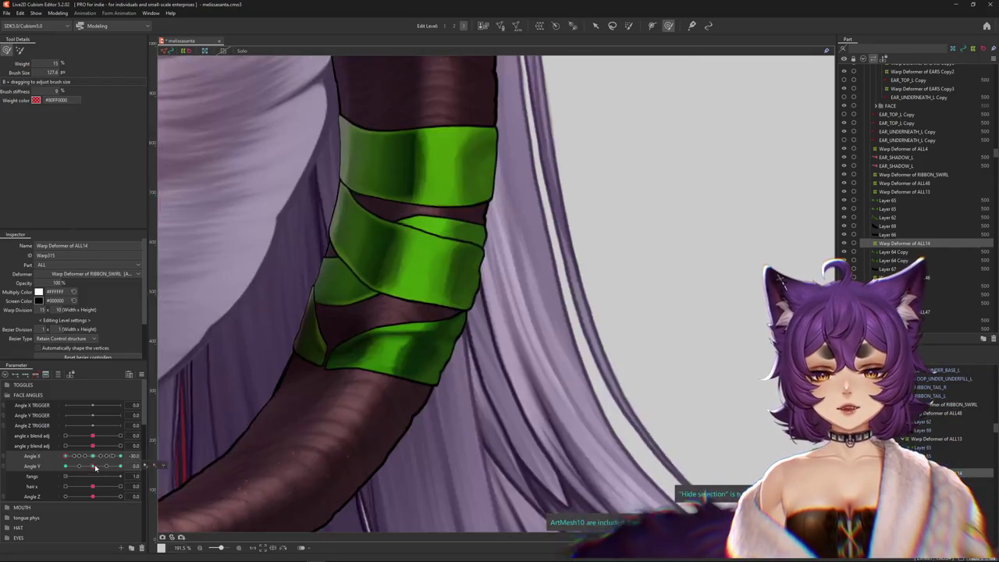
left_click_drag(121, 466, 125, 466)
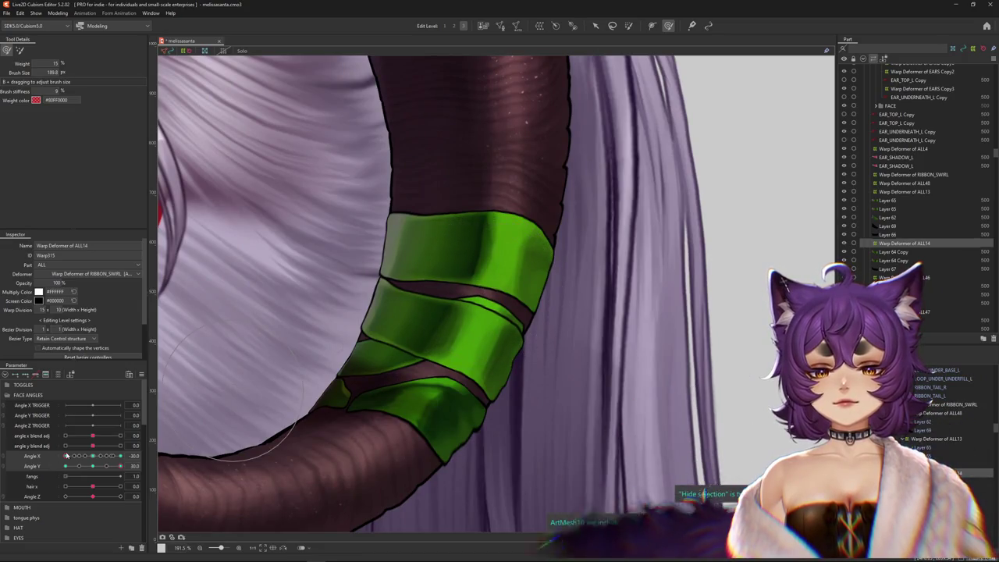
left_click_drag(65, 455, 93, 454)
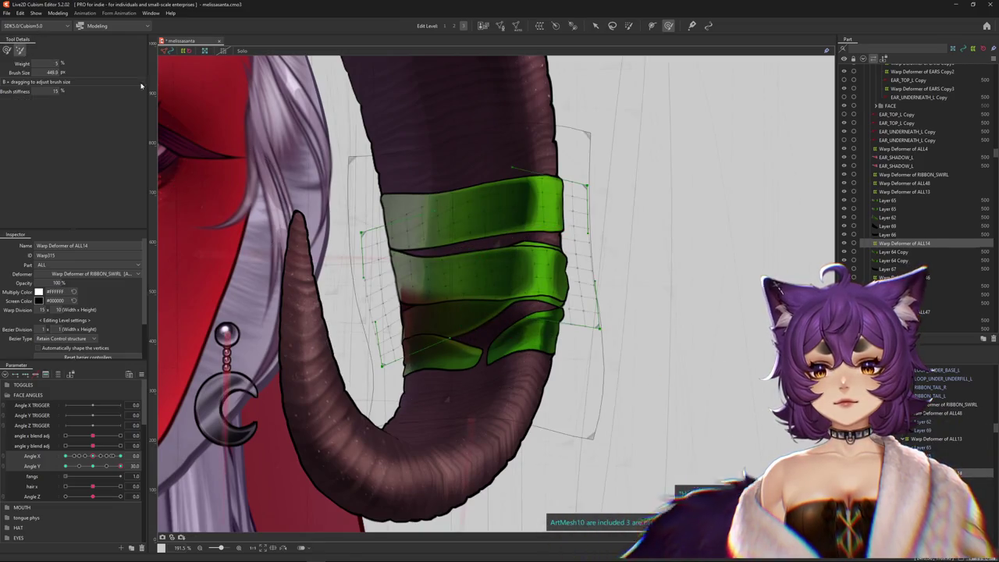
Reshape the lower ALL14 bands and check them with the head fully turned to Angle X -30.
left_click_drag(528, 316, 664, 263)
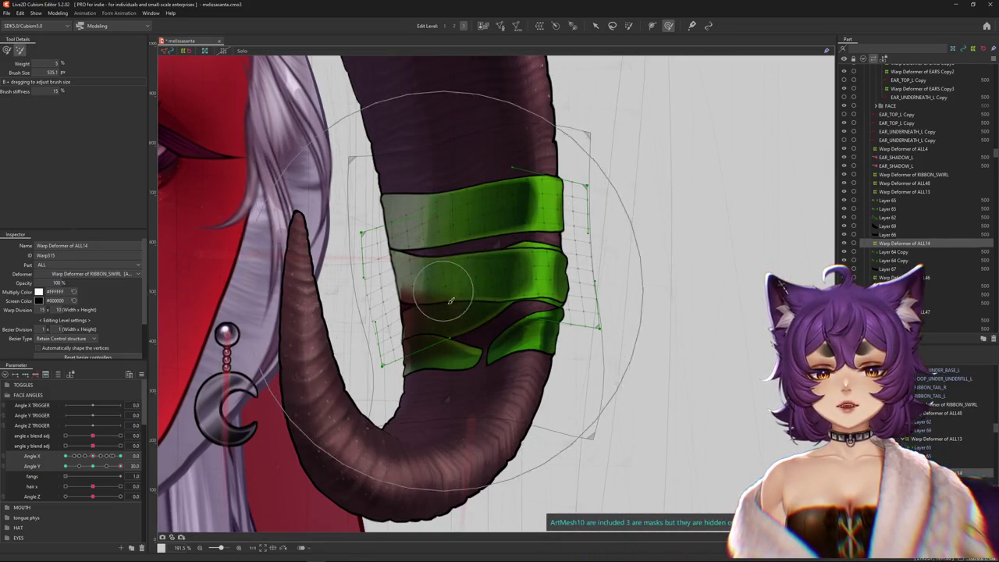
left_click_drag(449, 297, 308, 281)
mouse_move(441, 356)
left_mouse_down()
mouse_move(388, 320)
mouse_move(511, 303)
mouse_move(492, 375)
left_mouse_up()
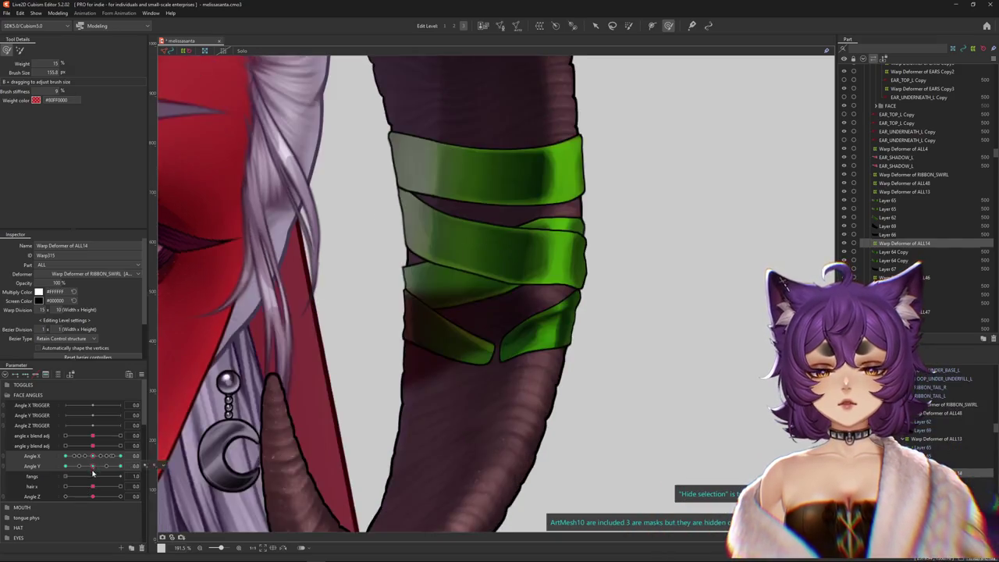
left_click_drag(464, 377, 435, 397)
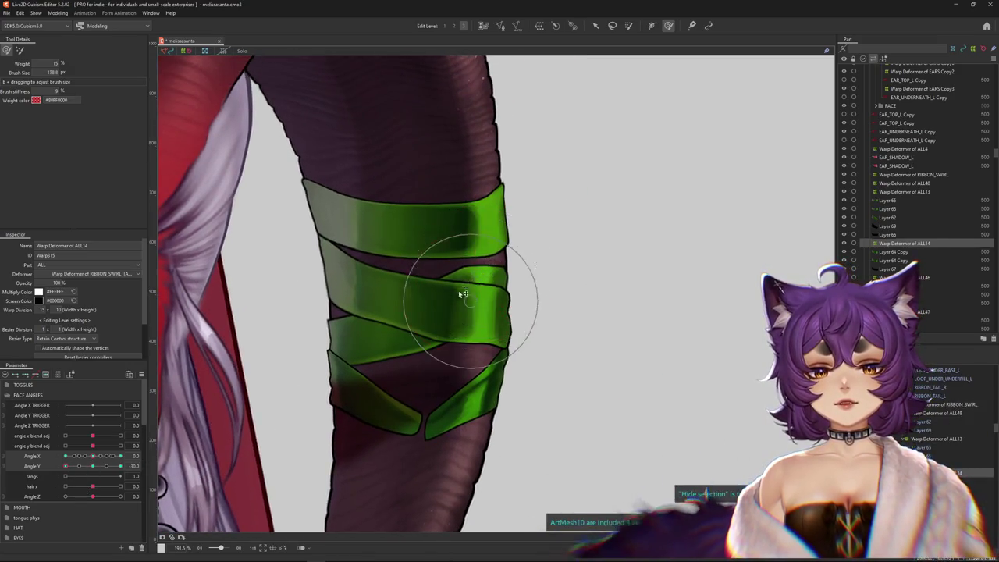
left_click_drag(338, 273, 367, 294)
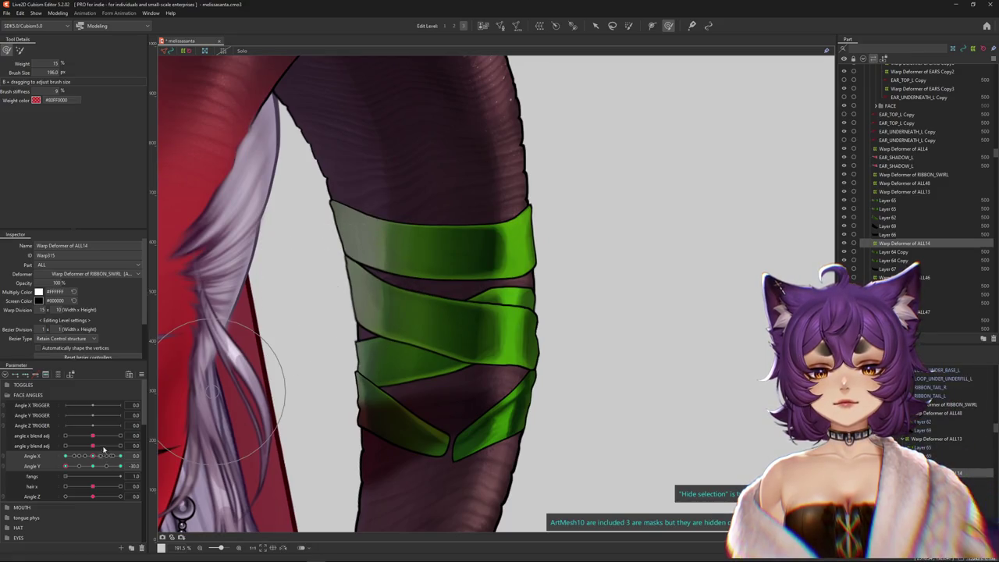
left_click_drag(92, 459, 37, 463)
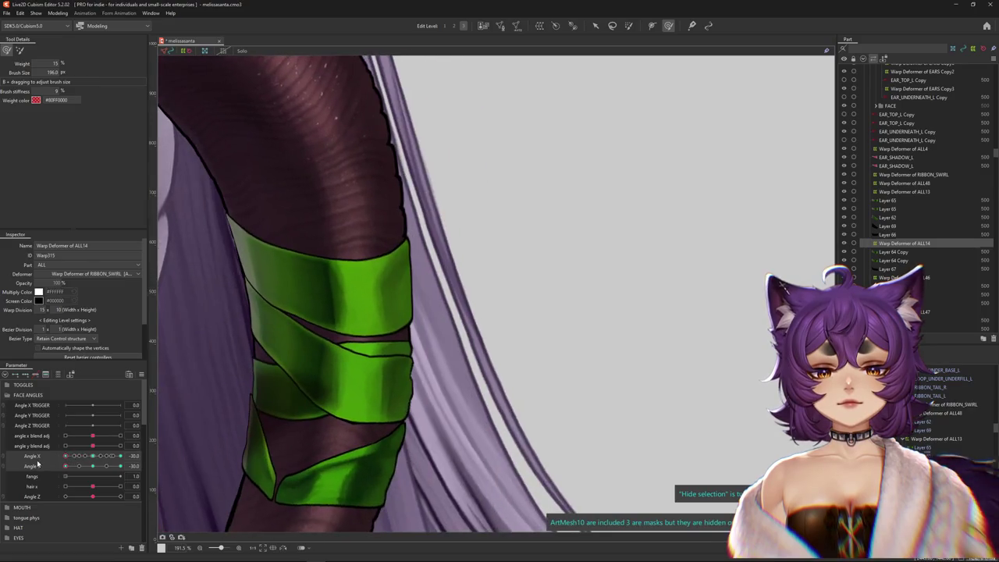
left_click_drag(361, 369, 561, 415)
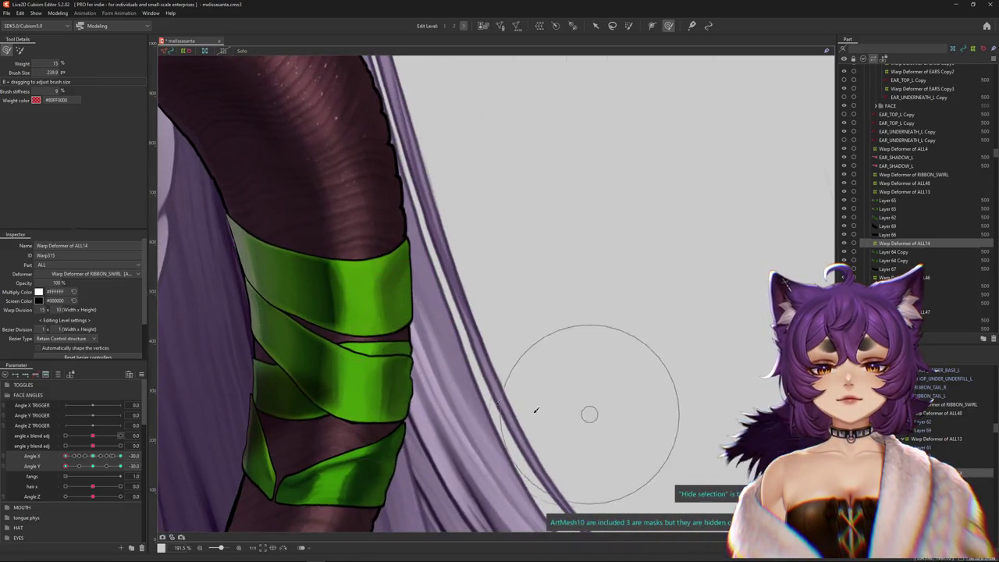
scroll(261, 281, "down", 5)
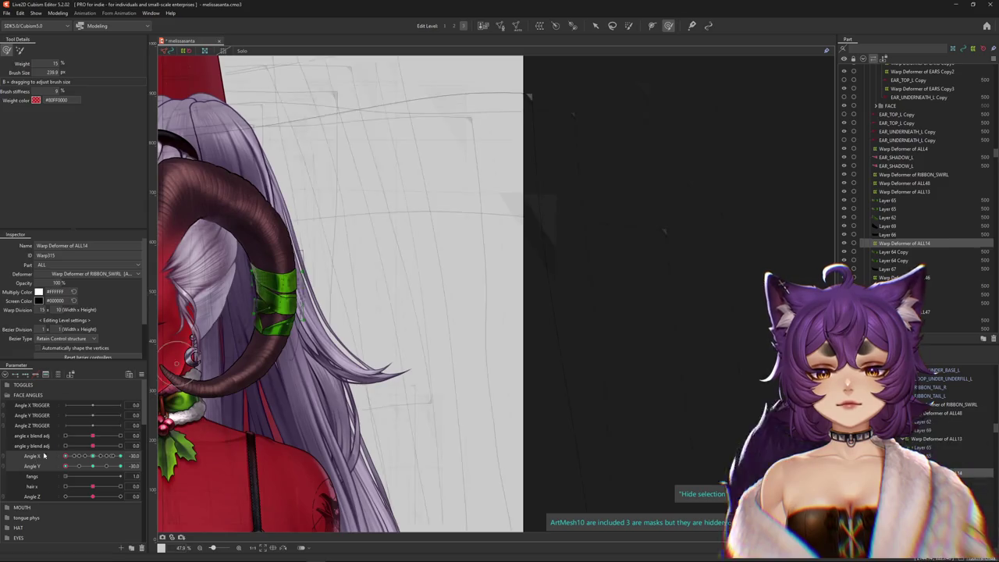
Sweep Angle X and Angle Y across their range to check the green bands.
left_click_drag(39, 456, 137, 453)
mouse_move(78, 471)
left_mouse_down()
mouse_move(120, 464)
mouse_move(112, 453)
mouse_move(128, 446)
mouse_move(121, 458)
mouse_move(104, 454)
mouse_move(123, 461)
left_mouse_up()
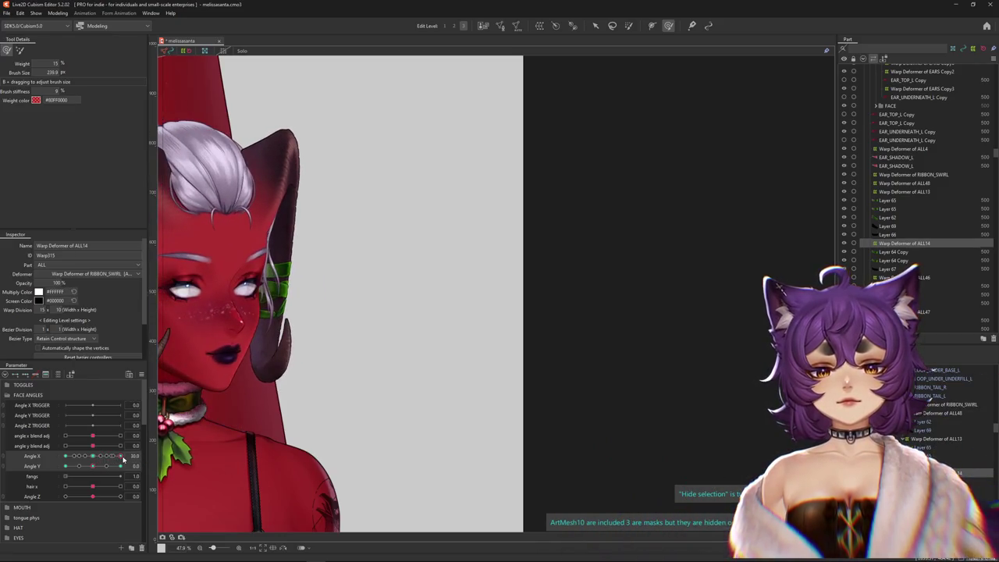
scroll(312, 289, "up", 4)
scroll(393, 362, "up", 3)
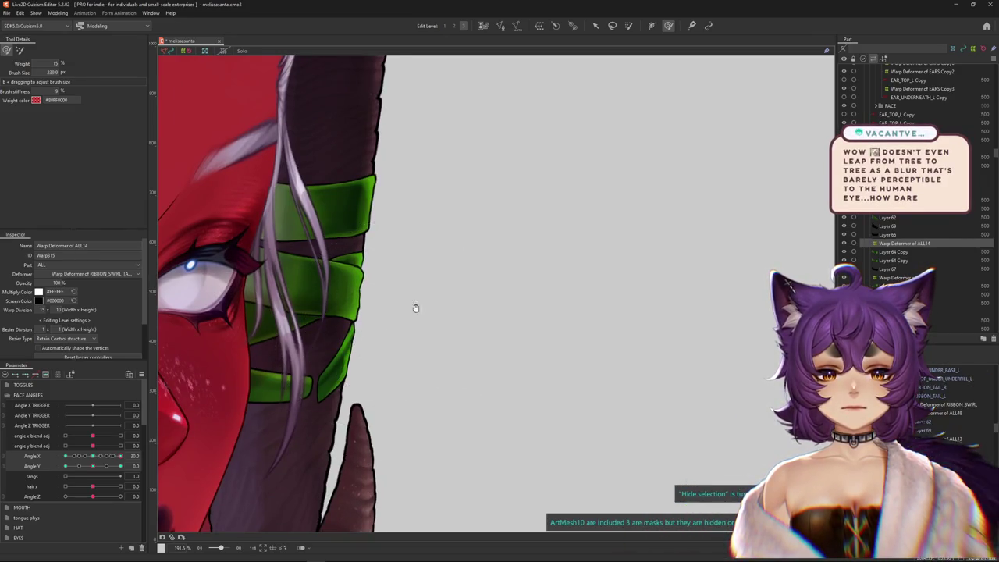
scroll(411, 308, "down", 7)
left_click_drag(66, 467, 42, 470)
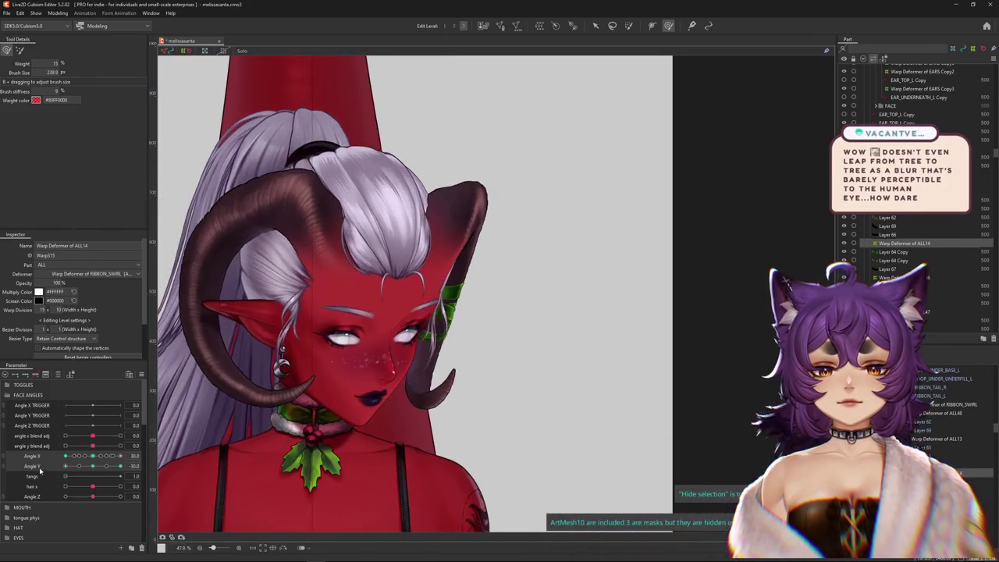
left_click_drag(117, 458, 105, 454)
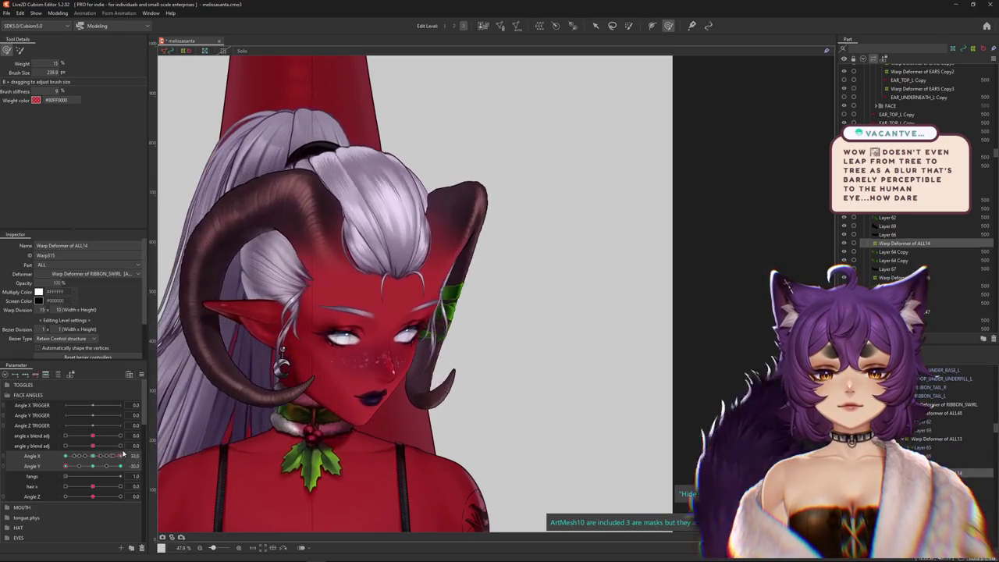
mouse_move(105, 454)
left_mouse_down()
mouse_move(46, 459)
mouse_move(120, 456)
left_mouse_up()
Reset Angle Y and Angle X to 0 and select the horn's rotation deformer on the bow.
scroll(484, 346, "up", 3)
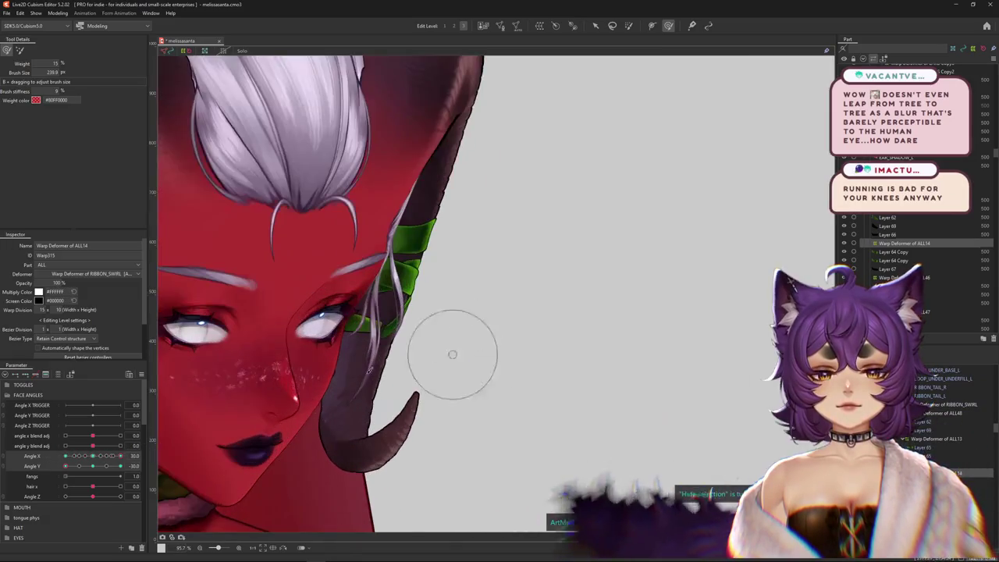
left_click(134, 445)
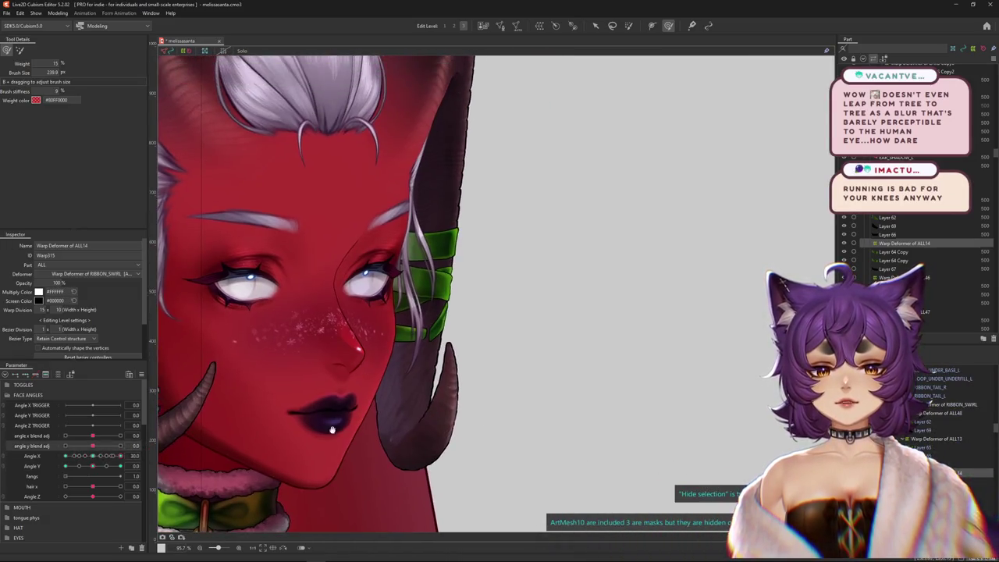
left_click(94, 456)
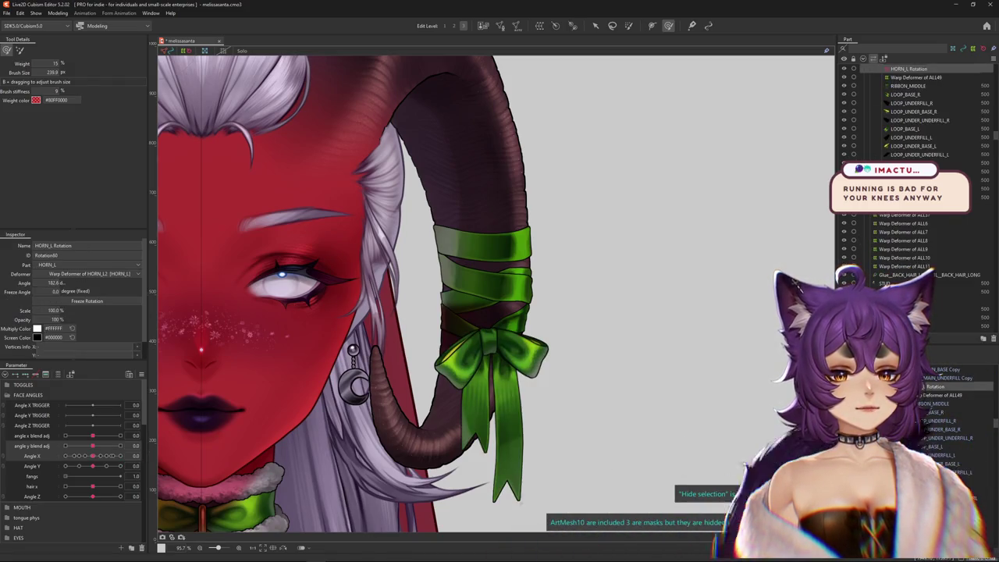
left_click(596, 334)
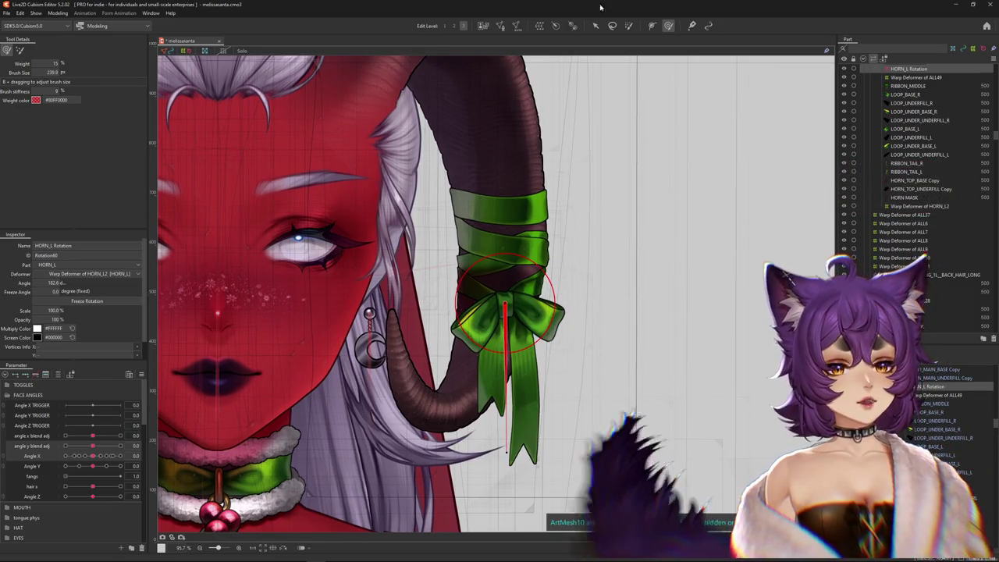
Test the bow under HORN_L Rotation at Angle X -30, then select bow warp deformer ALL49.
key("ctrl+h")
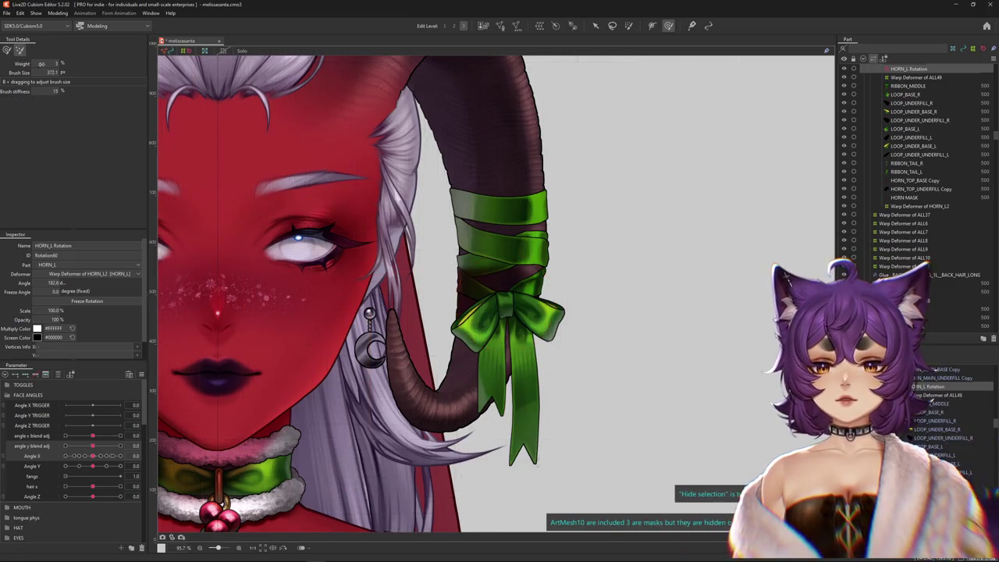
key("ctrl+h")
key("v")
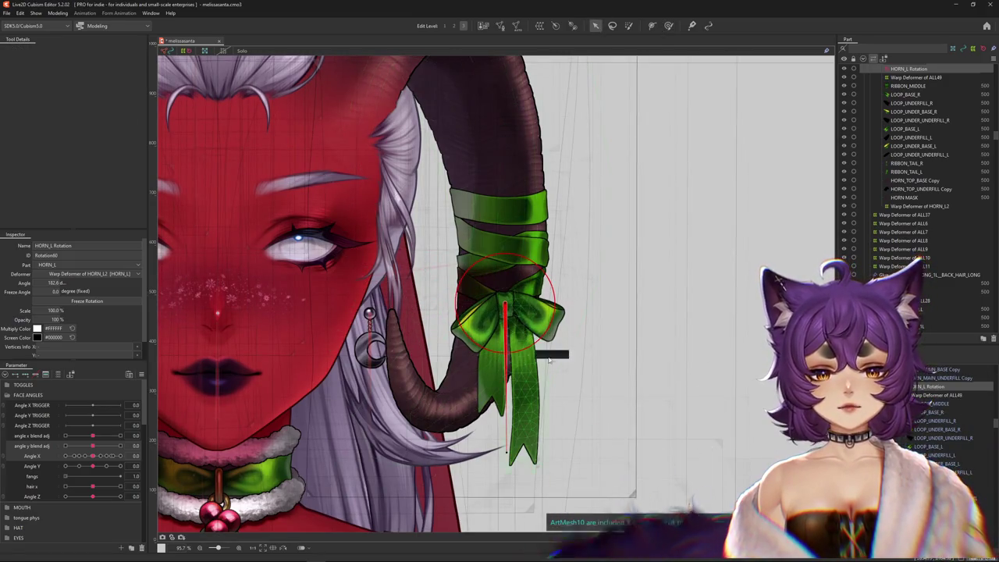
left_click_drag(560, 347, 571, 290)
left_click_drag(105, 453, 65, 455)
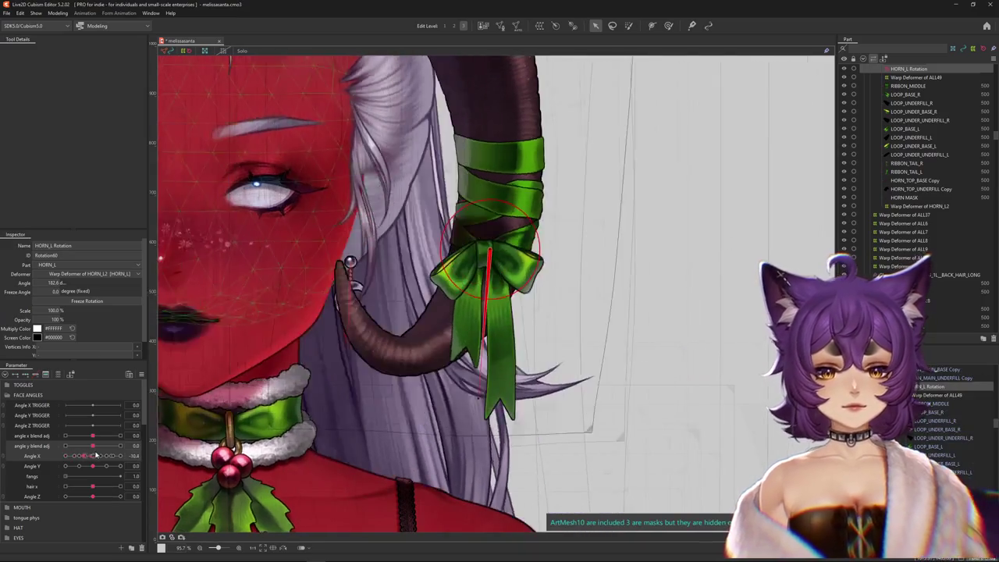
scroll(378, 358, "up", 1)
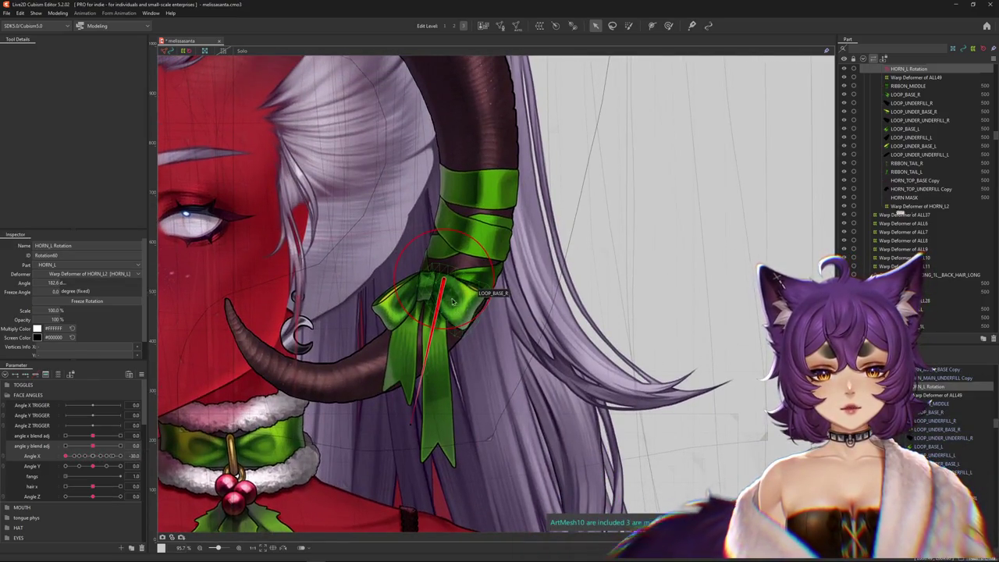
left_click_drag(89, 454, 93, 455)
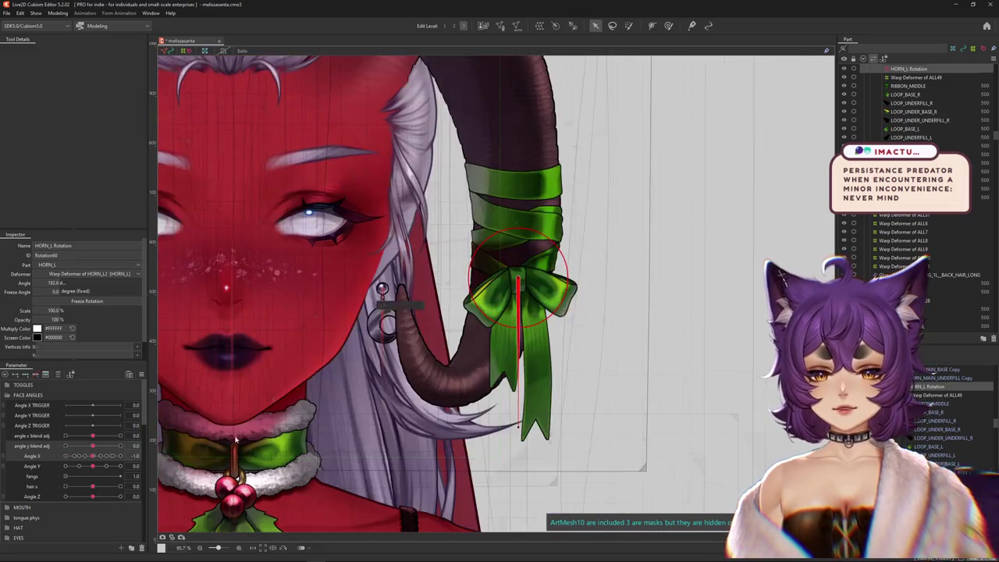
left_click(531, 327)
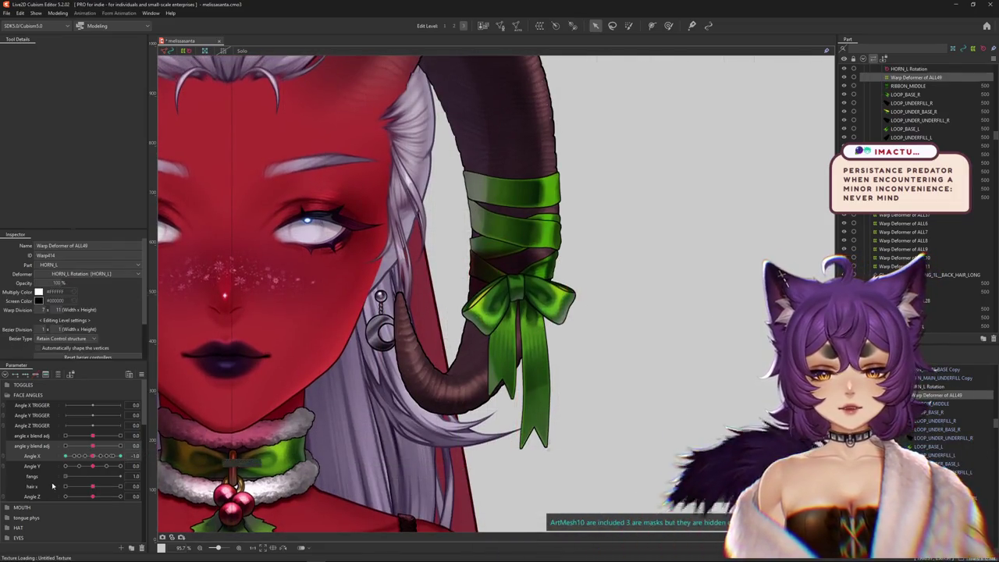
Swing the head to Angle X 30 to check the bow, then set Angle X to -30.
left_click_drag(100, 456, 93, 459)
left_click_drag(75, 462, 451, 413)
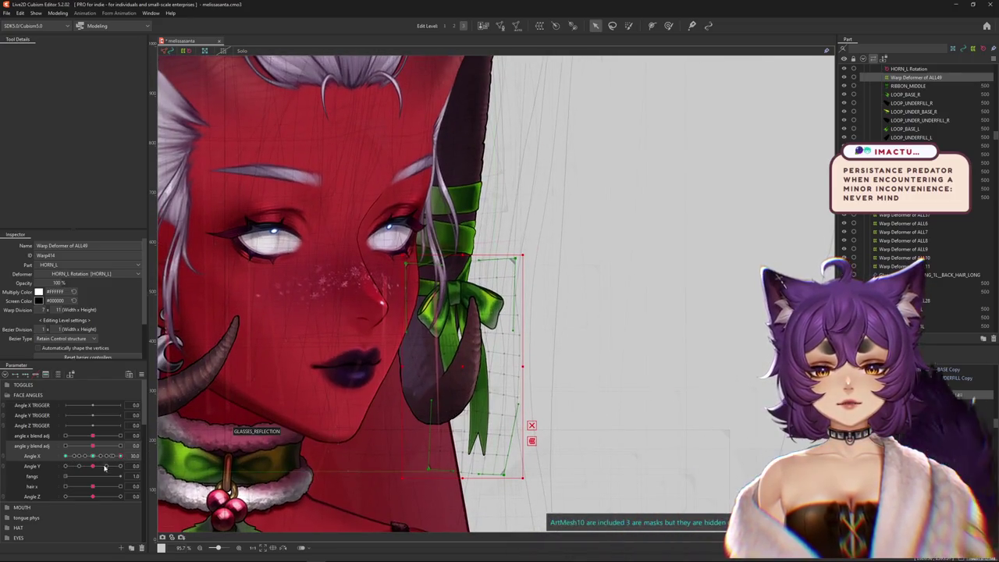
left_click_drag(95, 460, 74, 464)
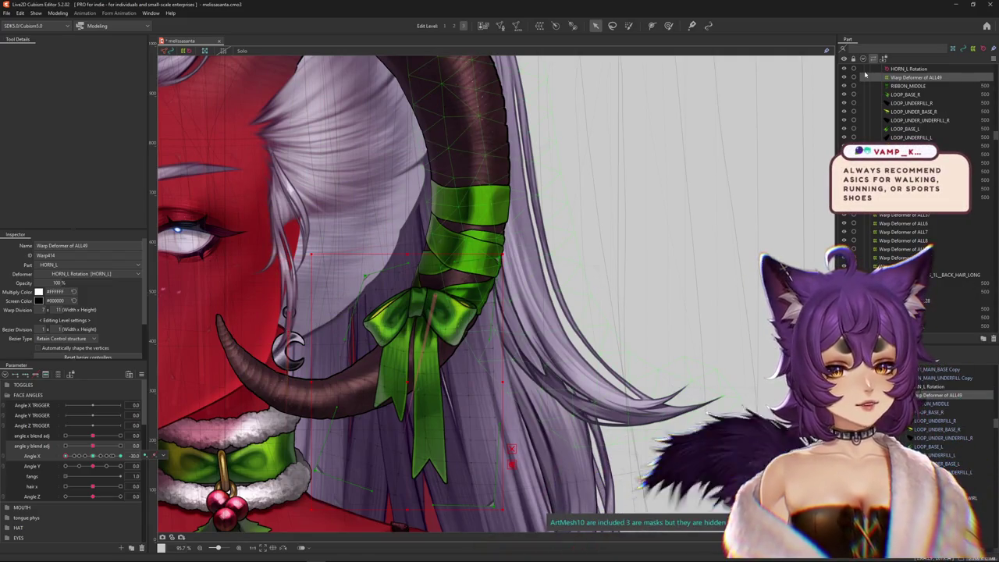
Enlarge the deform brush, adjust its weight and nudge the bow up and left along the horn.
left_click_drag(265, 84, 300, 55)
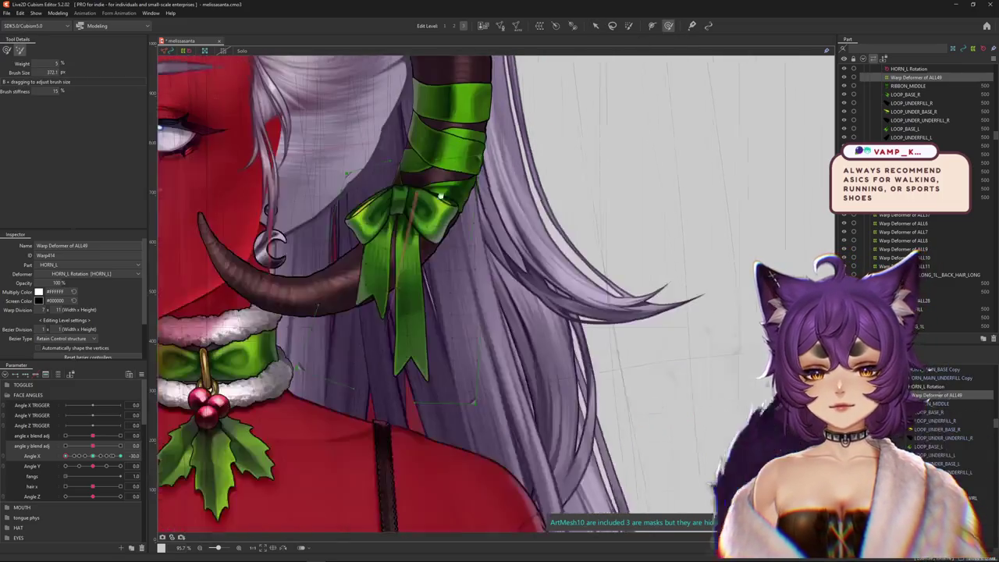
left_click_drag(334, 367, 439, 67)
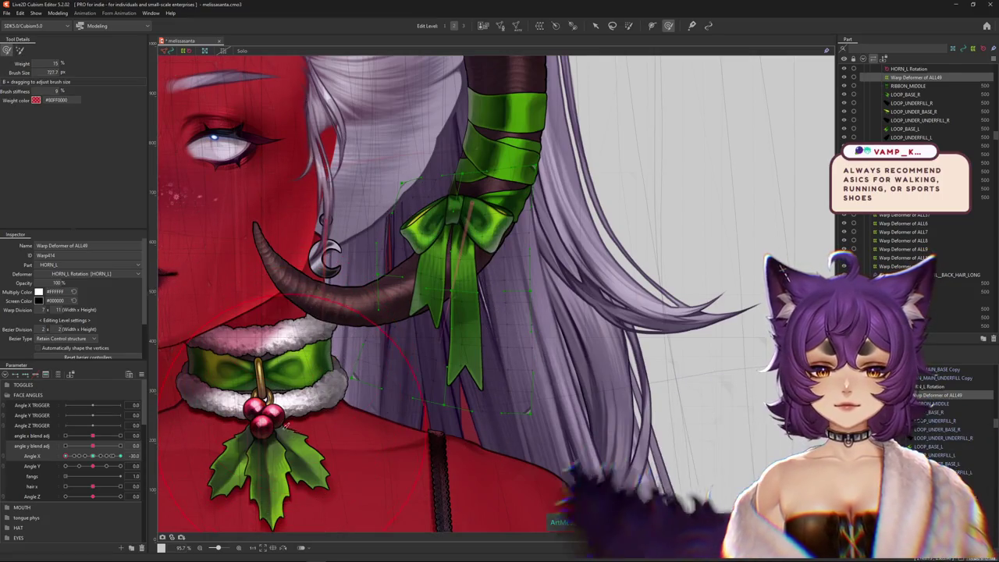
mouse_move(306, 354)
left_mouse_down()
mouse_move(394, 366)
mouse_move(425, 328)
mouse_move(527, 404)
mouse_move(535, 380)
mouse_move(245, 194)
left_mouse_up()
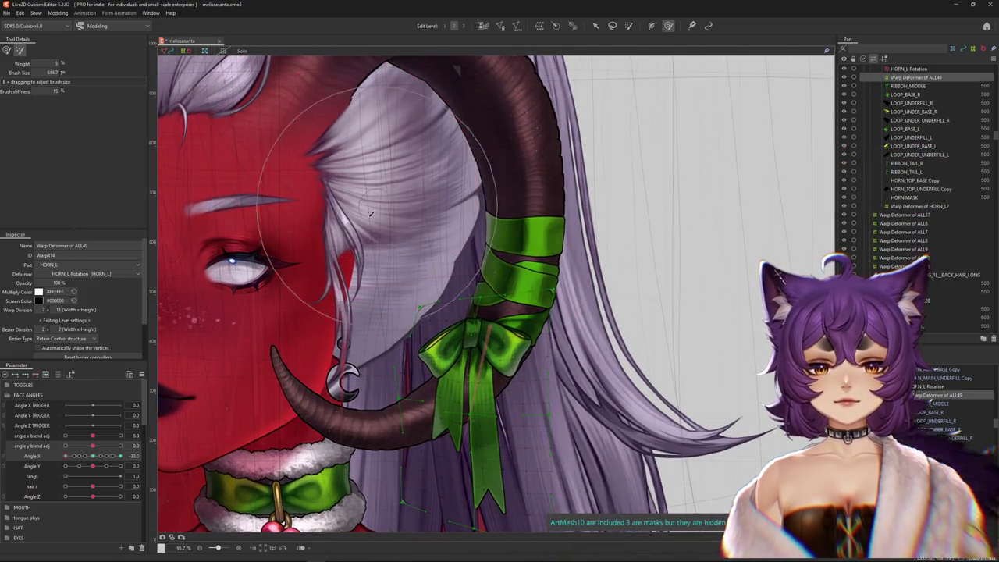
left_click(56, 64)
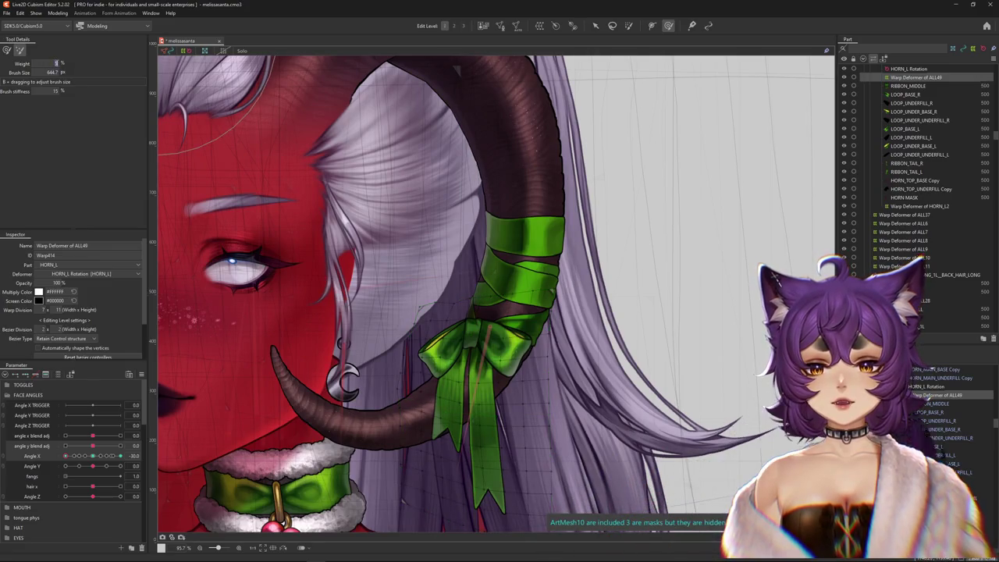
type("15")
left_click_drag(601, 57, 585, 46)
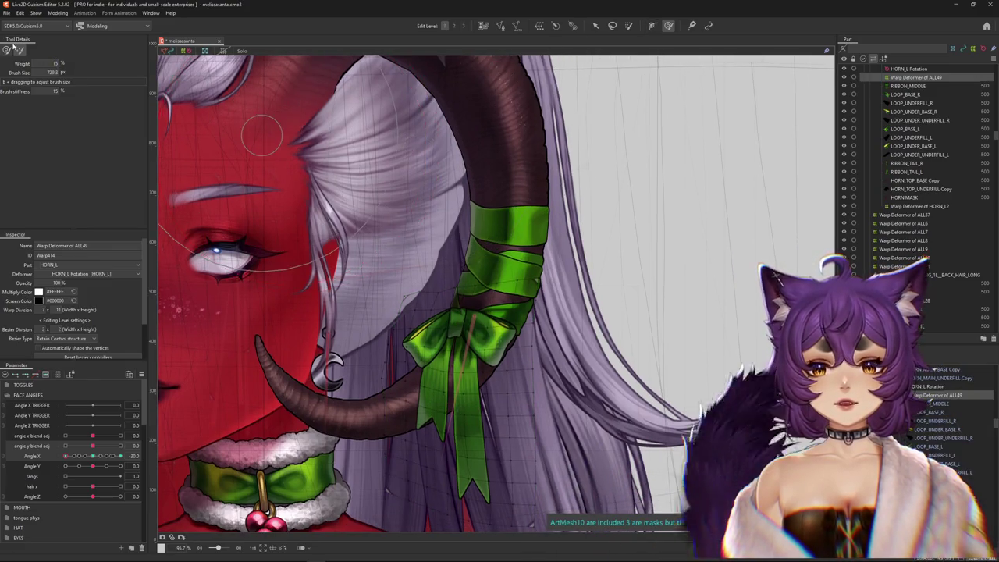
Switch the bow's warp deformer to Edit Level 2 to reveal its finer control points.
left_click(454, 26)
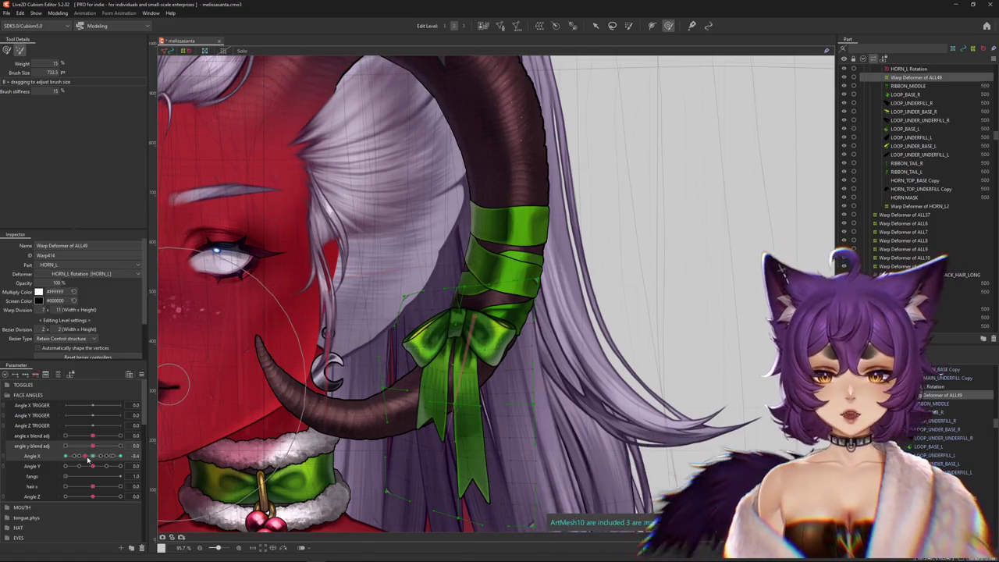
Test the bow by turning the head, then nudge the bow's warp deformer slightly down.
scroll(356, 419, "down", 3)
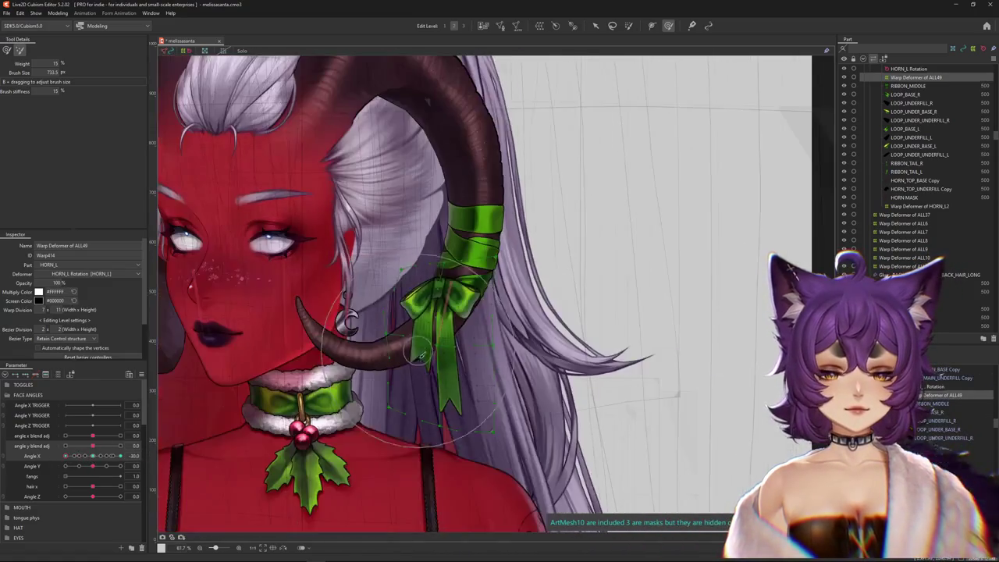
left_click_drag(416, 351, 437, 355)
scroll(442, 332, "down", 2)
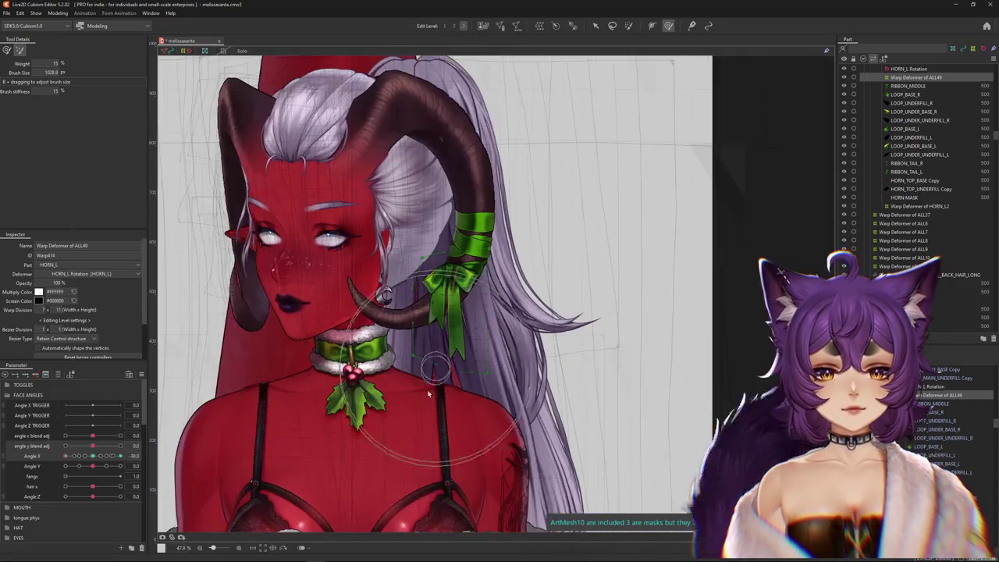
left_click_drag(90, 462, 307, 388)
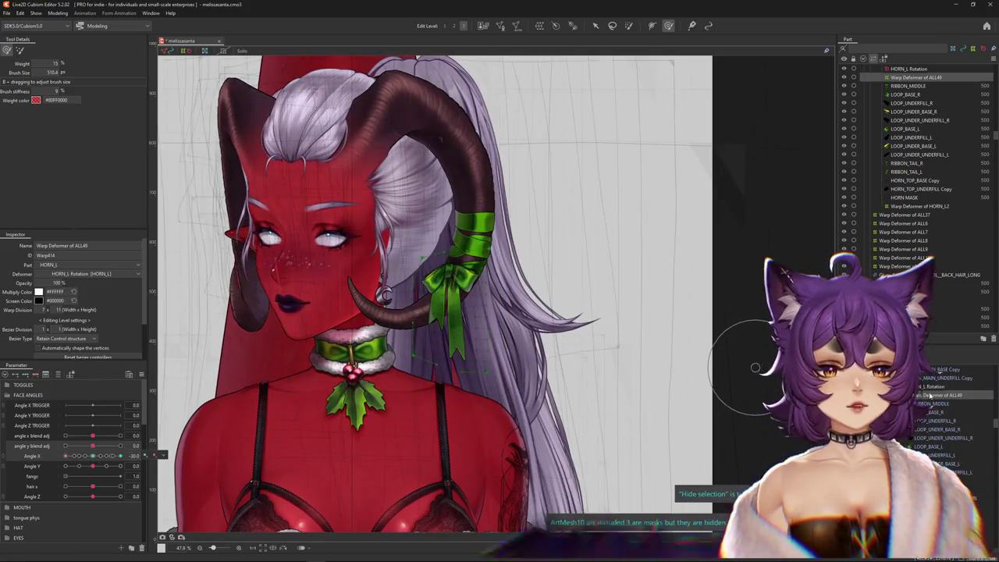
left_click(461, 263)
scroll(450, 333, "up", 2)
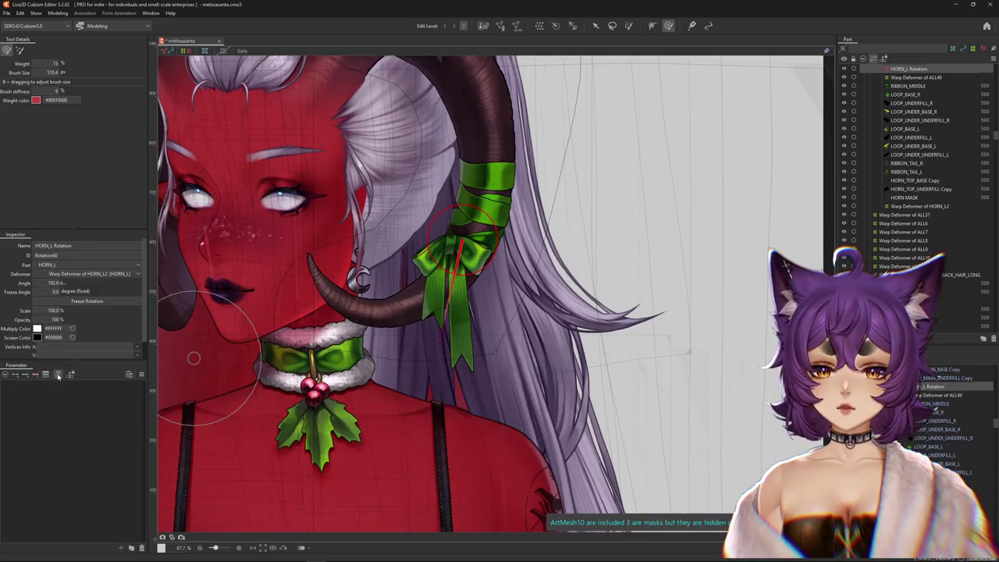
left_click(475, 312)
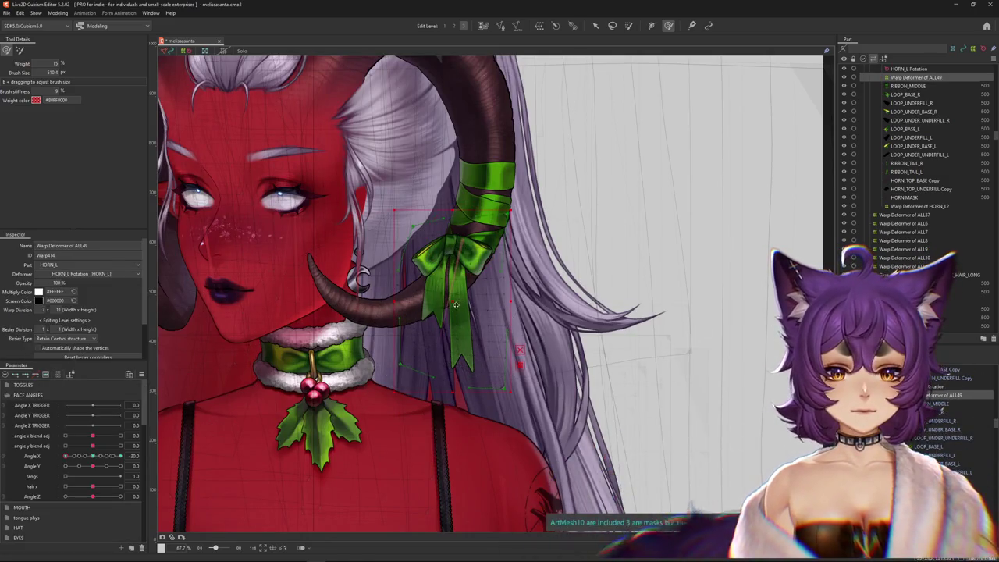
left_click_drag(452, 304, 452, 311)
left_click_drag(88, 461, 129, 458)
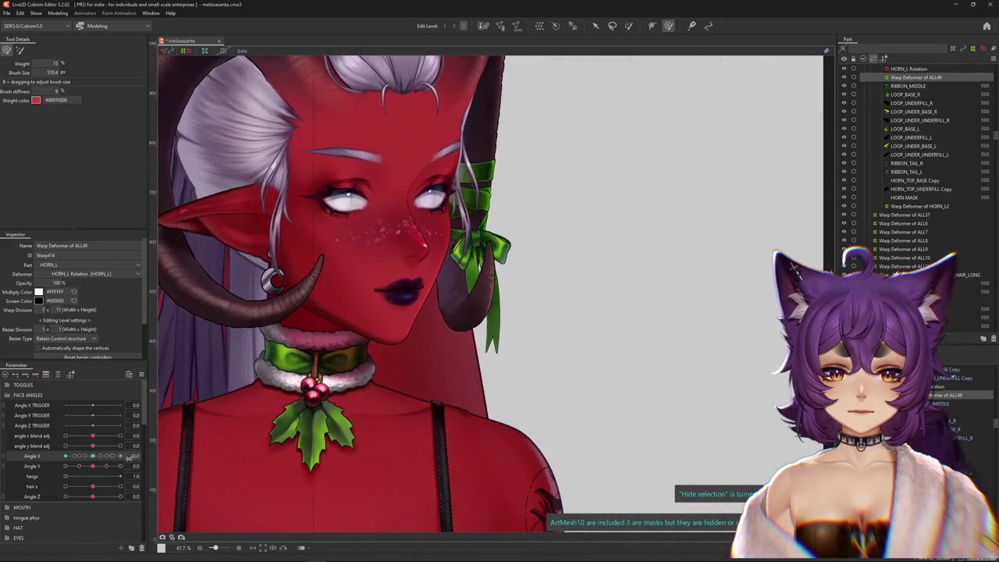
left_click(19, 50)
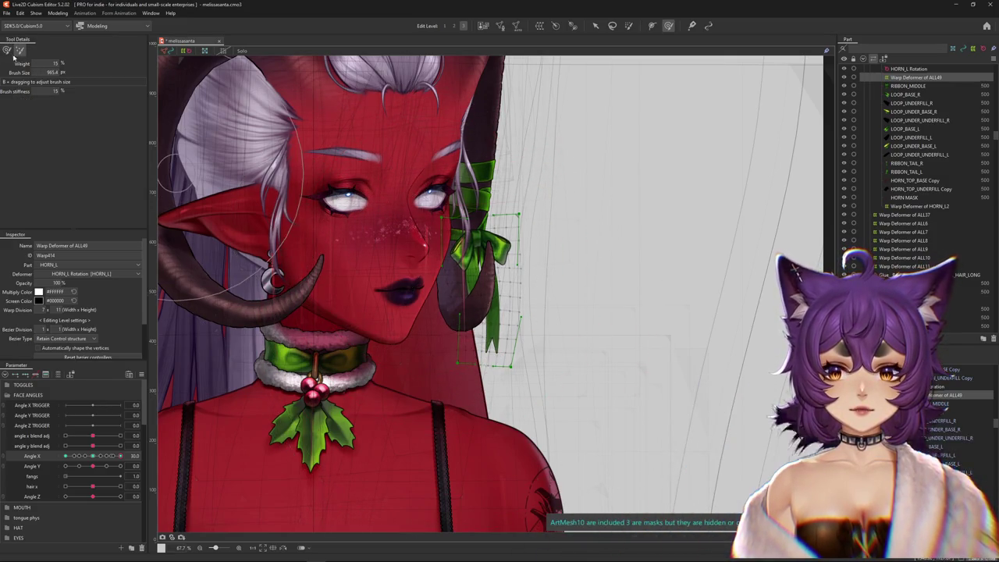
left_click_drag(120, 456, 66, 455)
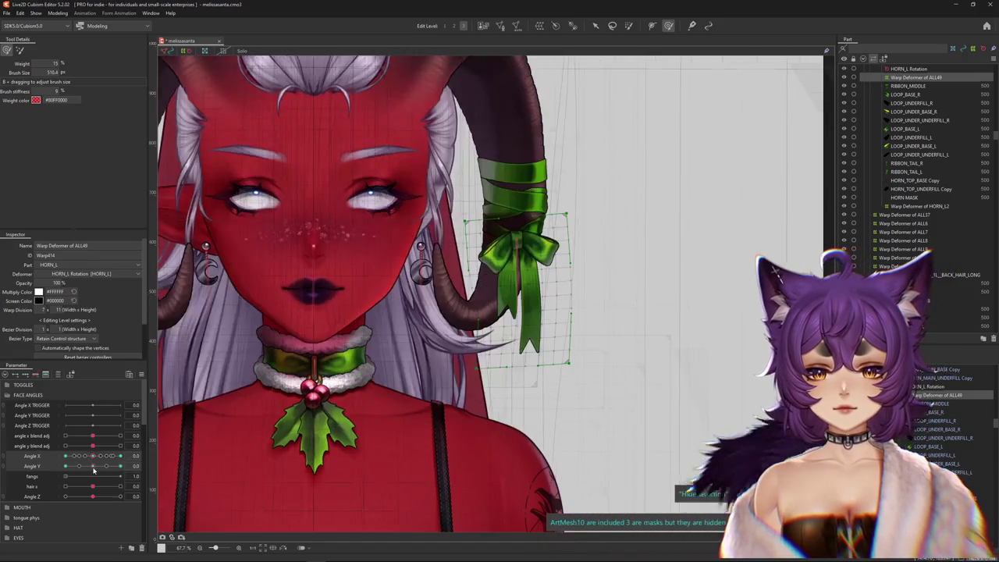
At Angle Y 30, lift and rotate the bow to about 176° to follow the raised head.
left_click_drag(93, 466, 120, 466)
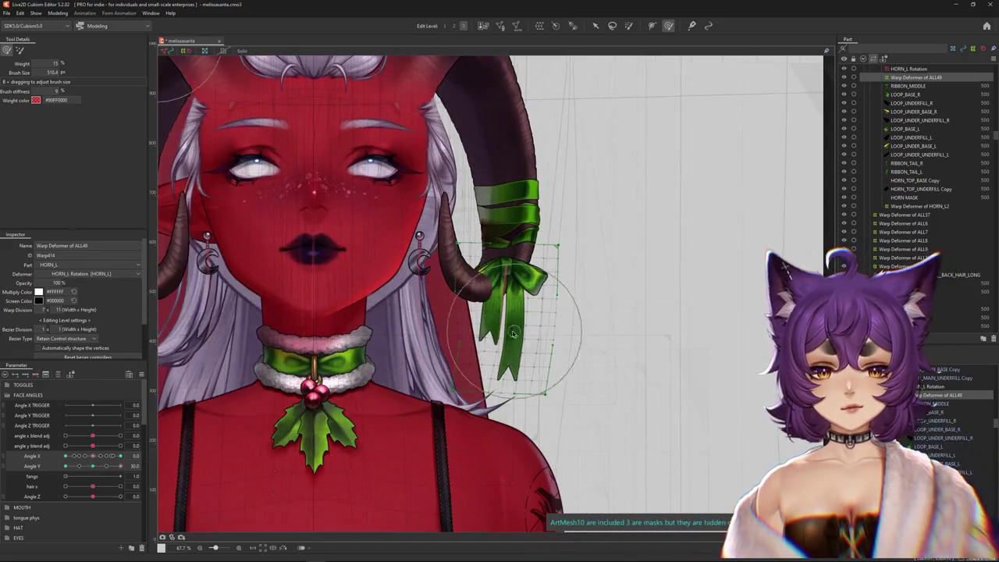
left_click_drag(503, 315, 507, 290)
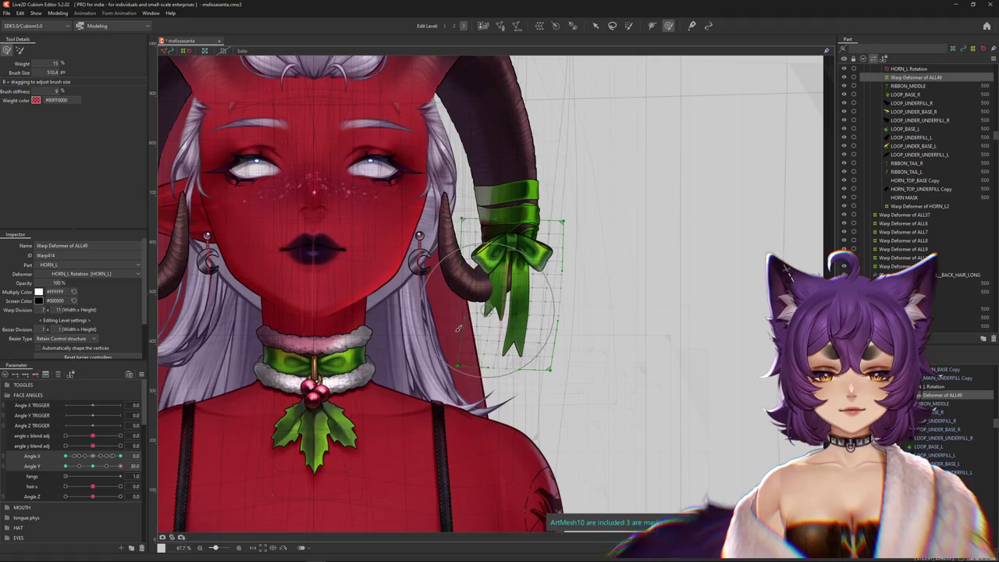
left_click(948, 387)
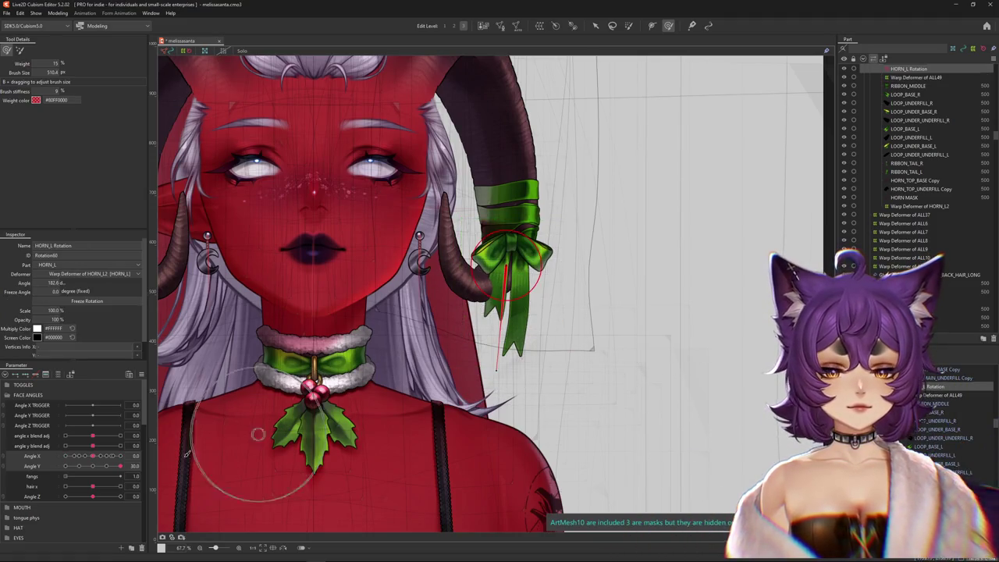
left_click_drag(121, 465, 94, 466)
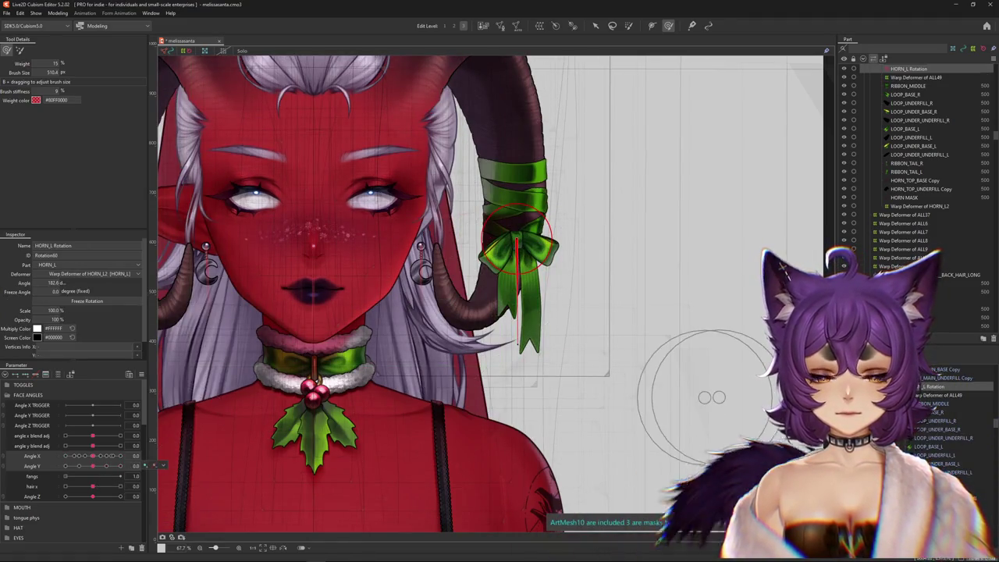
key("ctrl+z")
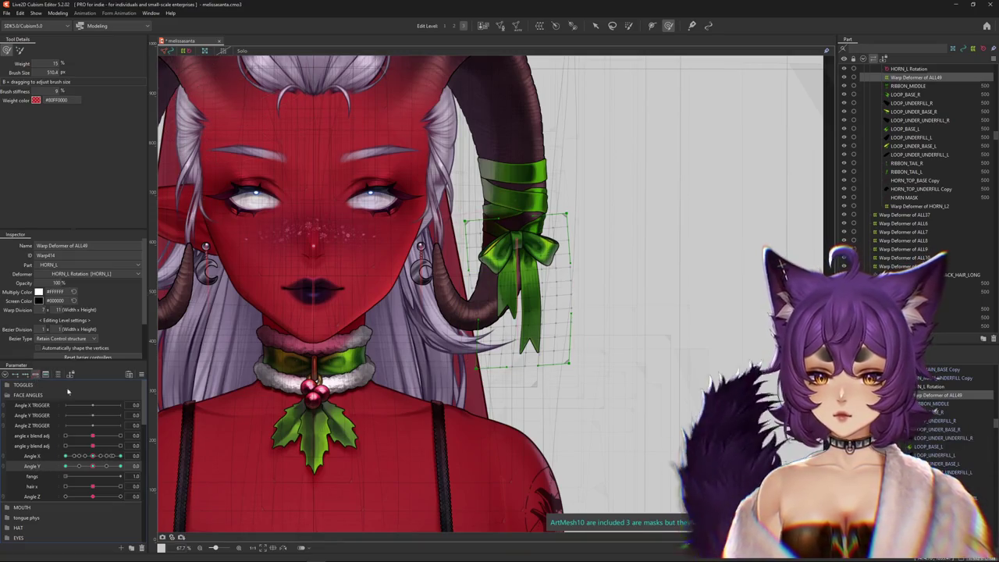
key("ctrl+y")
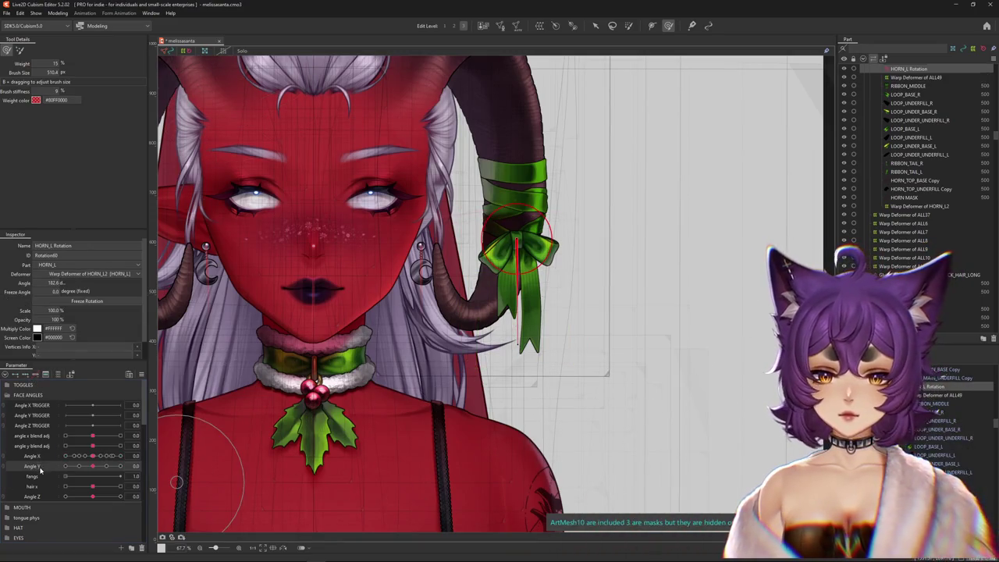
left_click(120, 466)
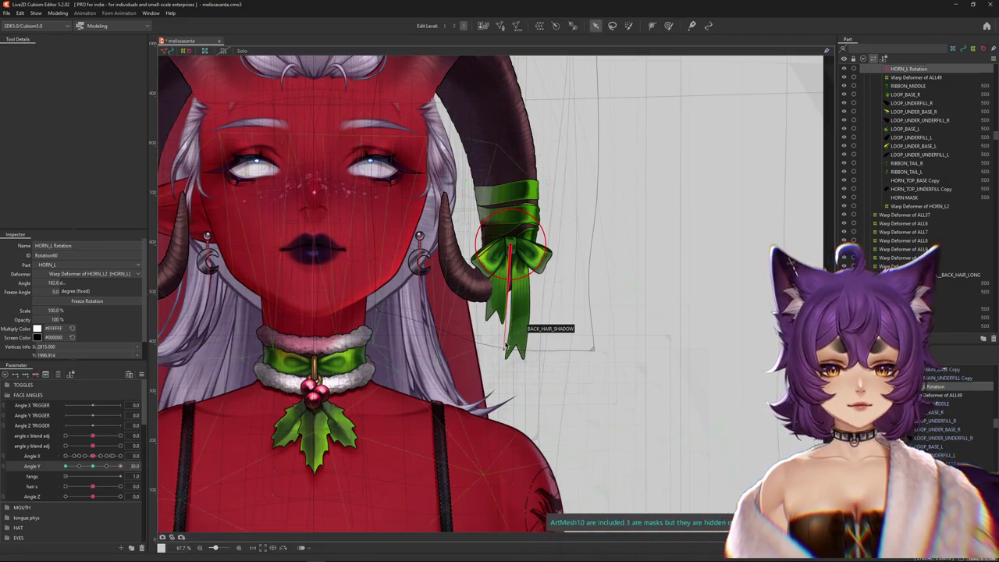
left_click_drag(503, 348, 513, 347)
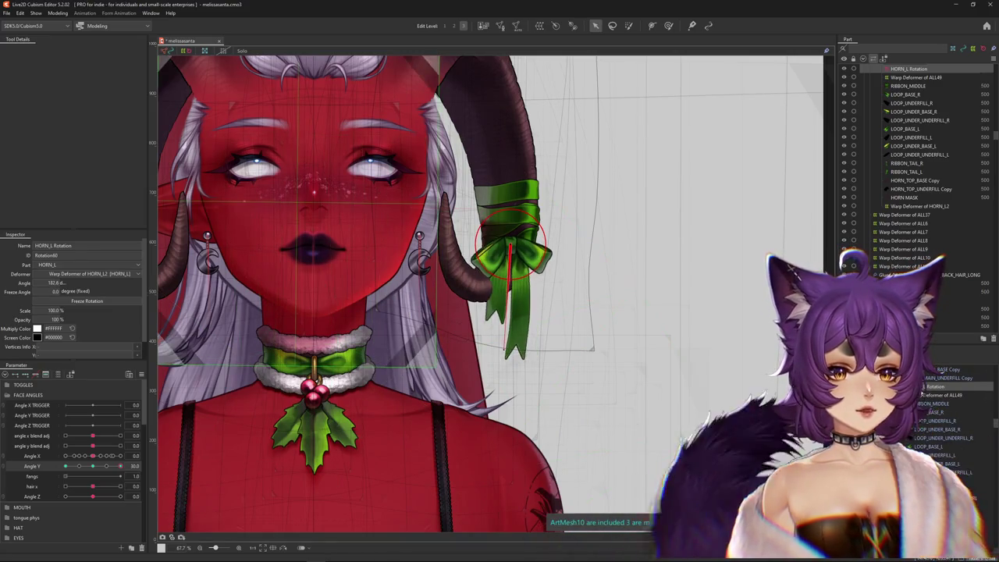
left_click(926, 396)
scroll(900, 173, "up", 5)
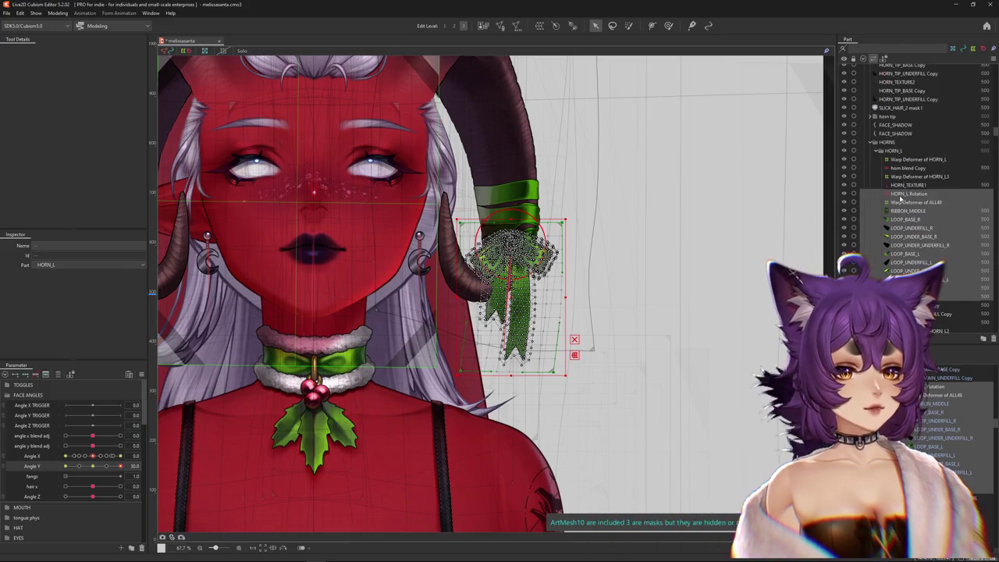
Reselect HORN_L Rotation, hide selection outlines, and pick HORN_TEXTURE2 from the objects stacked at the horn.
left_click(898, 195)
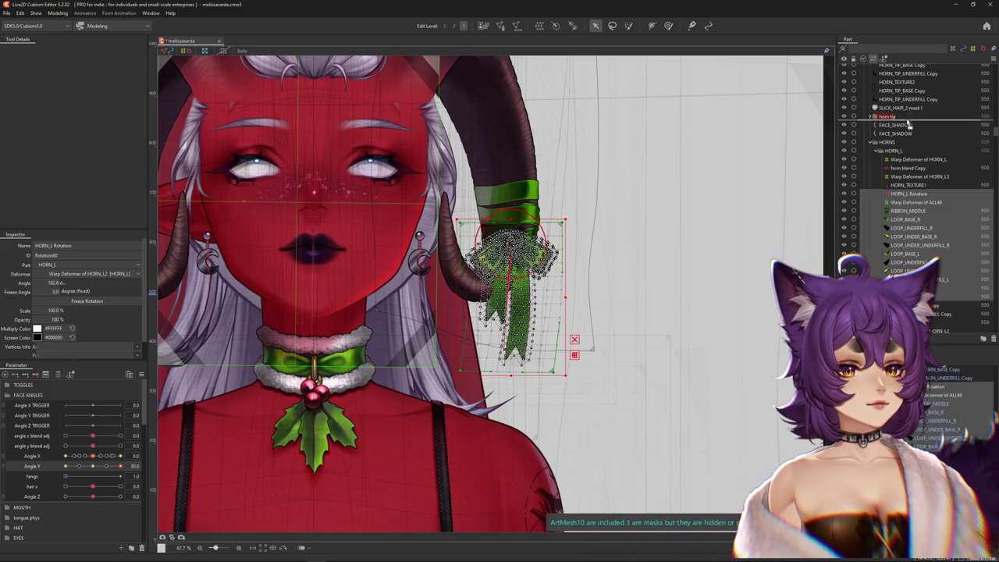
scroll(908, 123, "up", 4)
left_click(895, 158)
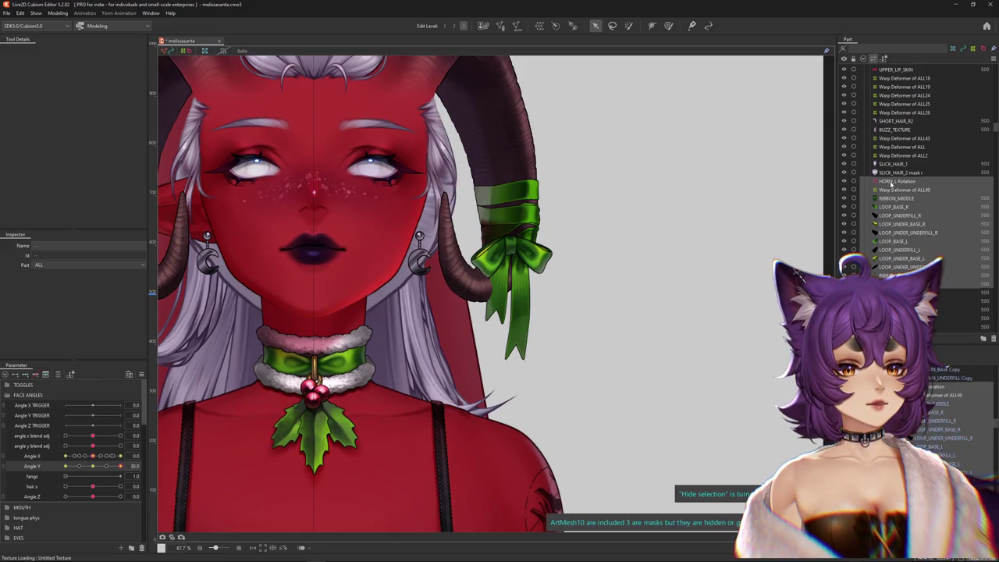
left_click(902, 182)
scroll(907, 211, "up", 3)
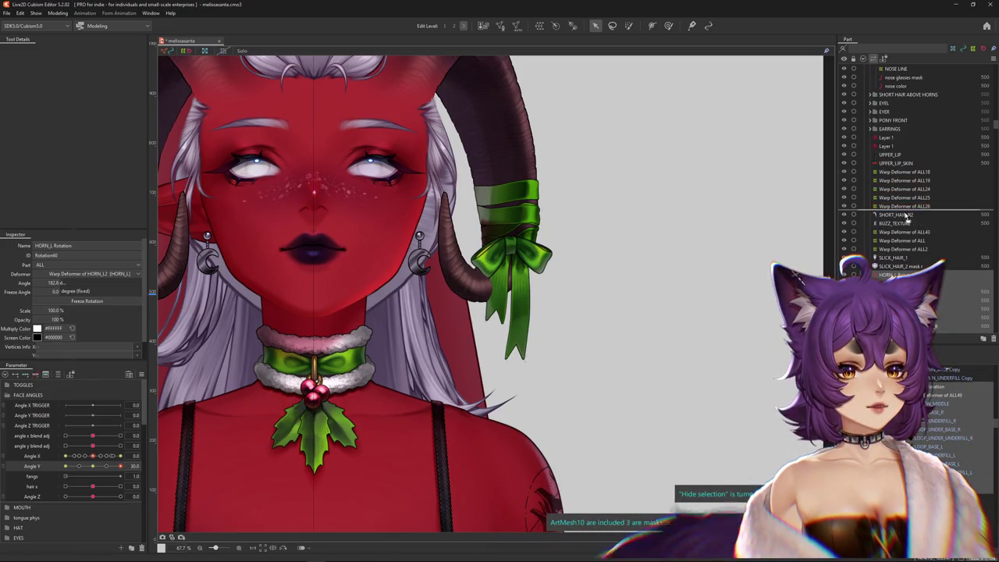
scroll(911, 221, "up", 2)
scroll(911, 220, "up", 2)
scroll(911, 230, "up", 2)
scroll(913, 242, "up", 2)
scroll(915, 266, "up", 2)
scroll(913, 257, "down", 10)
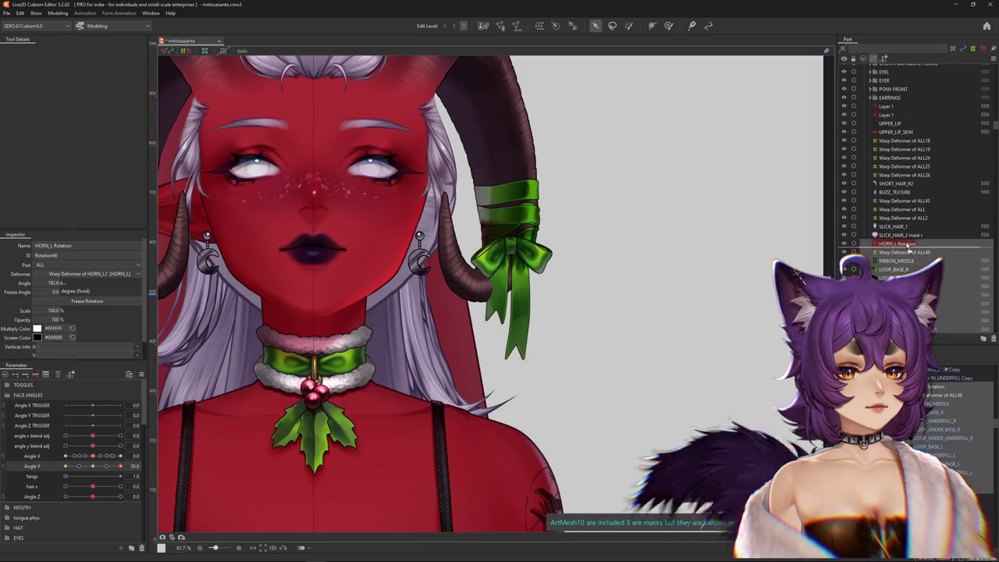
scroll(905, 245, "down", 1)
scroll(905, 245, "down", 2)
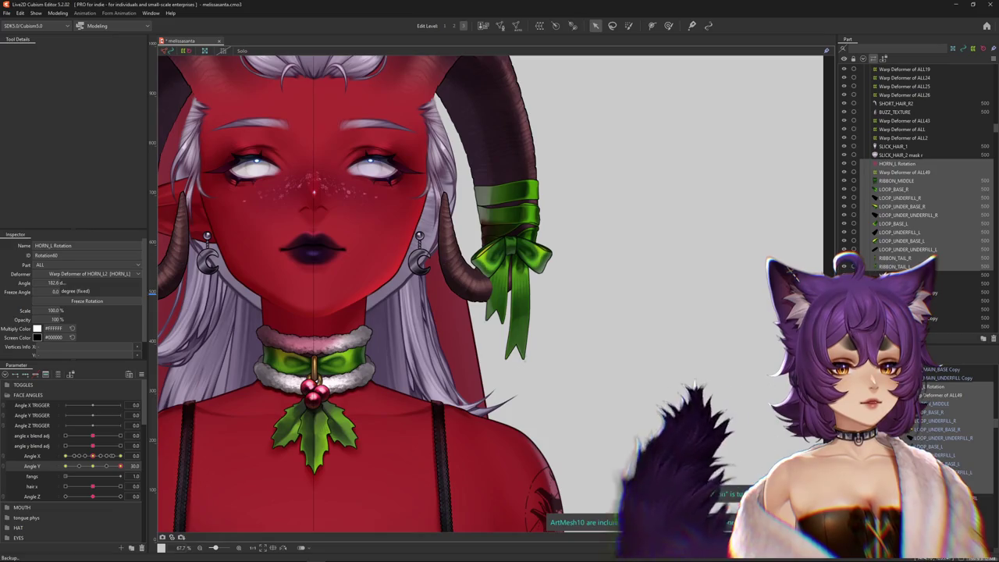
right_click(461, 285)
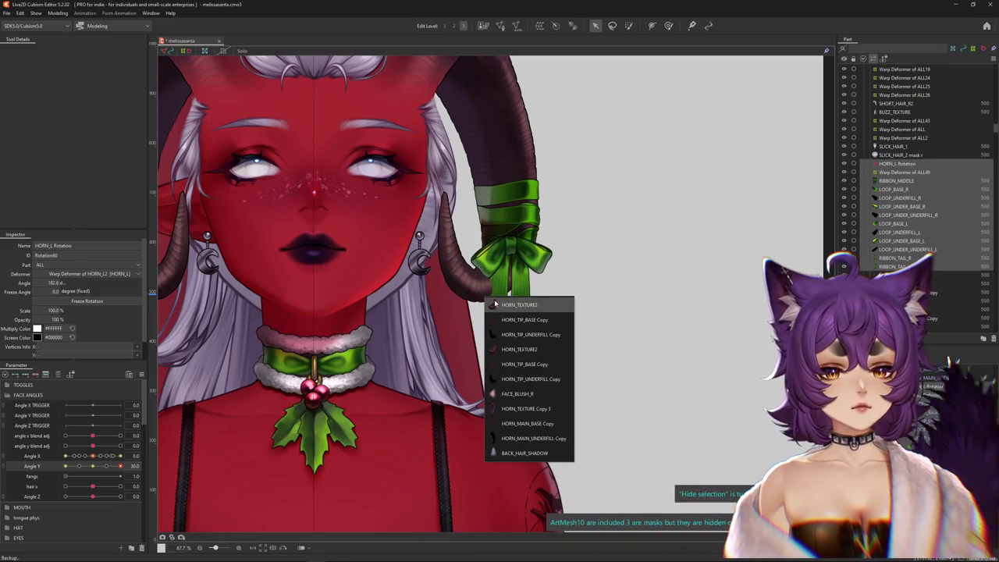
left_click(506, 301)
left_click(901, 162)
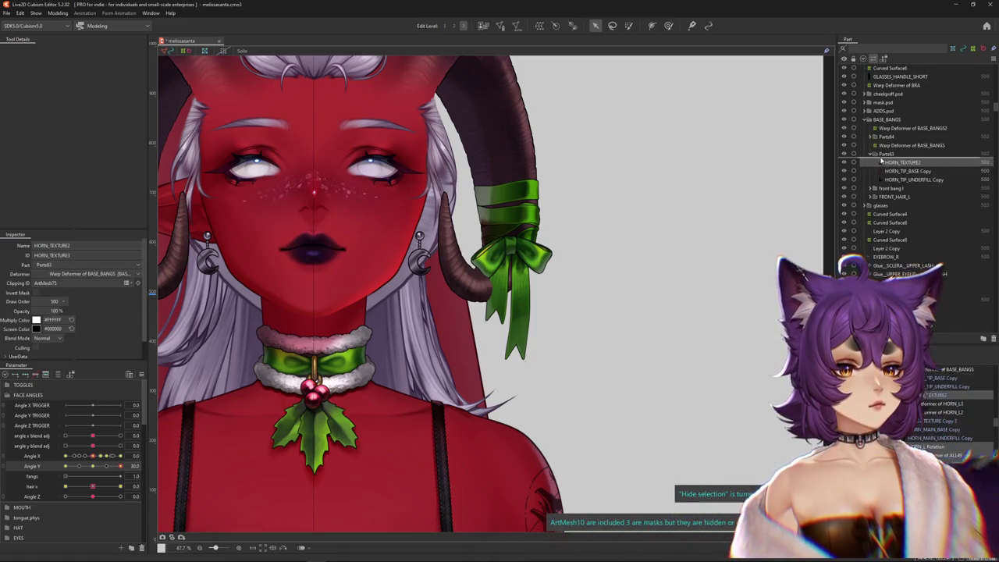
Move HORN_TEXTURE2 and horn tips down, ribbon layers to the top of Parts63, and level the head.
left_click_drag(881, 160, 889, 181)
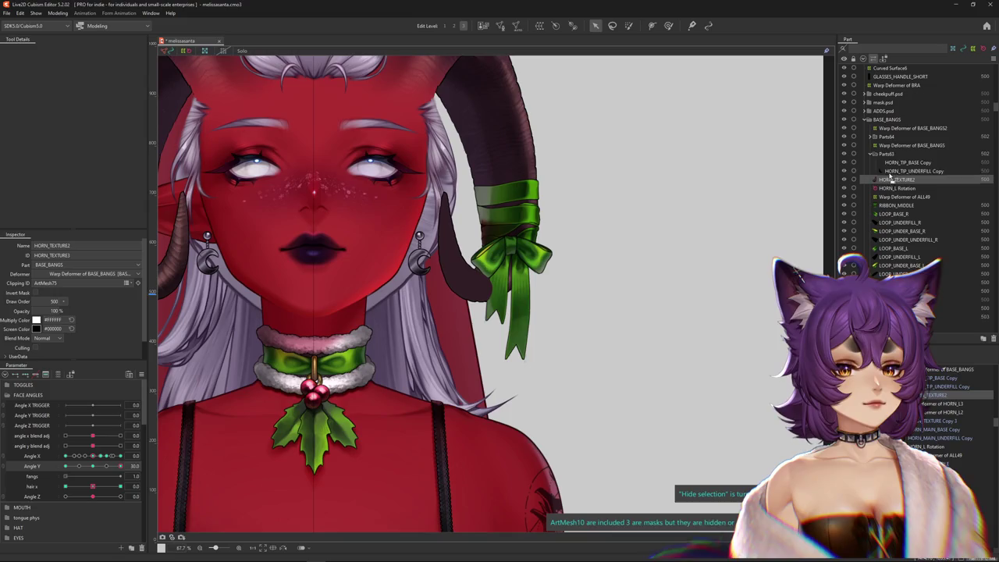
scroll(887, 228, "down", 2)
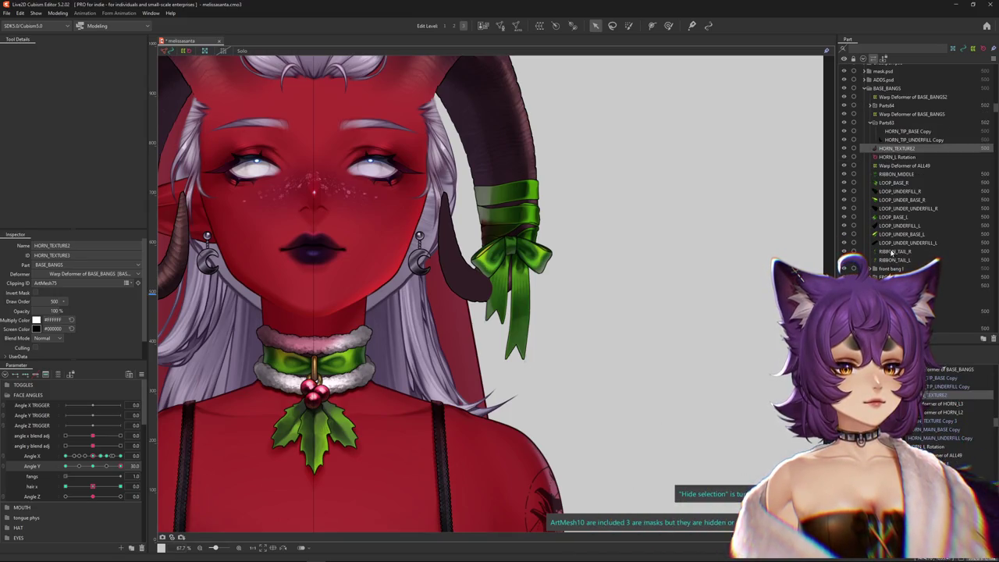
left_click_drag(884, 131, 886, 123)
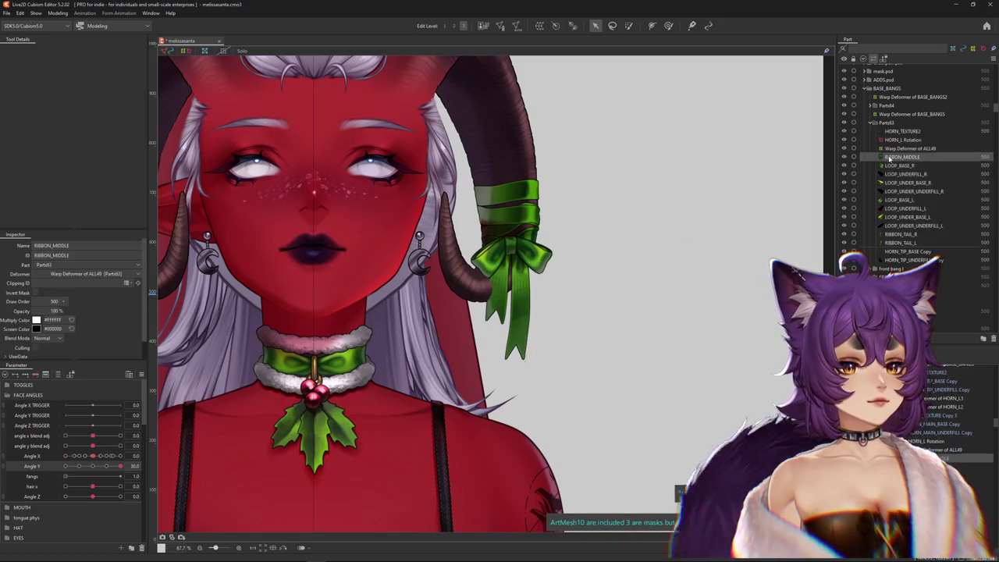
left_click(889, 161, "shift")
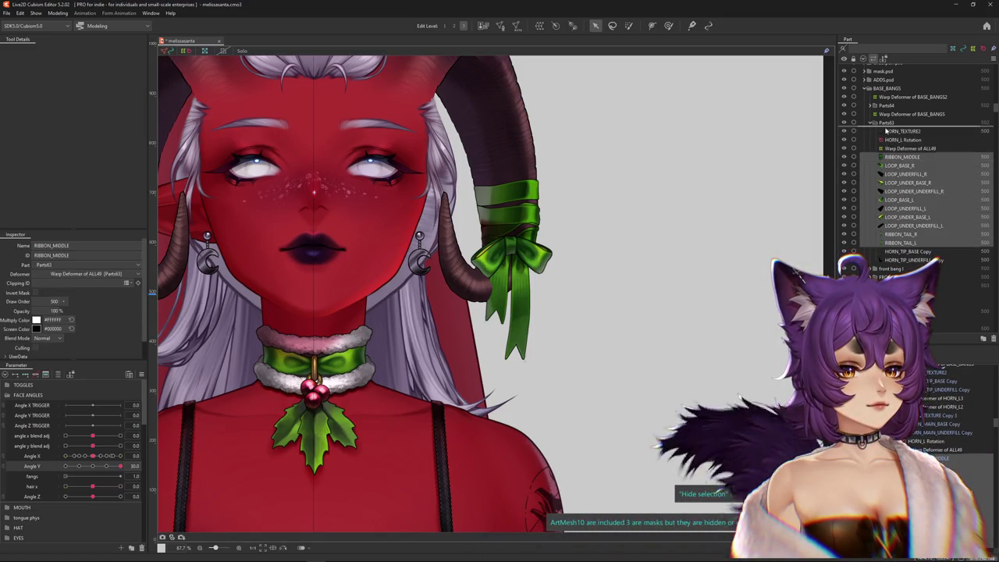
left_click_drag(887, 154, 888, 129)
left_click_drag(90, 465, 133, 454)
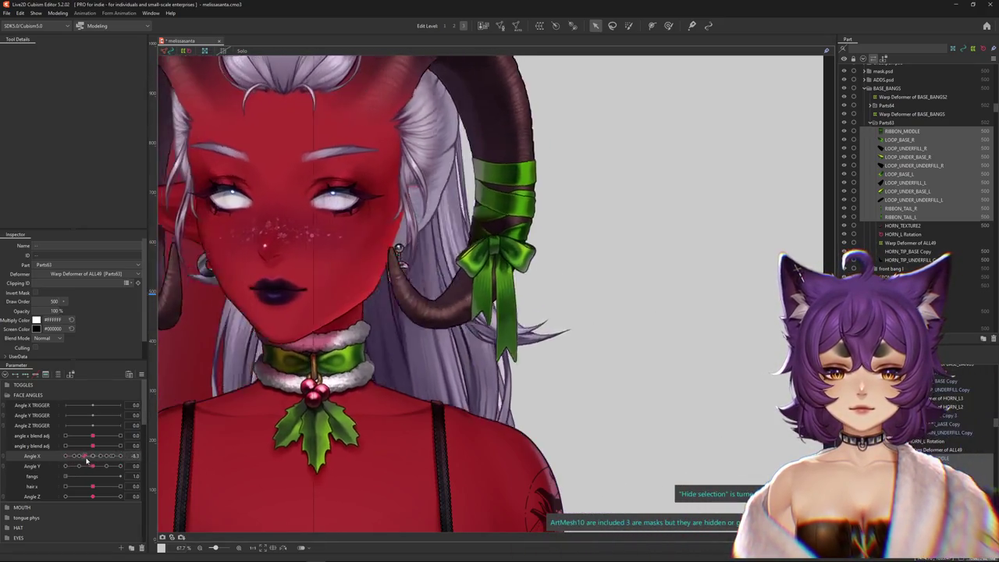
Select HORN_L Rotation and reposition and rotate the bow for the tilted head pose.
mouse_move(133, 454)
left_mouse_down()
mouse_move(78, 467)
mouse_move(93, 456)
mouse_move(154, 455)
left_mouse_up()
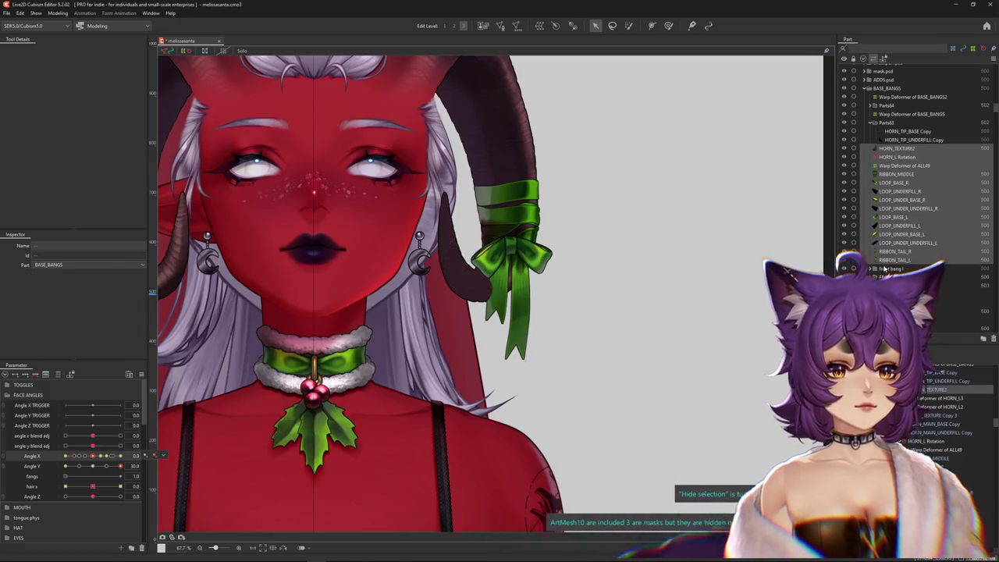
scroll(902, 261, "down", 5)
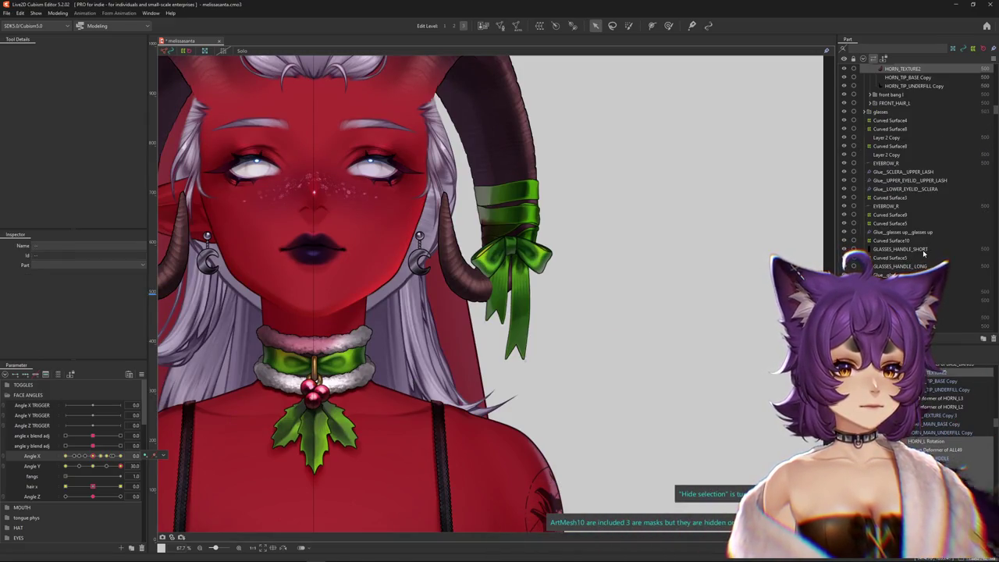
left_click(928, 441)
key("ctrl+h")
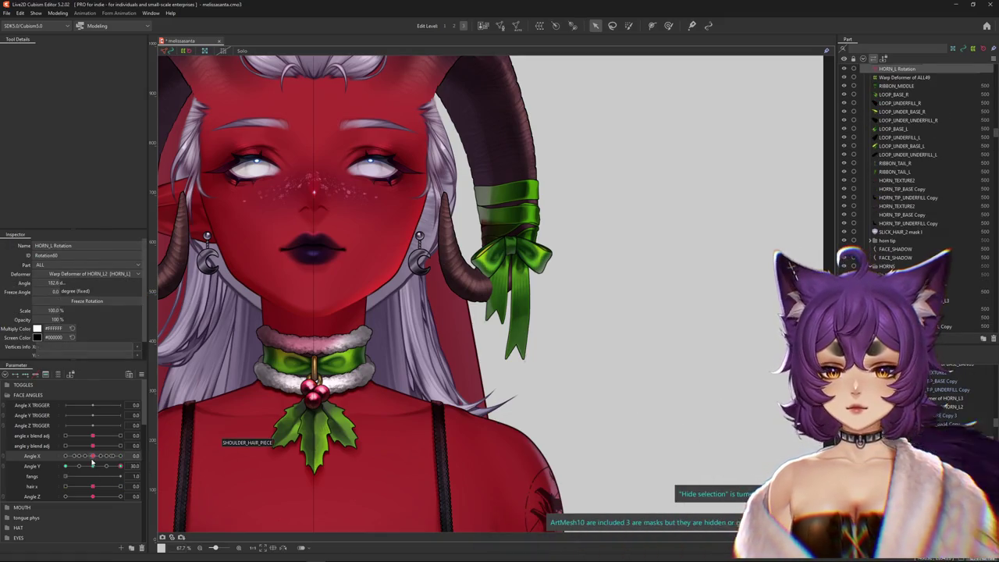
left_click_drag(92, 463, 92, 466)
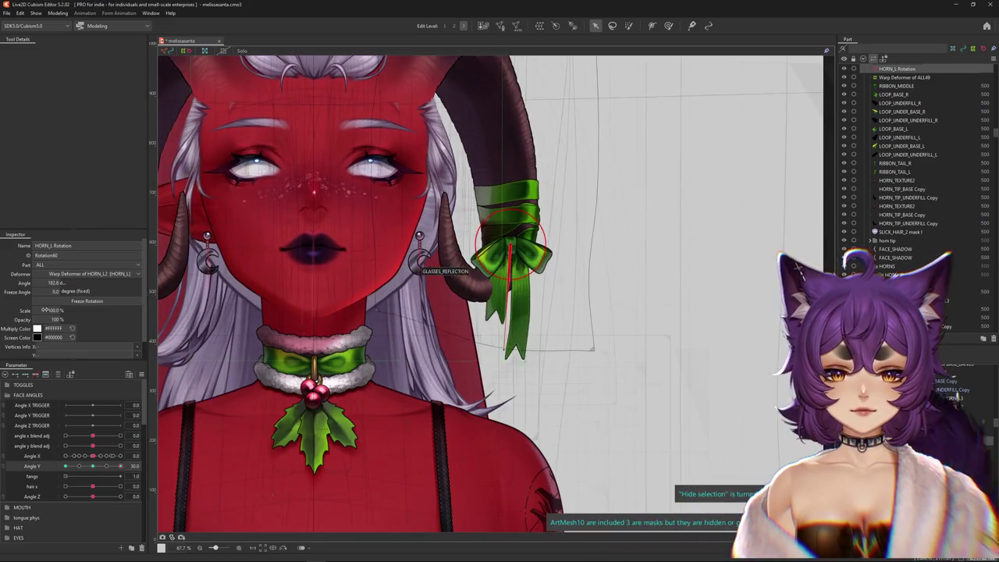
mouse_move(509, 250)
left_mouse_down()
mouse_move(512, 353)
mouse_move(525, 351)
left_mouse_up()
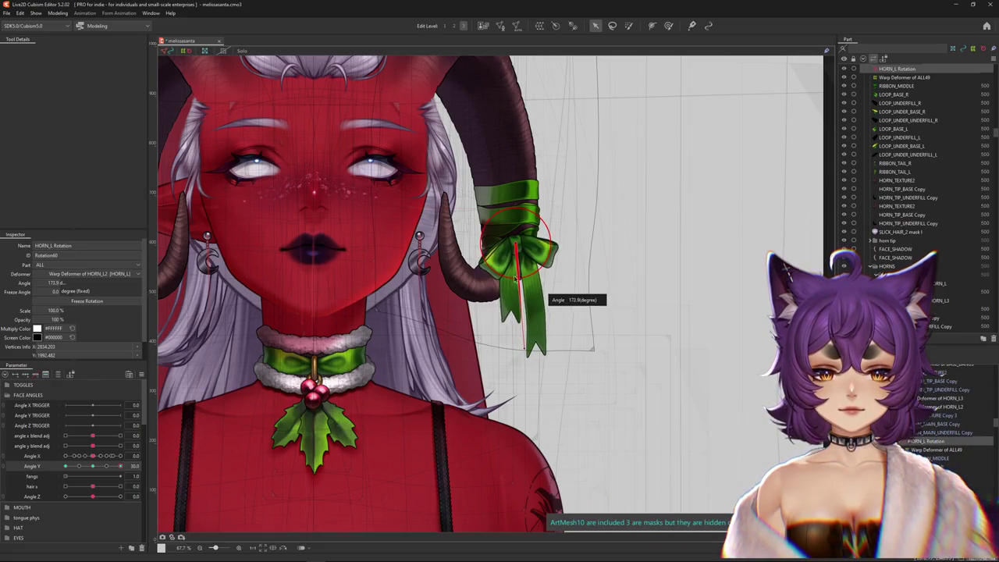
left_click(94, 466)
left_click_drag(94, 466, 164, 451)
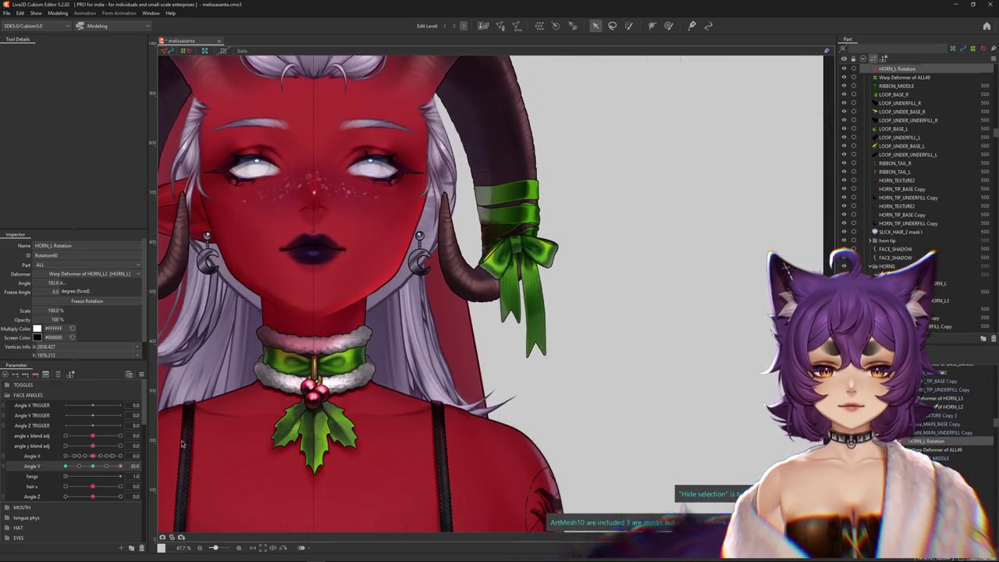
double_click(53, 282)
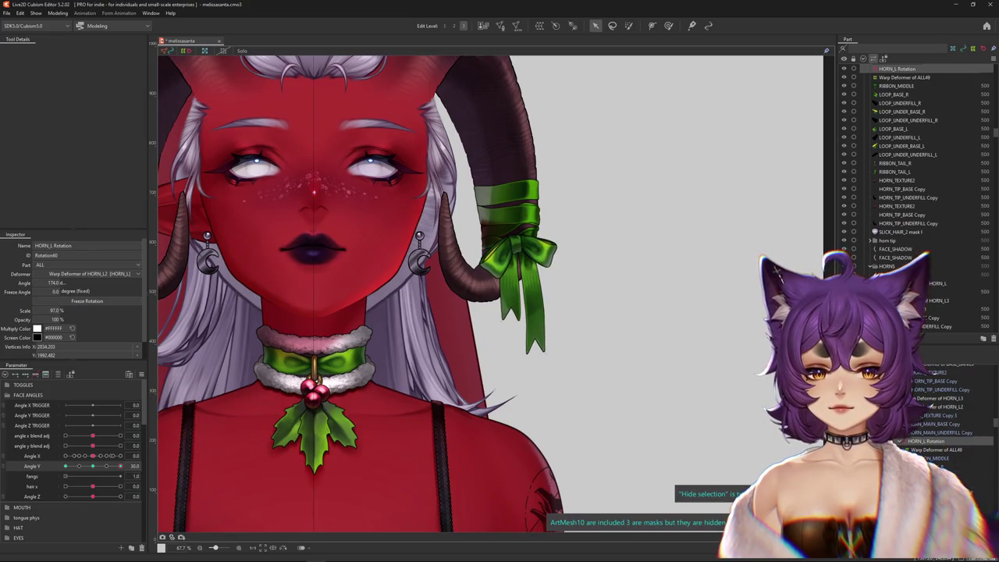
left_click(516, 240)
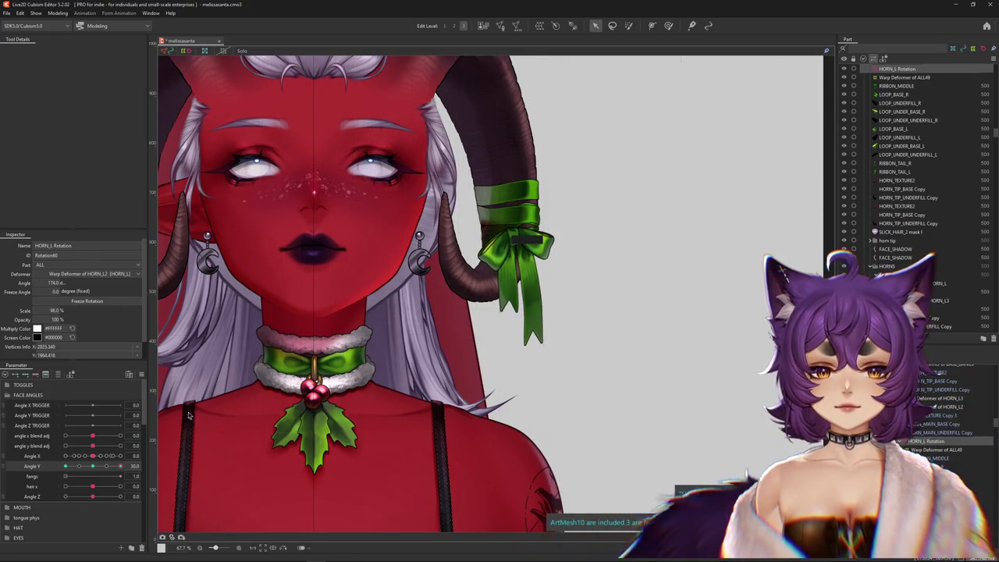
Retest the head tilt and fine-rotate the bow to about 180° so it hangs straight.
left_click_drag(121, 466, 114, 465)
left_click_drag(122, 457, 25, 494)
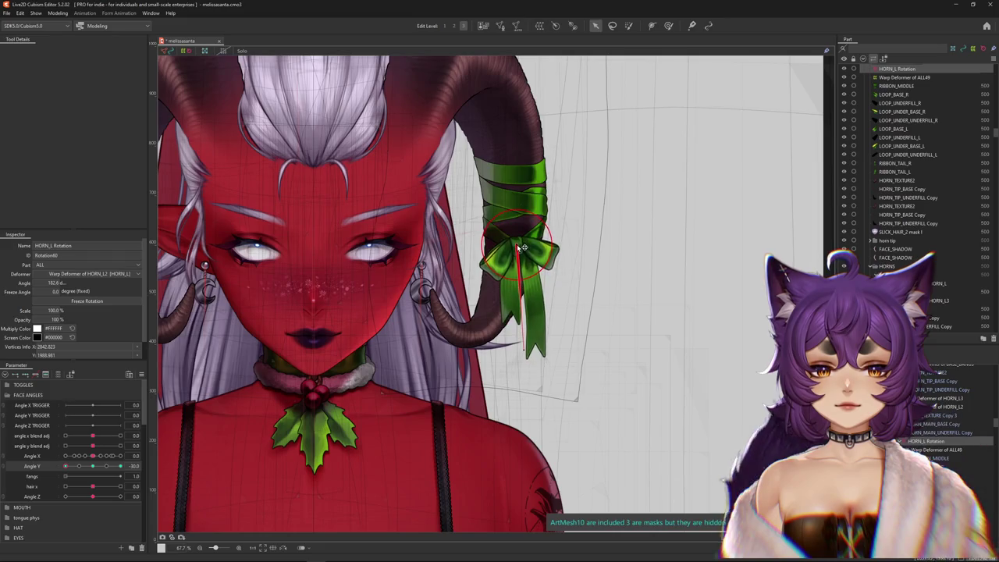
left_click_drag(521, 344, 515, 348)
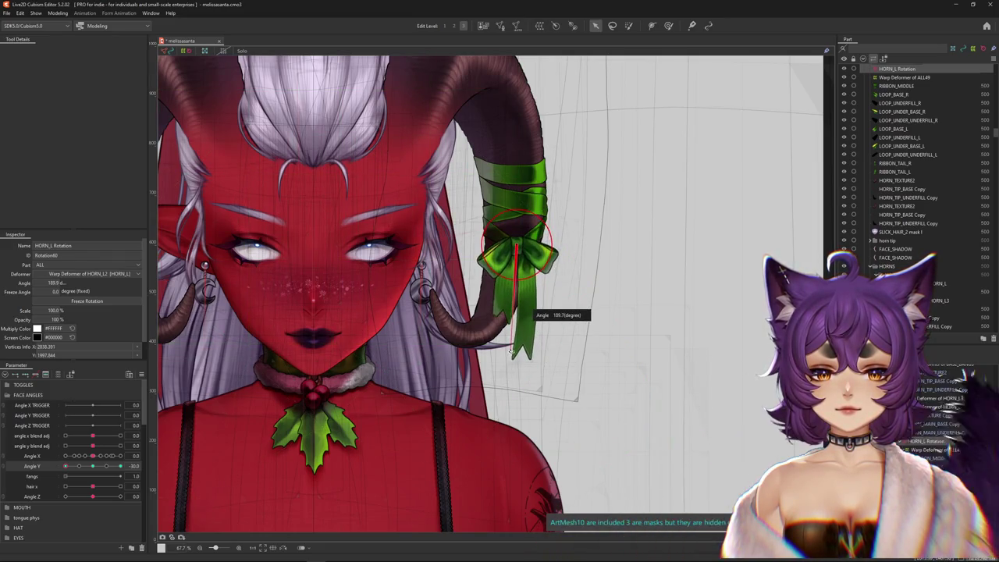
left_click_drag(77, 466, 93, 466)
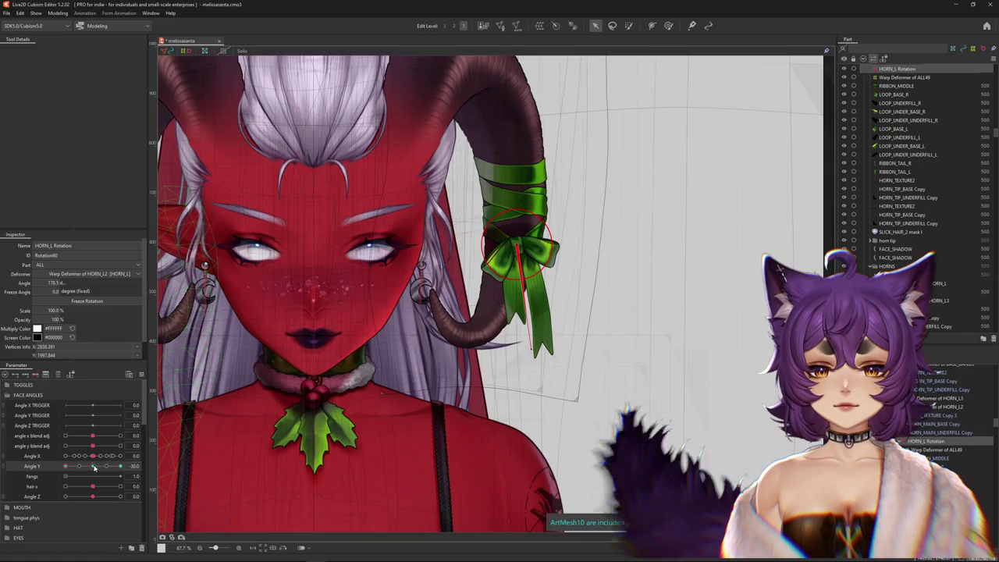
left_click_drag(522, 348, 525, 344)
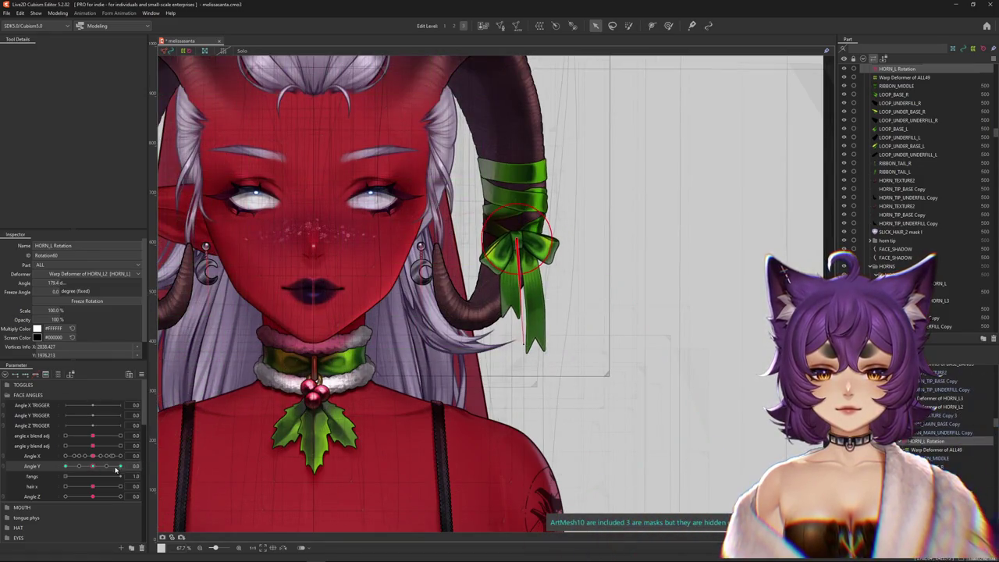
left_click_drag(116, 468, 130, 464)
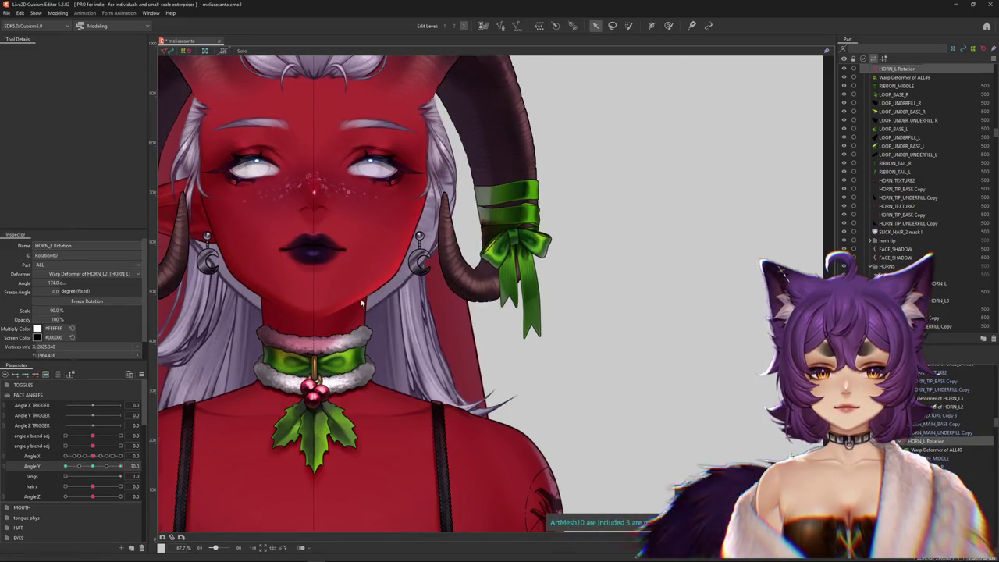
scroll(365, 299, "down", 4)
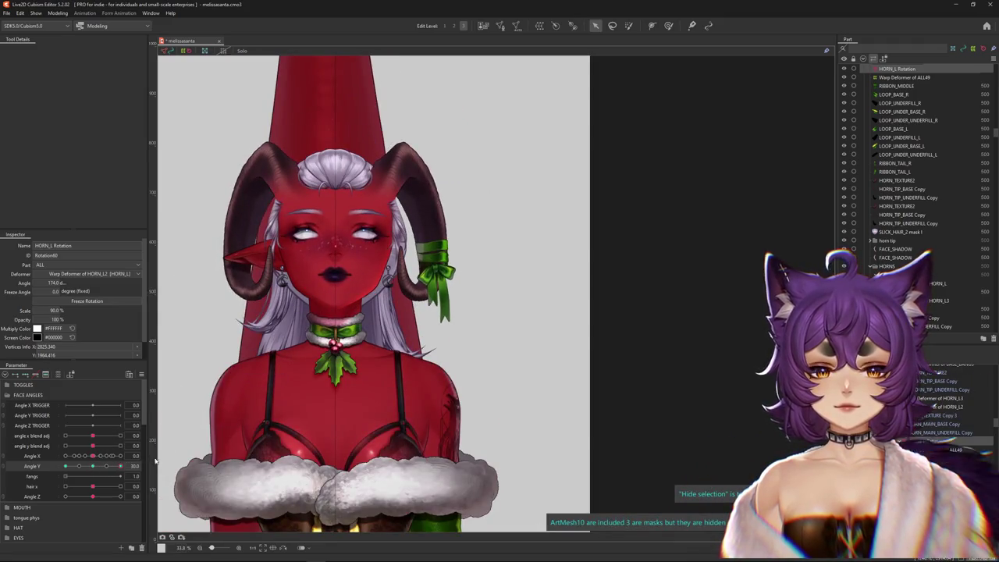
Check the bow at Angle Y −30, then return Angle Y to 0 and select the bow's warp deformer.
left_click(92, 466)
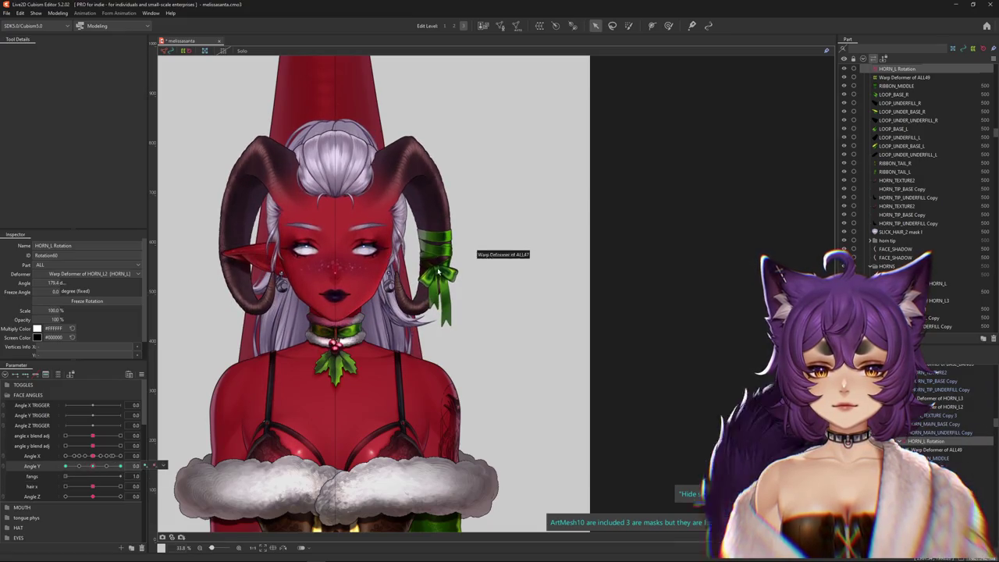
scroll(448, 261, "up", 5)
mouse_move(92, 465)
left_mouse_down()
mouse_move(89, 475)
mouse_move(65, 468)
left_mouse_up()
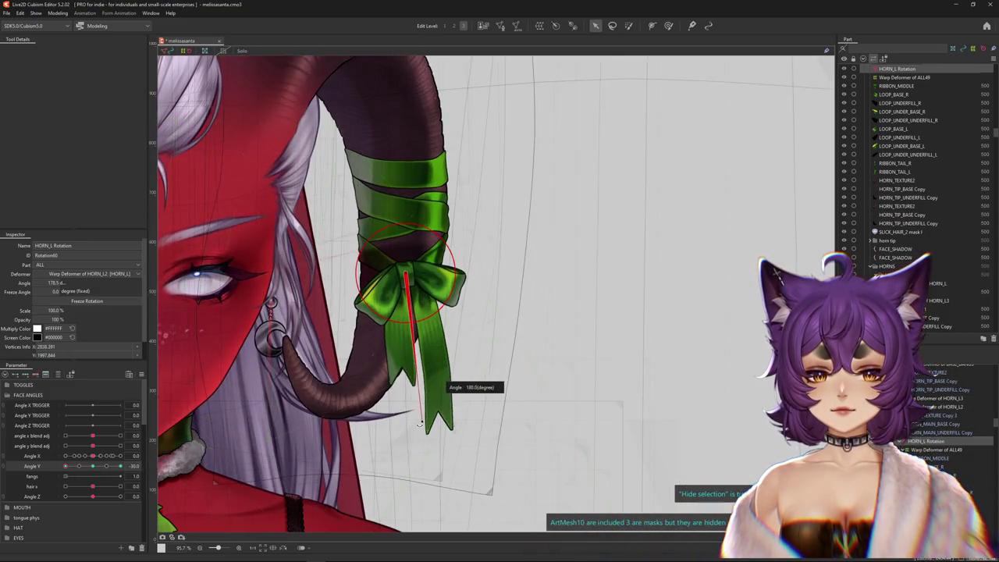
left_click(92, 466)
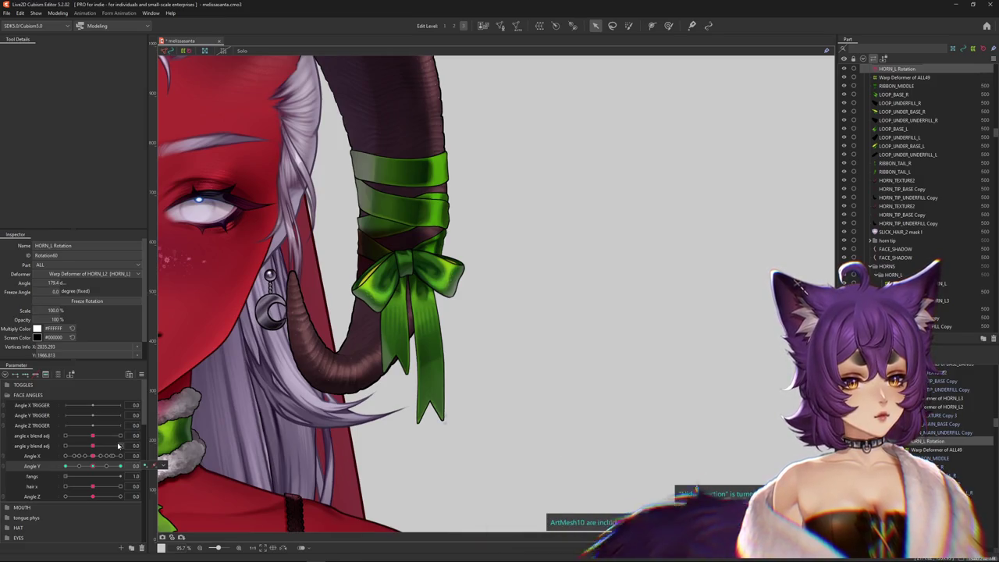
key("Down")
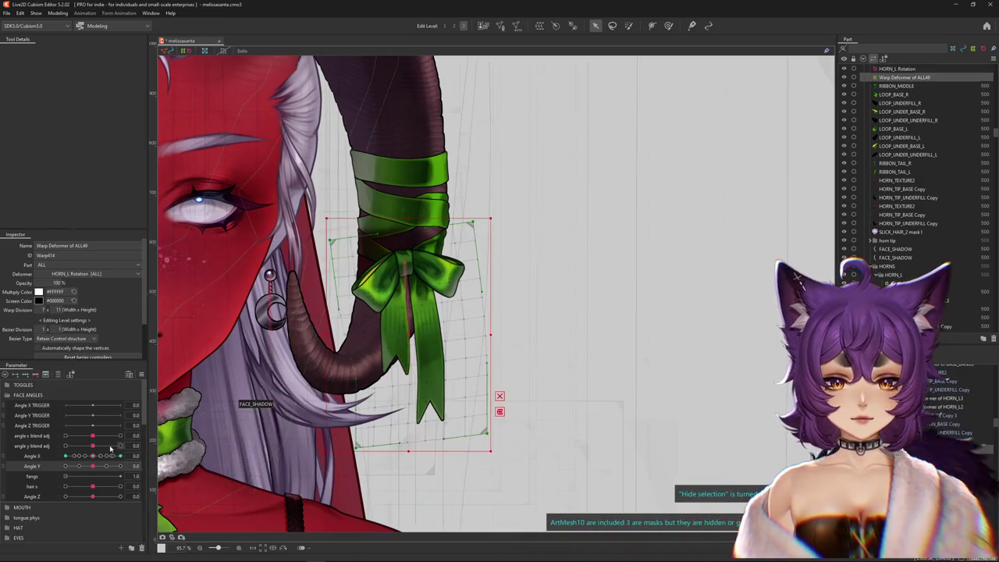
Turn the head to Angle X −30 and pick Layer 63 of the bow on the canvas.
left_click_drag(114, 456, 66, 459)
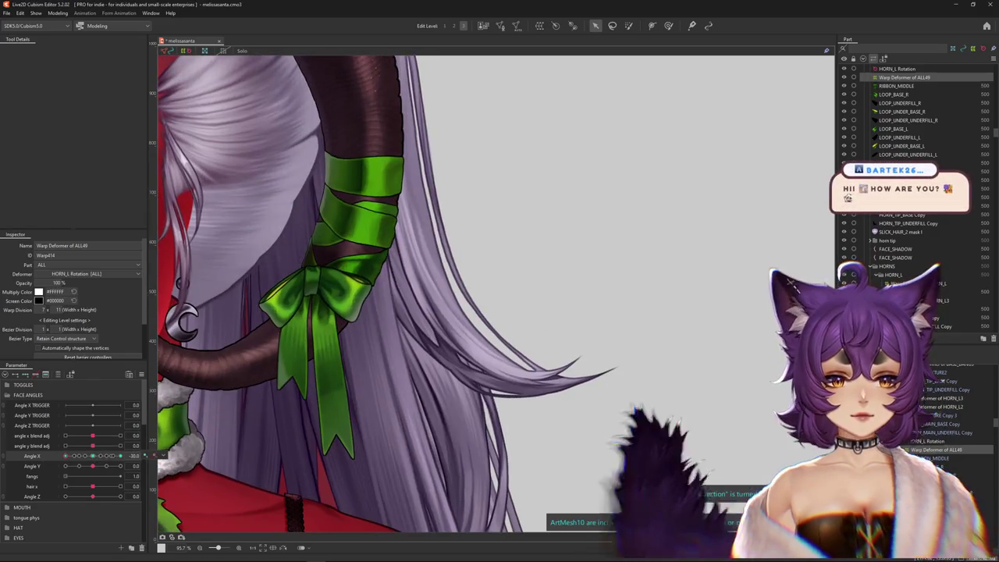
left_click(917, 453)
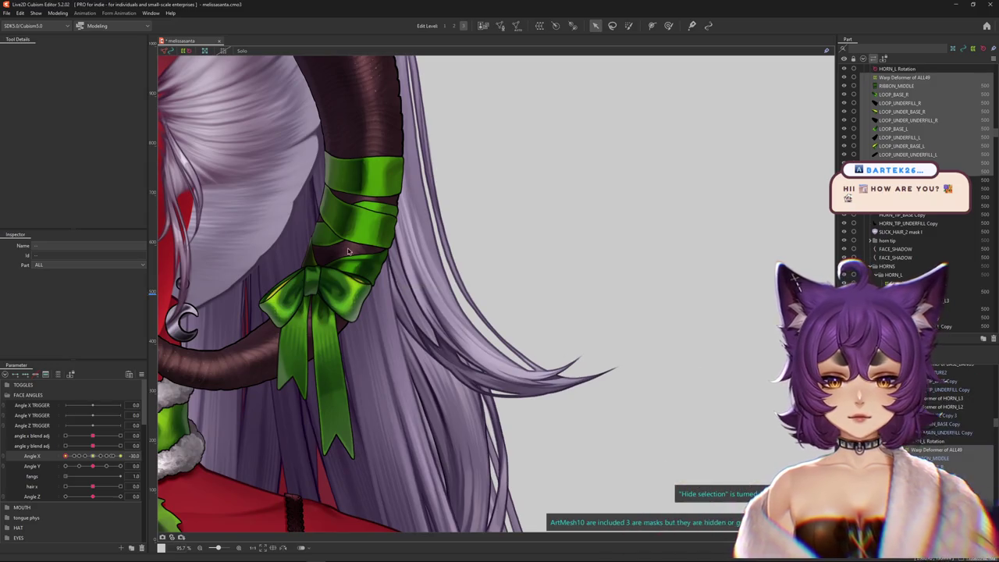
right_click(359, 275)
left_click(398, 286)
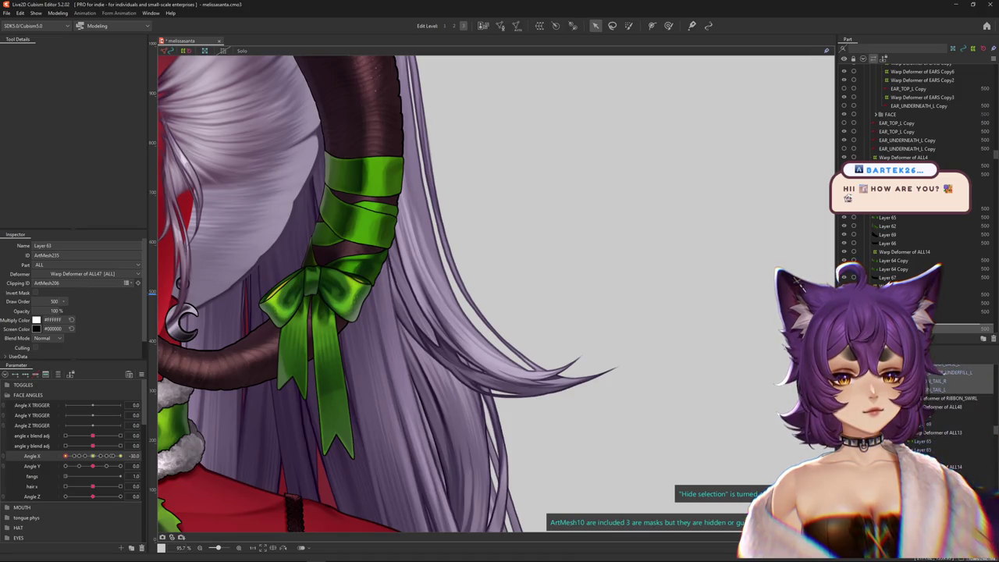
key("ctrl+a")
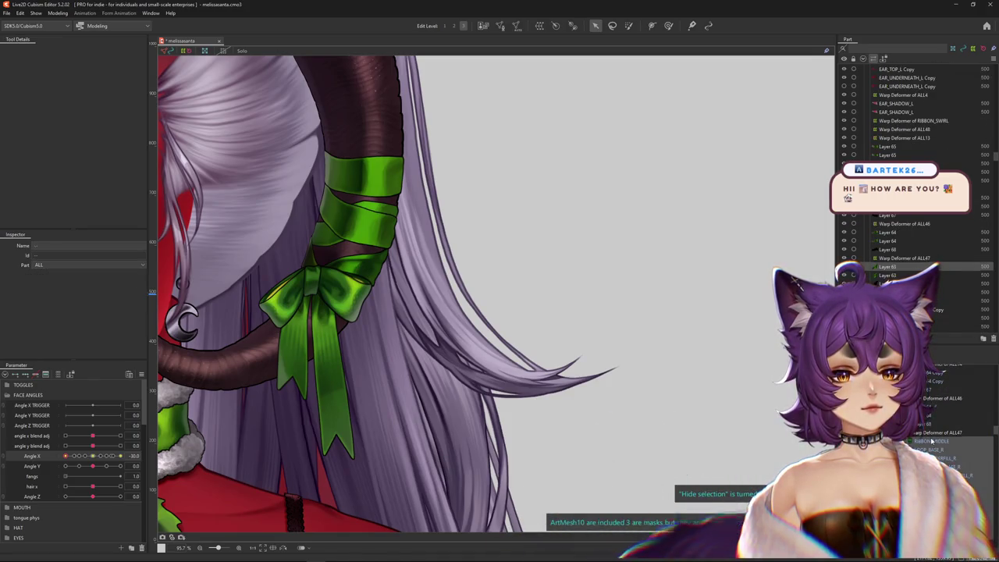
Select RIBBON_MIDDLE together with the other bow meshes, then the whole bow deformer.
left_click(931, 441)
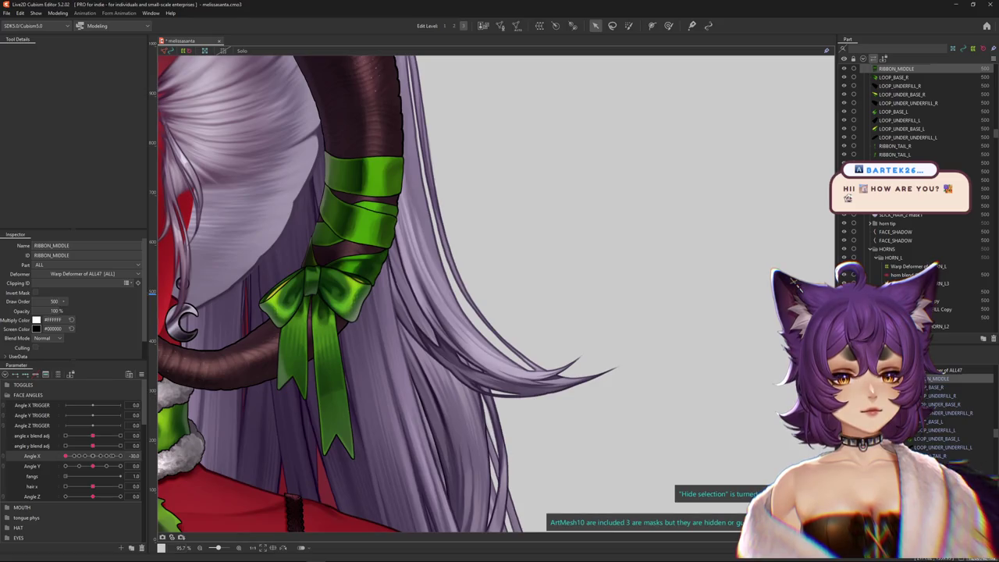
key("ctrl+a")
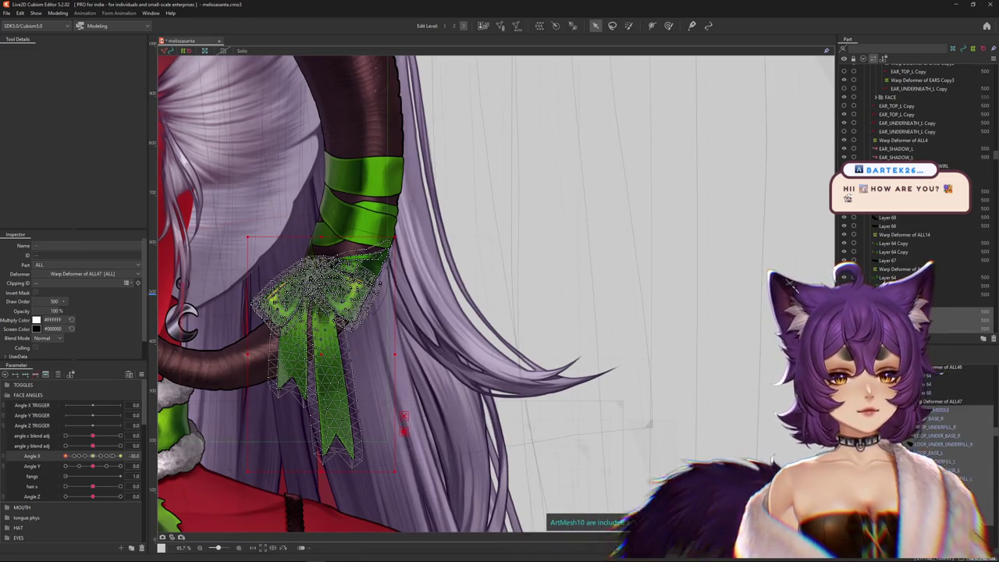
scroll(921, 253, "down", 3)
scroll(921, 254, "down", 3)
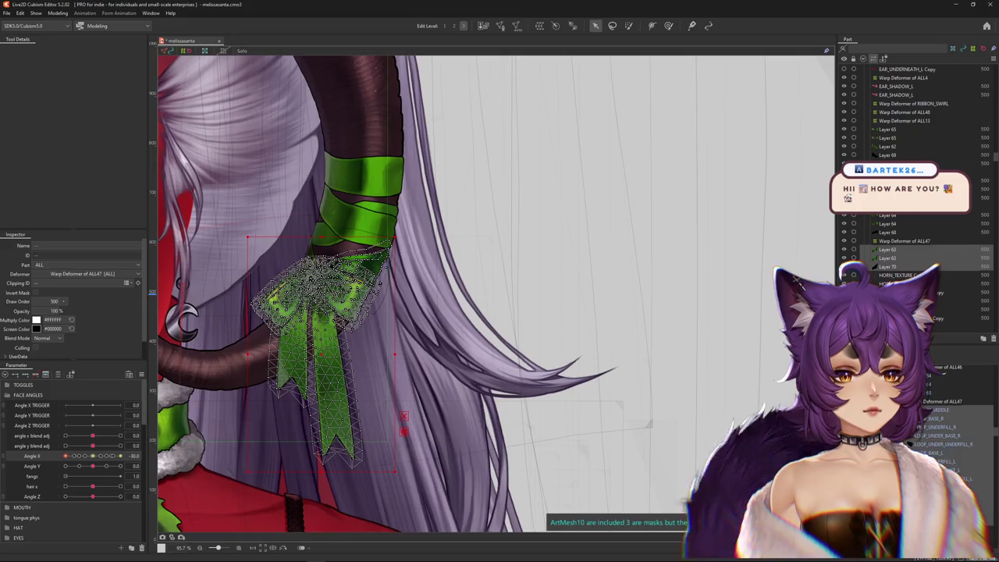
scroll(921, 253, "down", 3)
scroll(921, 253, "down", 3)
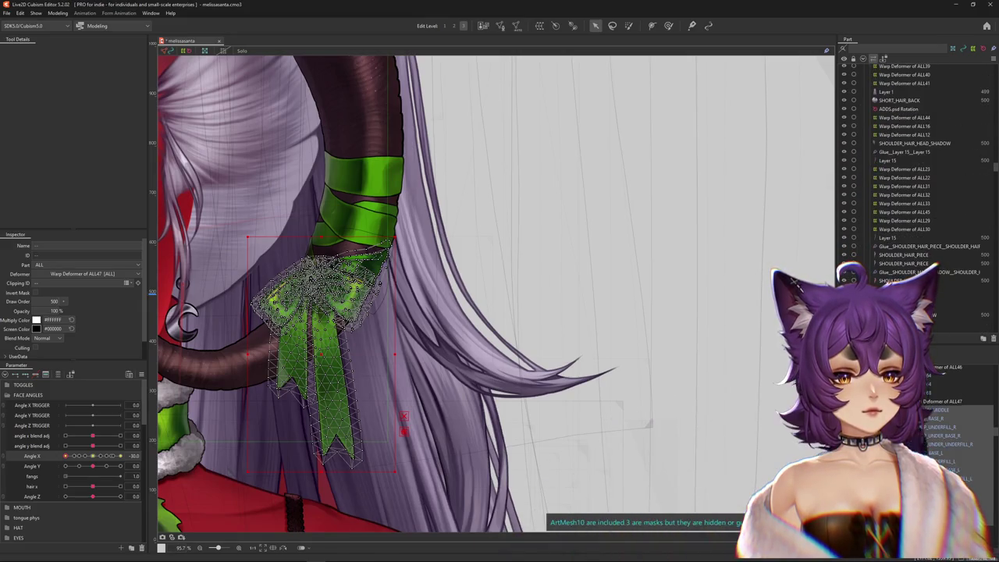
left_click(938, 444)
left_click(941, 451)
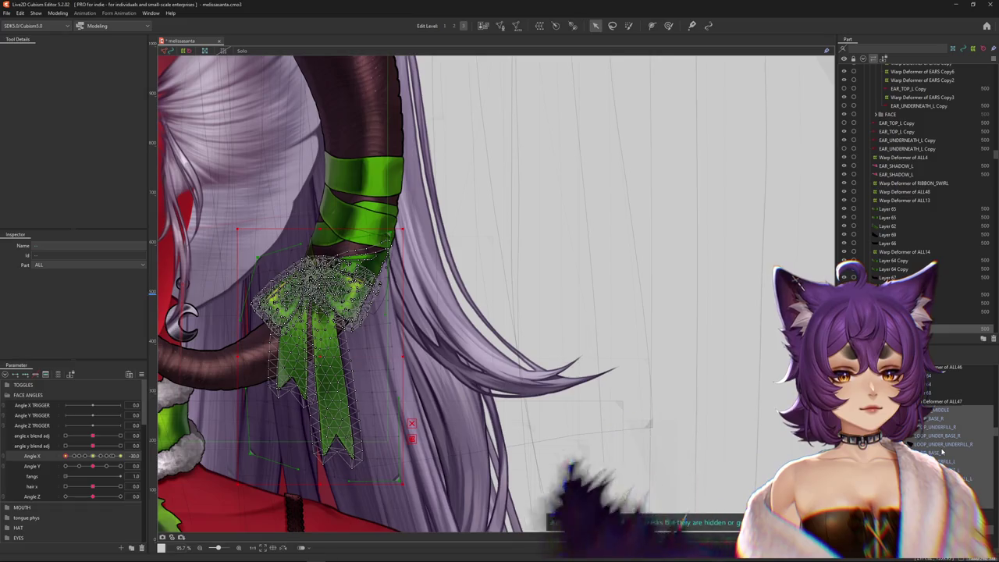
Select HORN_L Rotation through RIBBON_TAIL_L and relocate them in the hierarchy via the canvas menu.
left_click(942, 453)
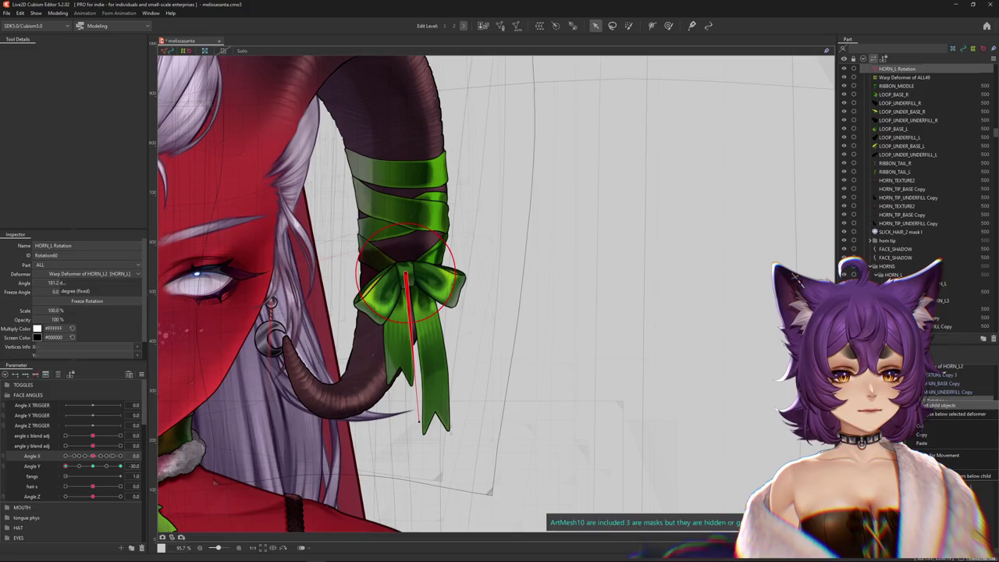
left_click(940, 453, "shift")
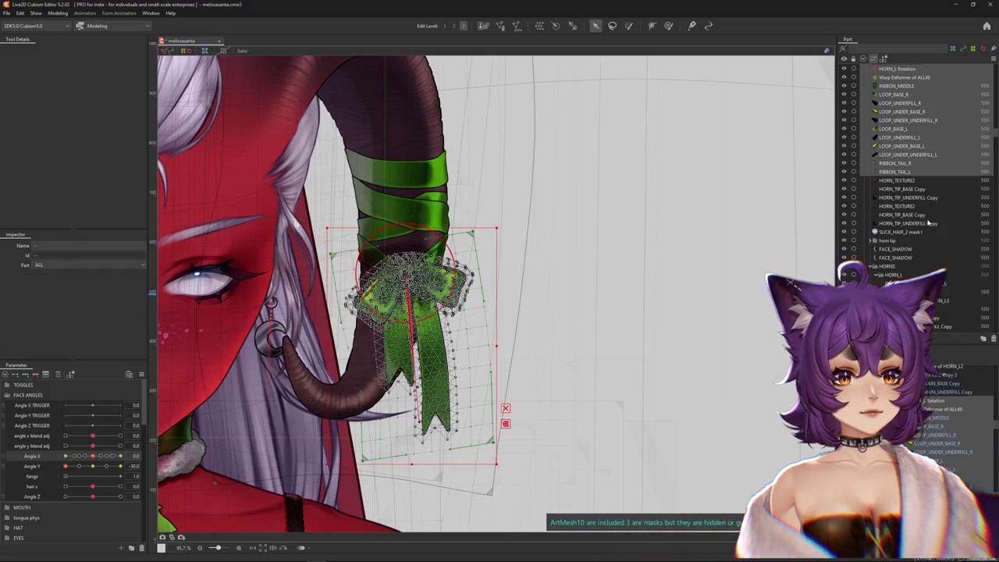
scroll(866, 232, "down", 5)
scroll(889, 226, "down", 5)
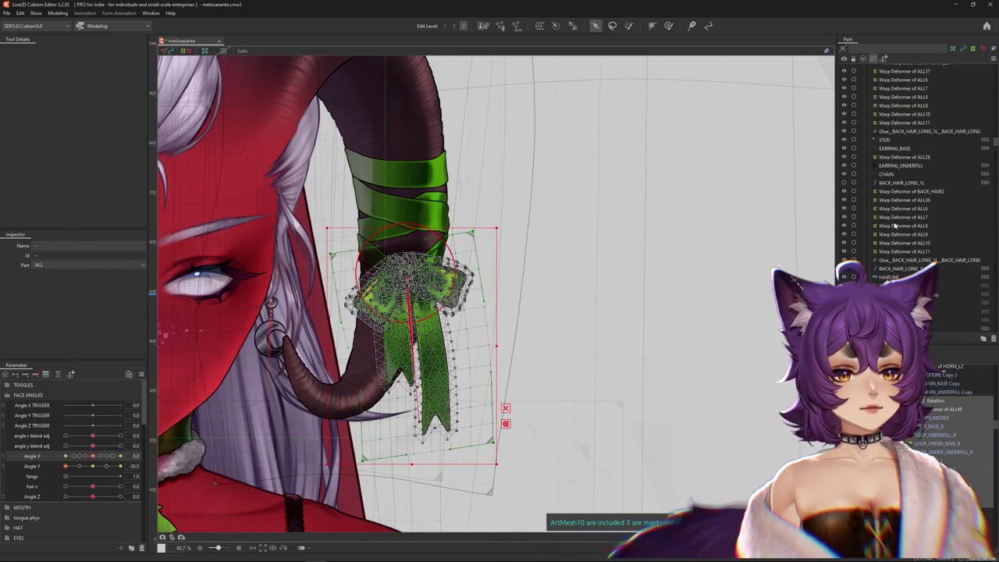
scroll(896, 226, "up", 8)
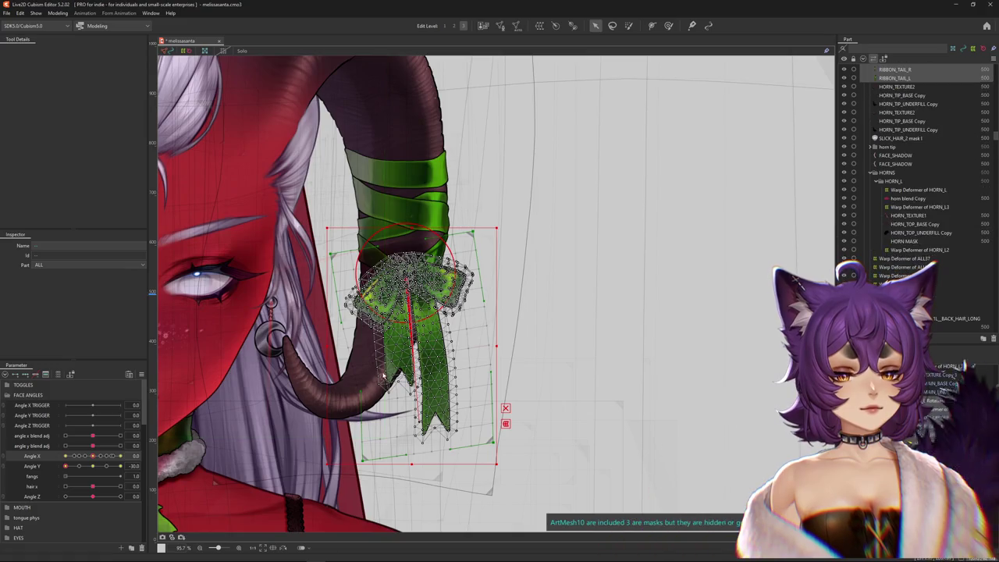
right_click(371, 258)
left_click(408, 383)
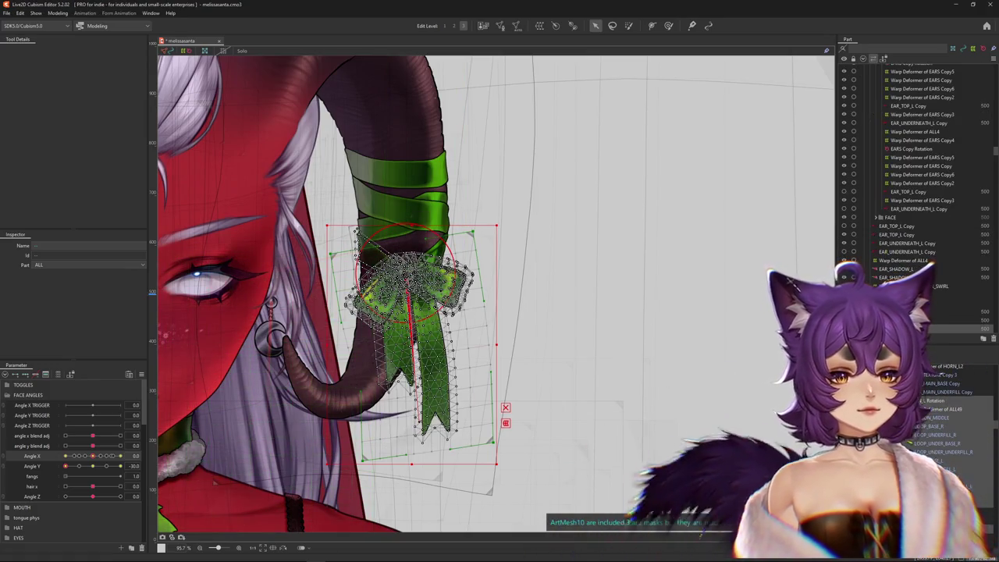
scroll(913, 172, "down", 3)
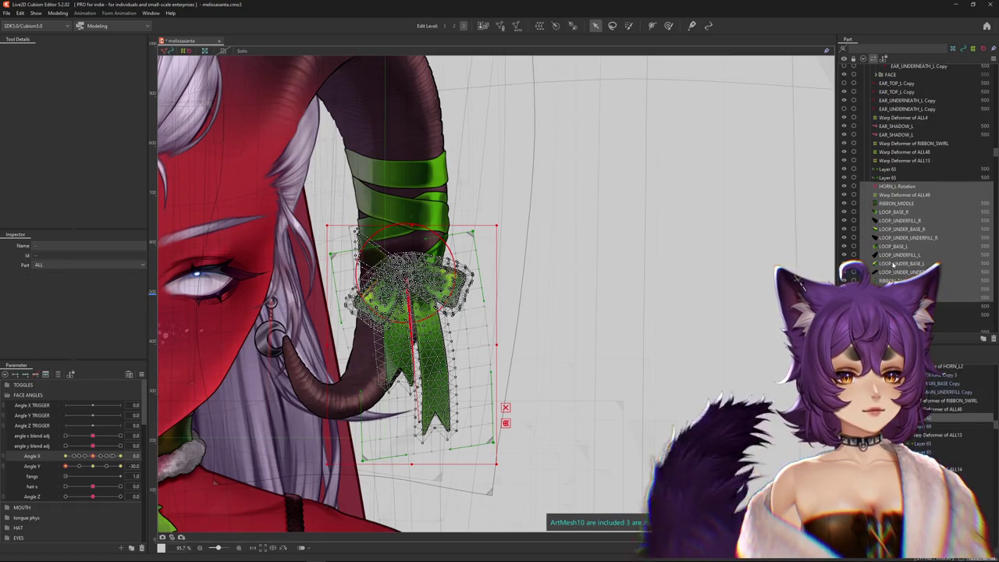
scroll(912, 171, "down", 3)
left_click(885, 216)
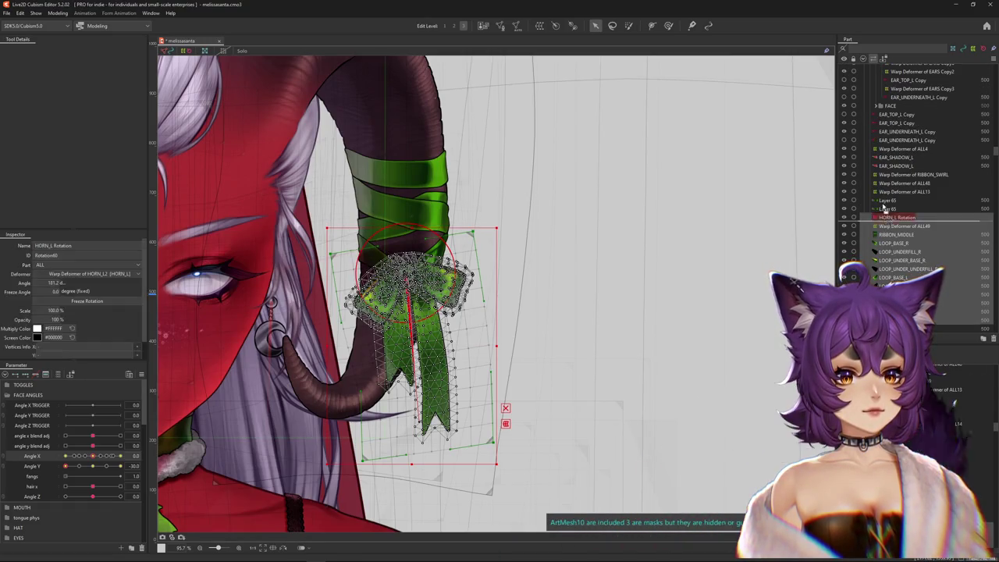
key("ctrl+h")
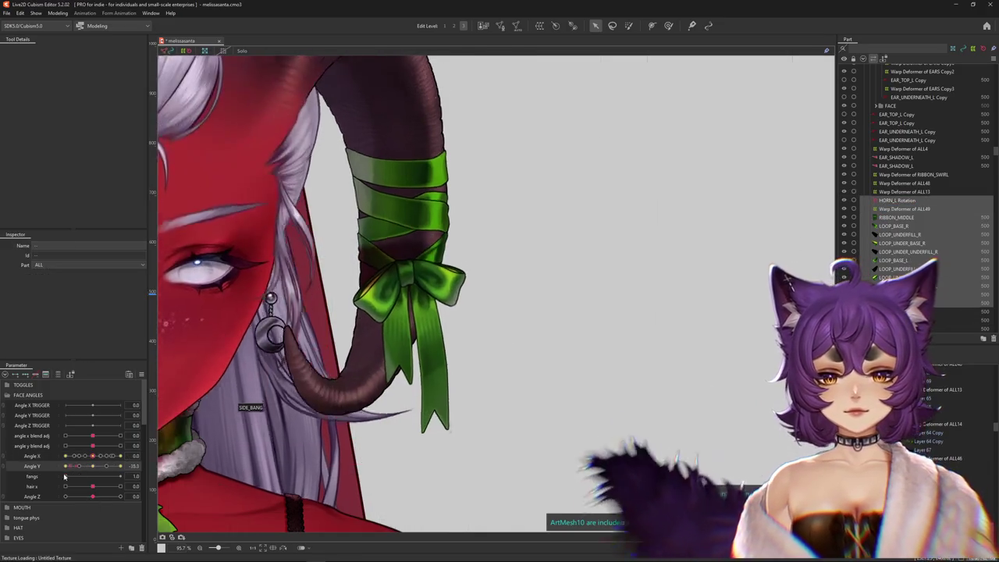
At Angle X −30, shift the bow up onto the horn and rotate it to about 186°.
left_click_drag(117, 459, 48, 465)
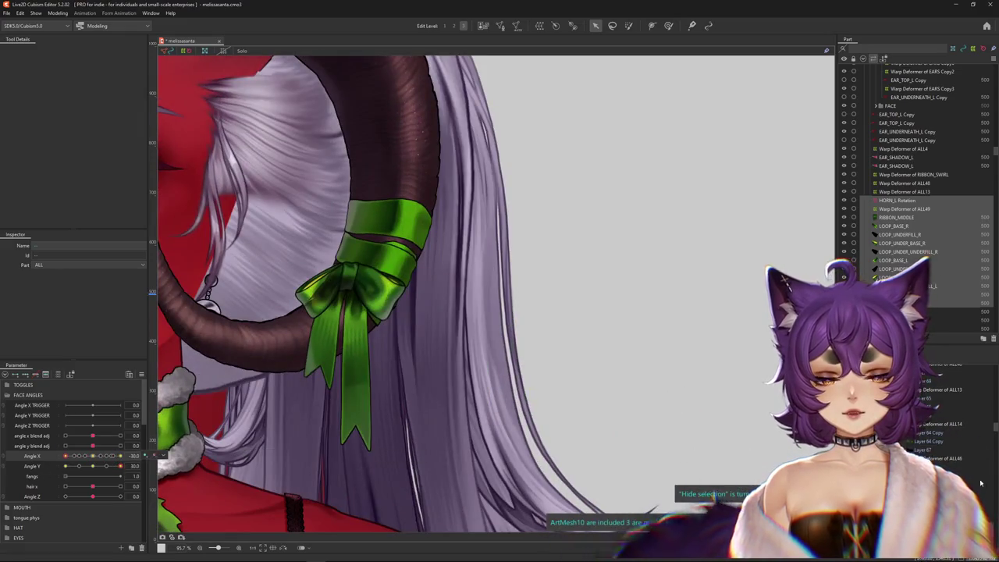
left_click(897, 200)
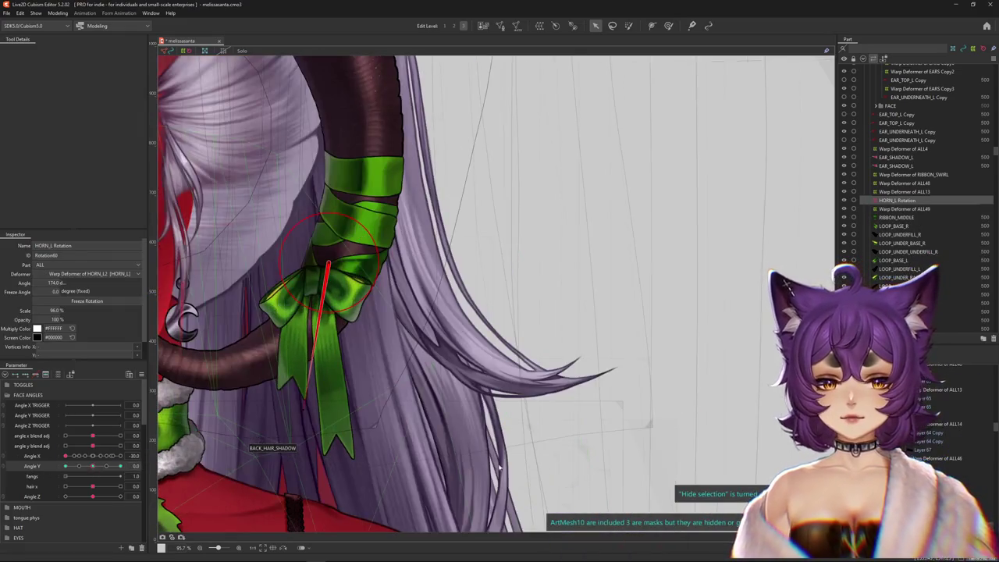
left_click(904, 208)
left_click(92, 455)
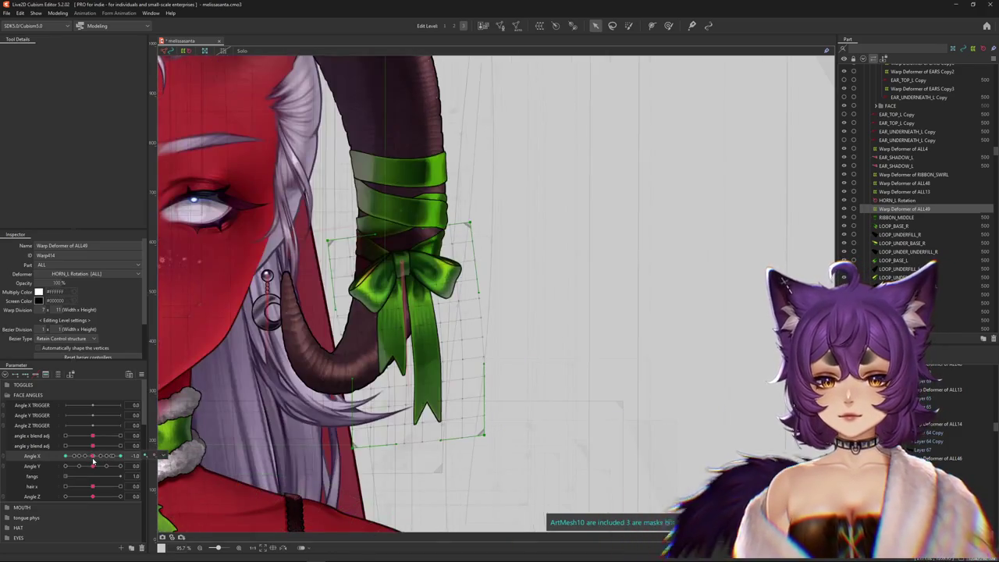
key("ctrl+z")
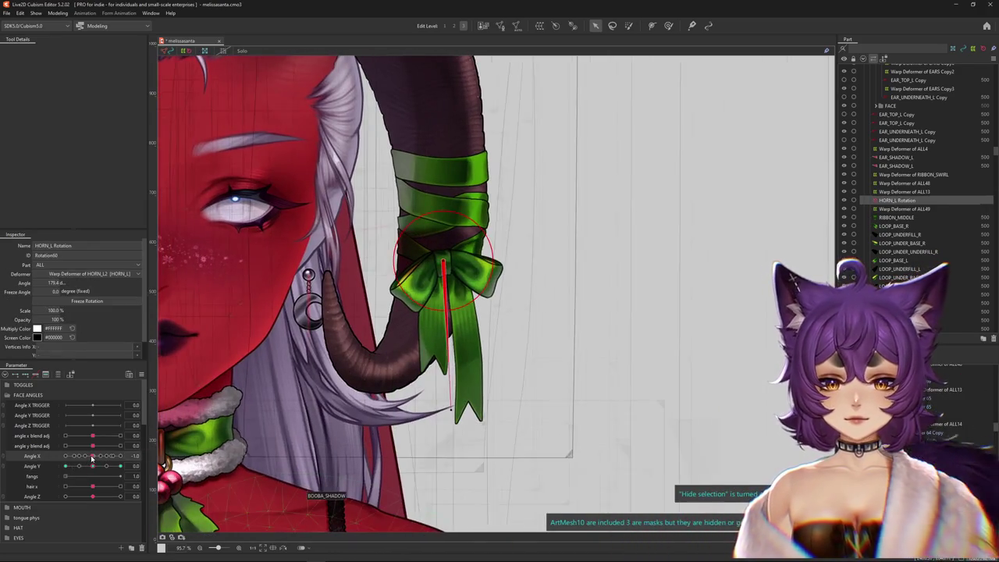
left_click_drag(104, 458, 43, 457)
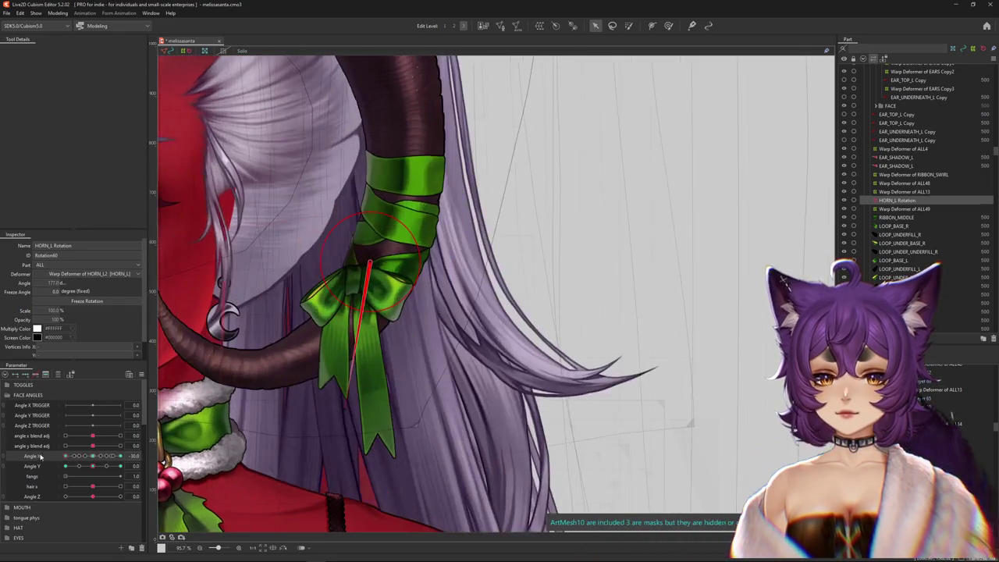
left_click_drag(372, 270, 376, 261)
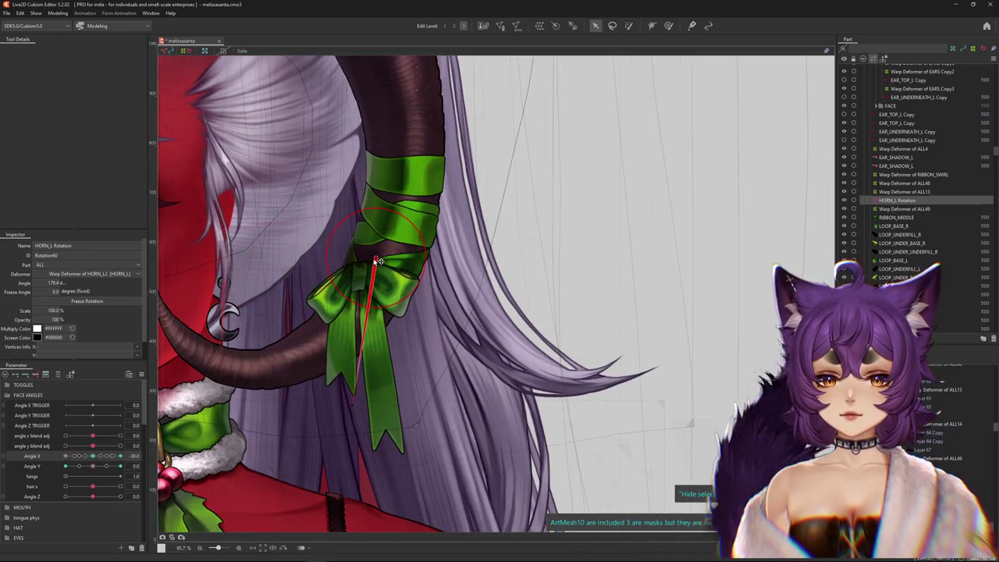
left_click_drag(346, 402, 337, 403)
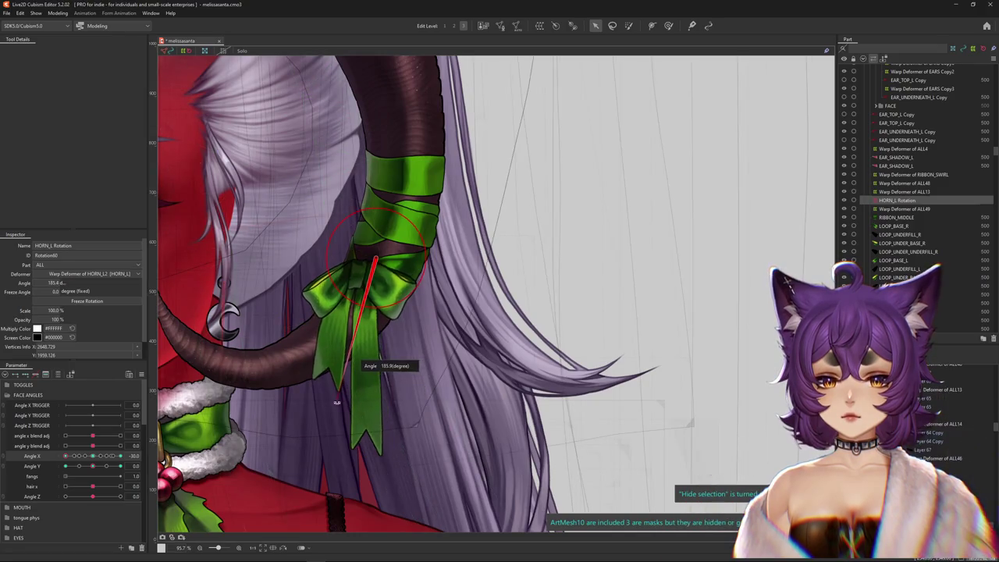
At the opposite Angle X, rotate the bow back to about 179° and preview the head swing.
mouse_move(69, 455)
left_mouse_down()
mouse_move(148, 455)
mouse_move(121, 456)
left_mouse_up()
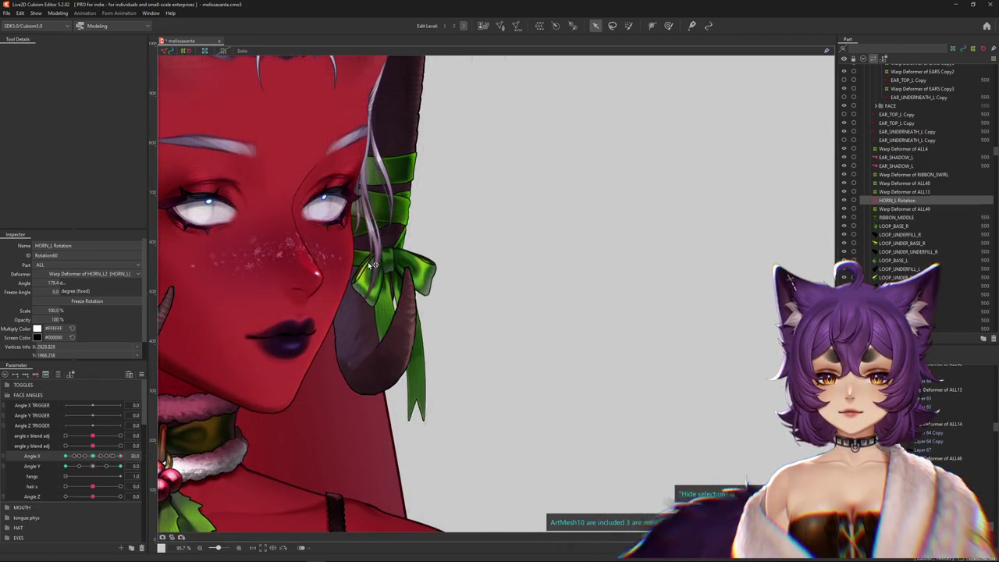
left_click_drag(377, 414, 380, 412)
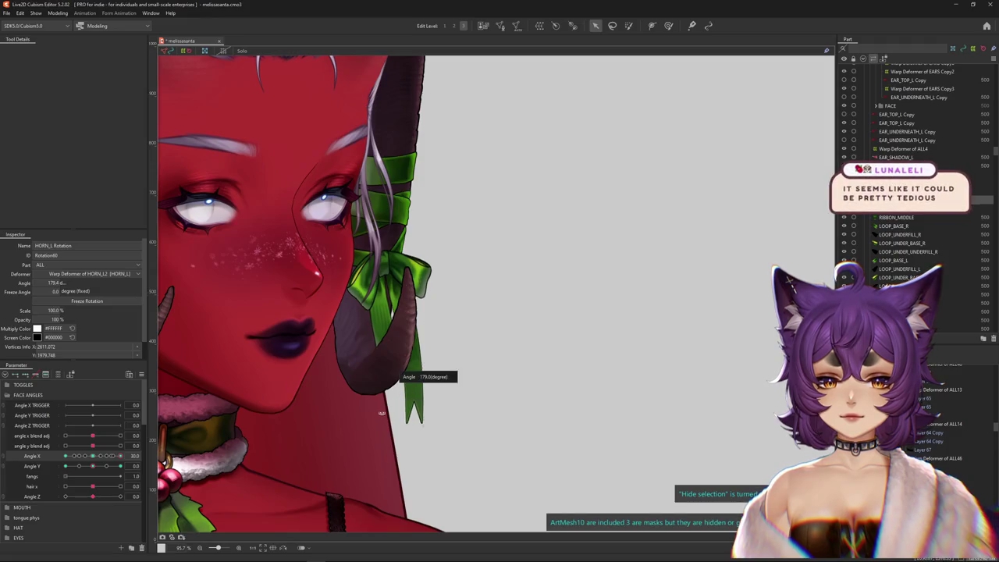
mouse_move(121, 455)
left_mouse_down()
mouse_move(59, 471)
mouse_move(94, 457)
left_mouse_up()
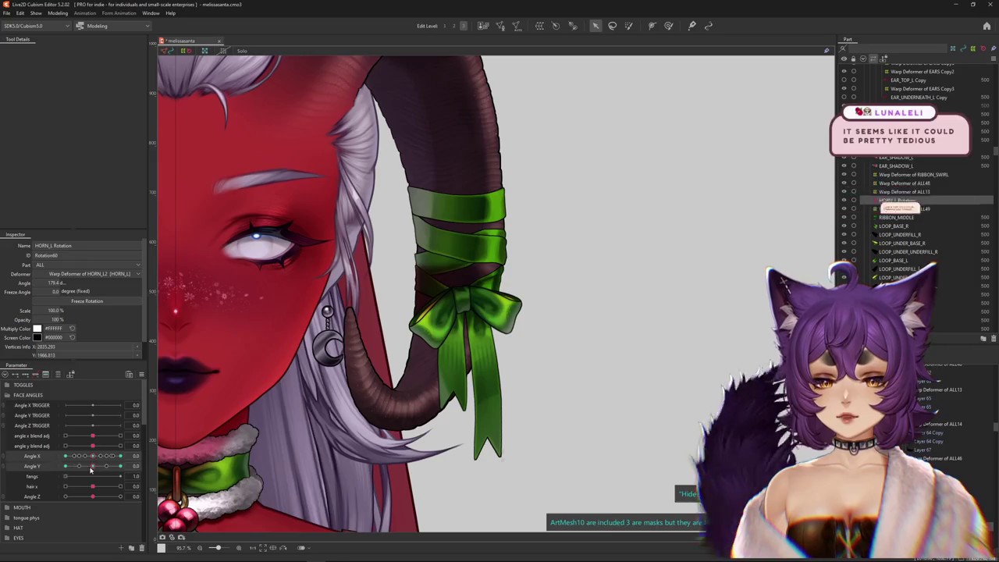
left_click(144, 374)
left_click(187, 367)
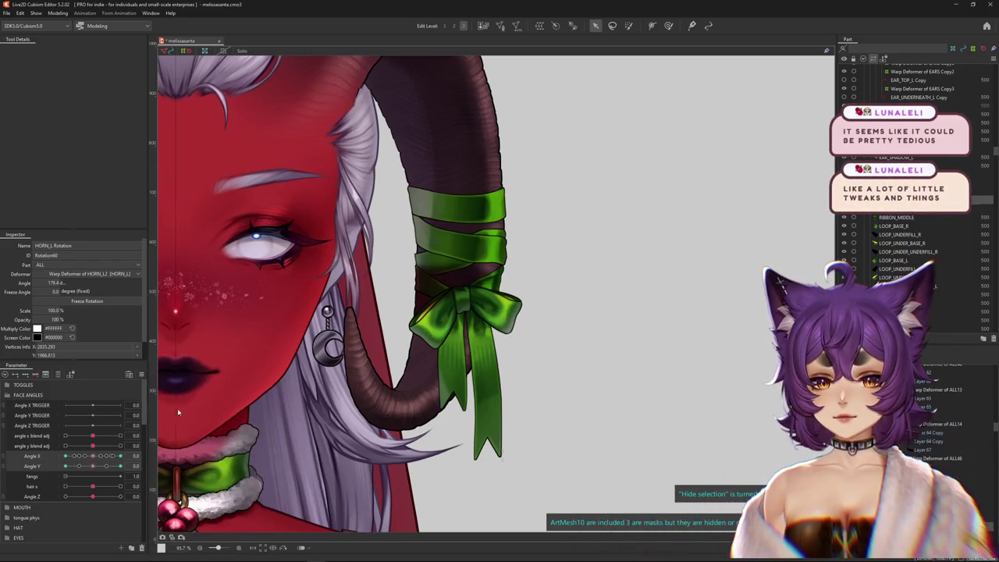
left_click(477, 357)
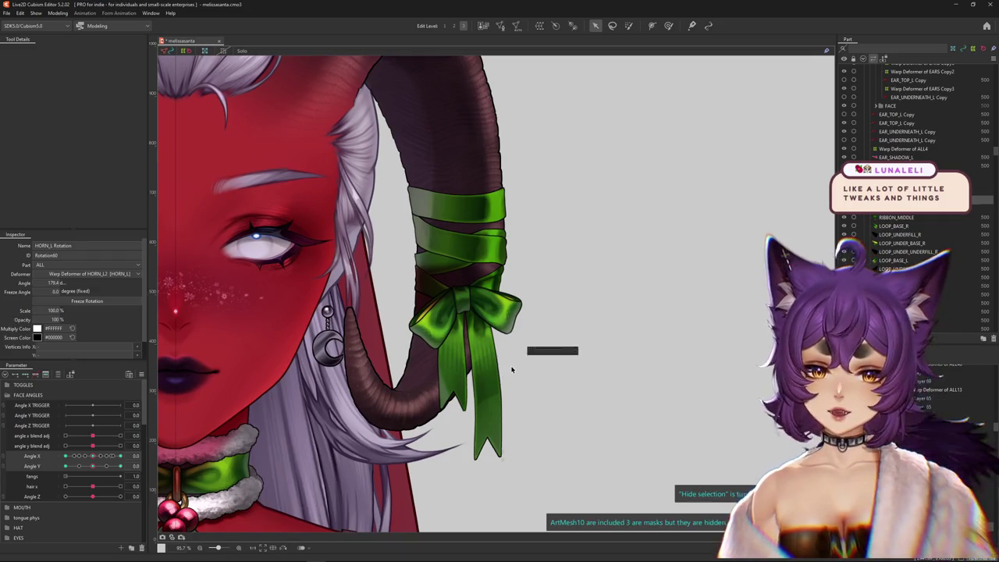
scroll(312, 328, "down", 1)
Turn the head fully to one side and rotate the bow to about 185°.
scroll(297, 312, "down", 1)
scroll(288, 305, "down", 1)
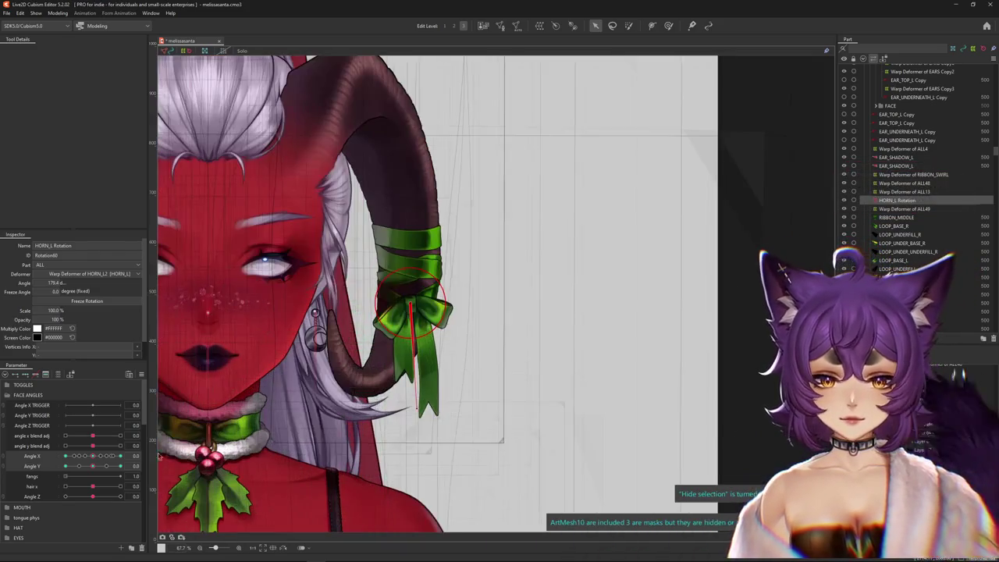
left_click_drag(92, 455, 80, 469)
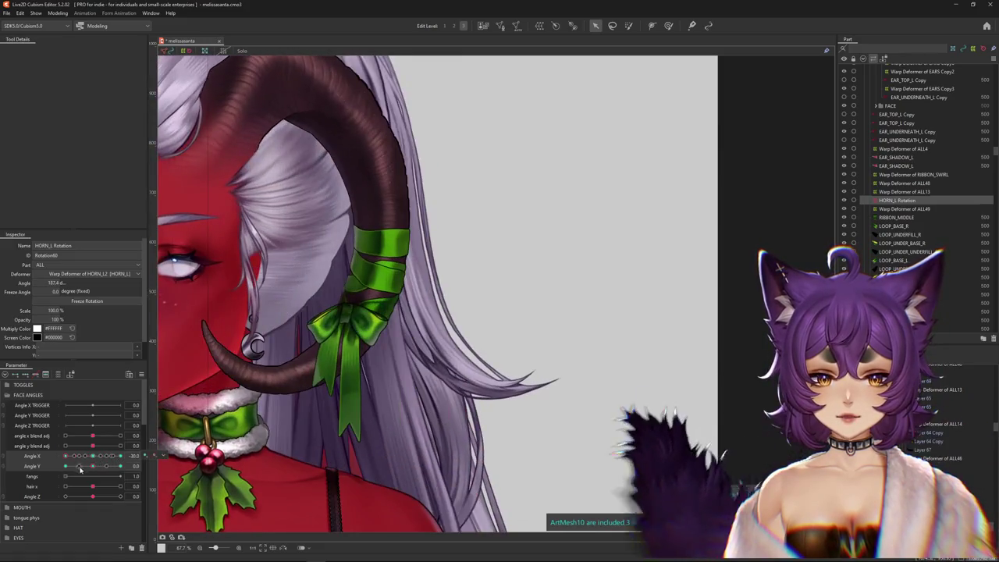
scroll(276, 358, "up", 3)
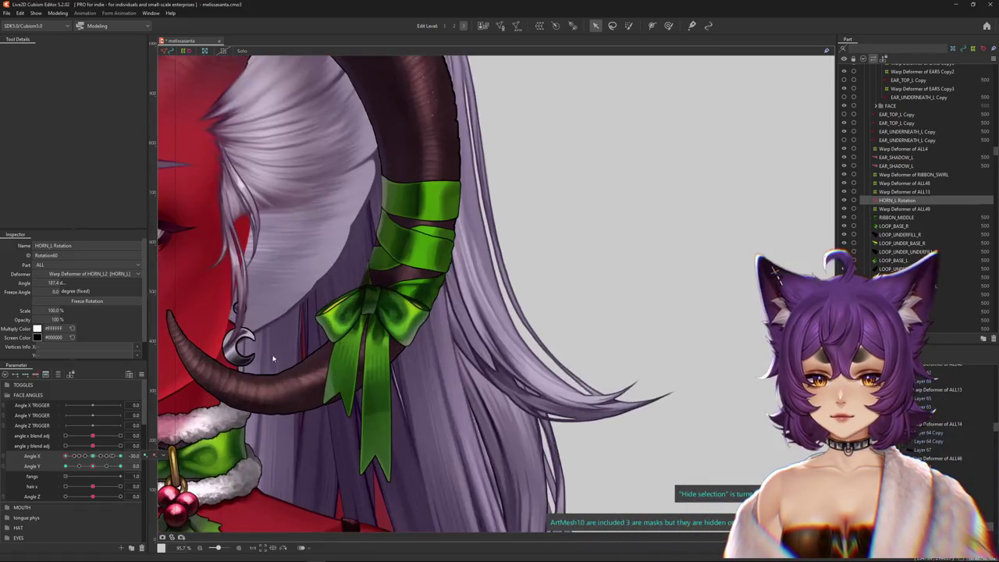
left_click_drag(345, 421, 348, 443)
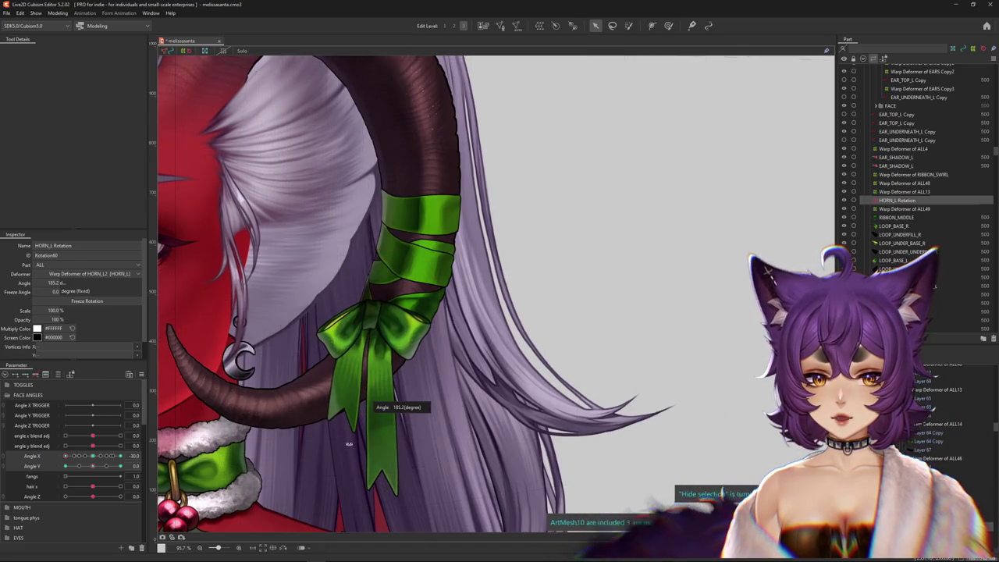
left_click(118, 456)
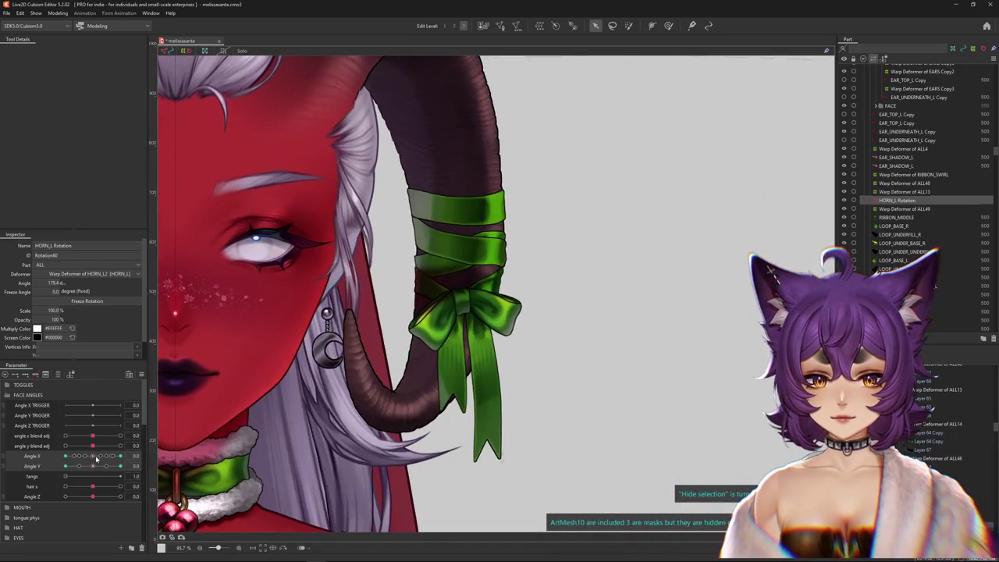
mouse_move(118, 460)
left_mouse_down()
mouse_move(57, 467)
mouse_move(160, 460)
left_mouse_up()
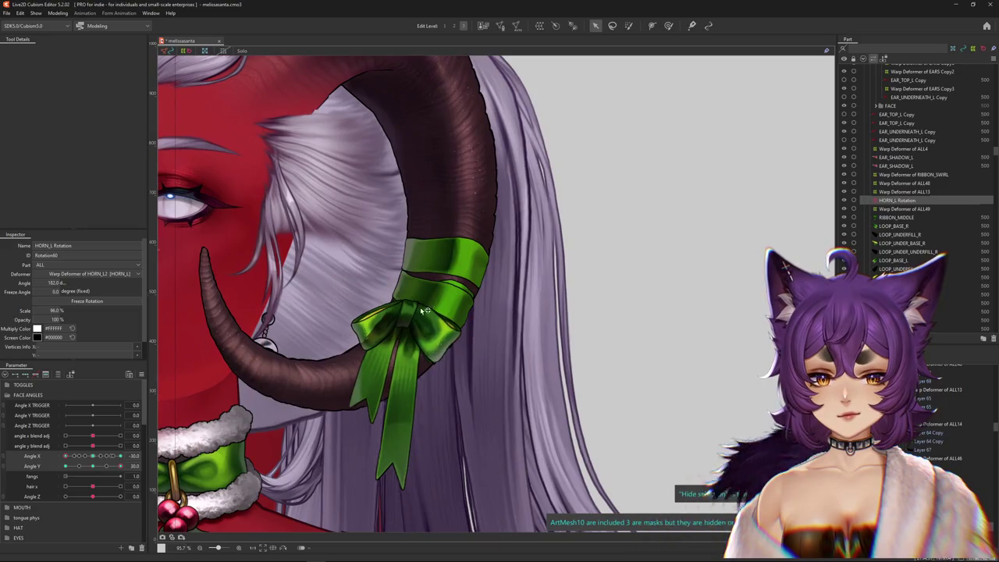
Shrink and re-angle the bow along the horn for the up and down head tilts.
left_click_drag(439, 301, 407, 331)
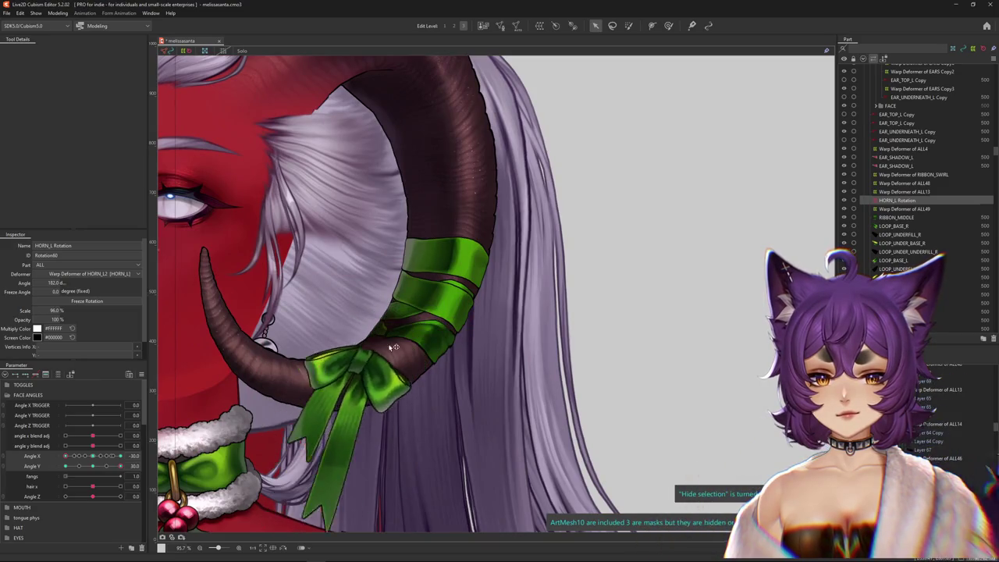
scroll(326, 392, "down", 2)
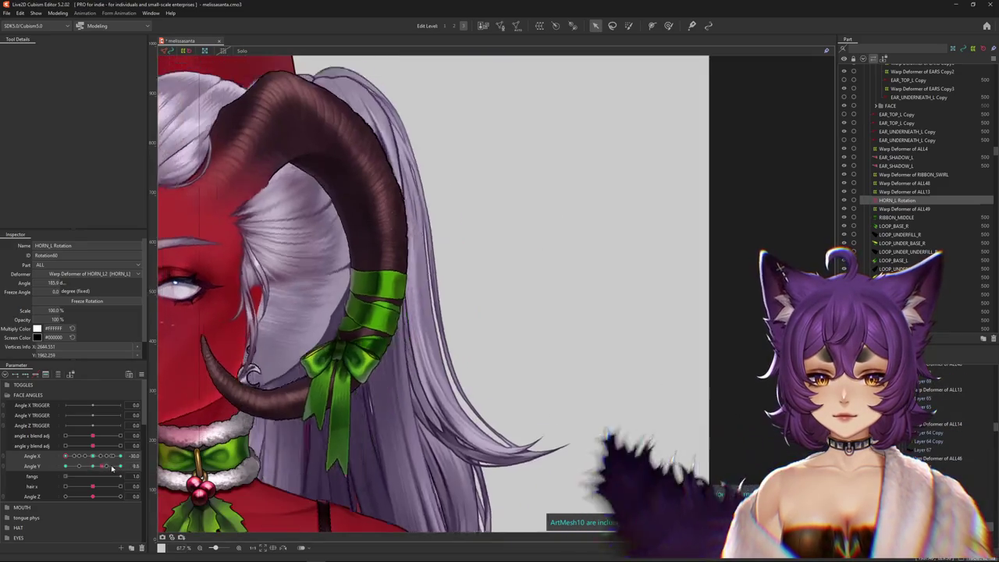
key("ctrl+h")
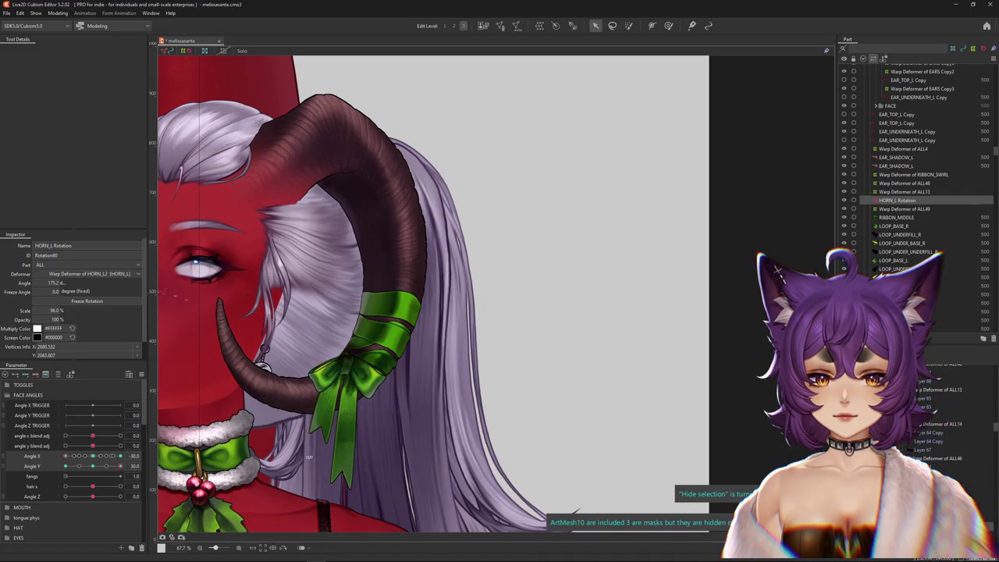
left_click_drag(343, 367, 329, 389)
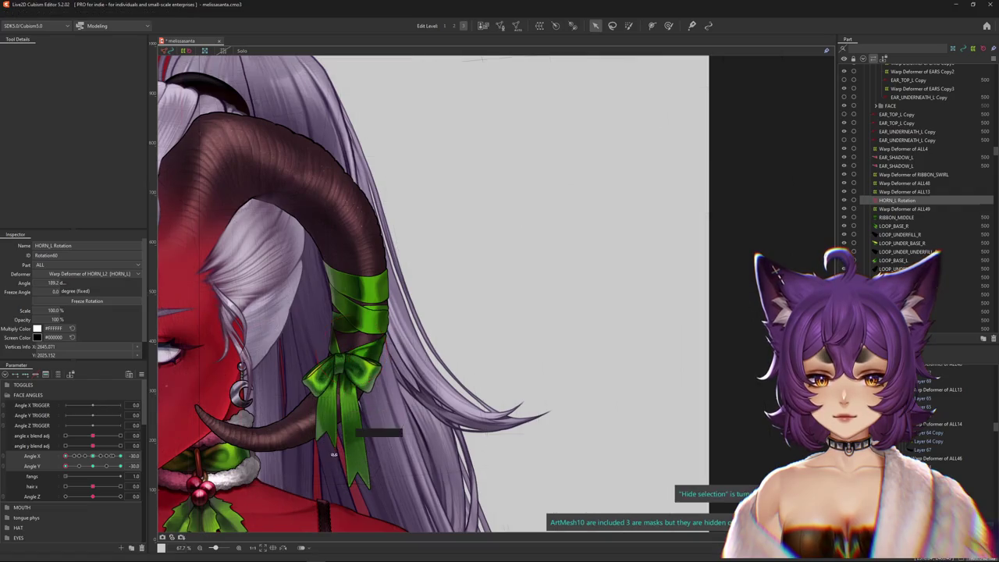
mouse_move(66, 465)
left_mouse_down()
mouse_move(135, 465)
mouse_move(121, 466)
left_mouse_up()
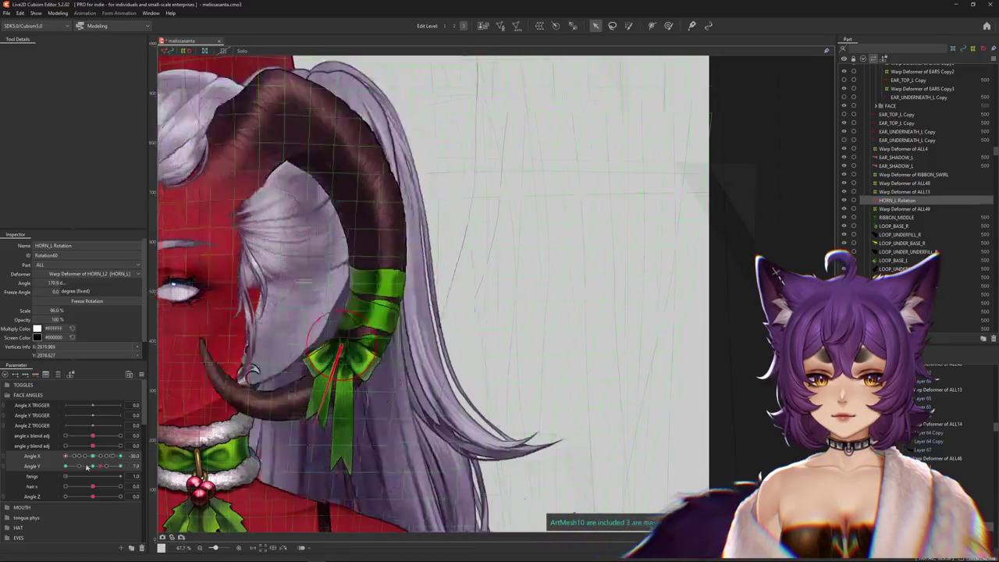
left_click_drag(334, 358, 315, 459)
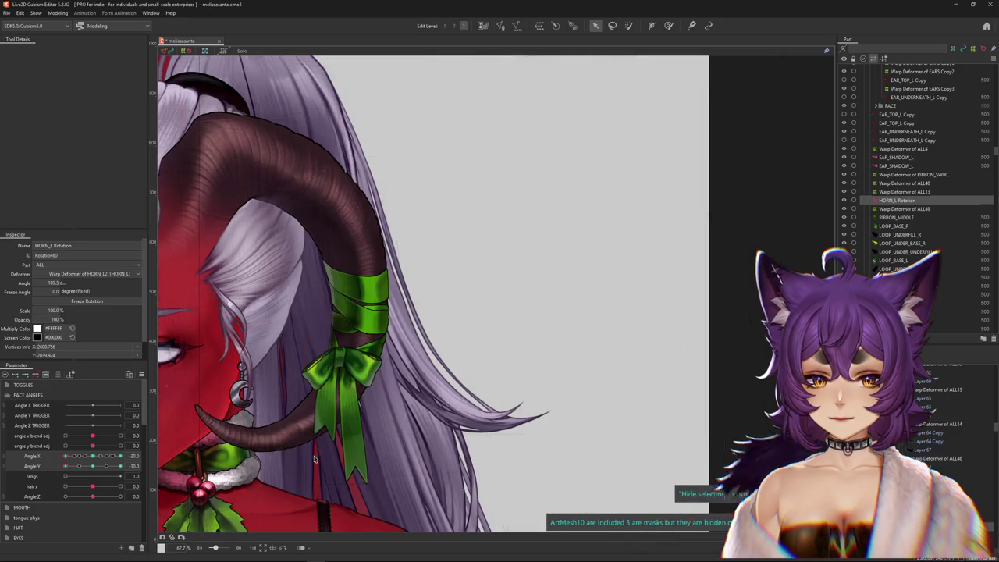
left_click_drag(90, 475, 66, 465)
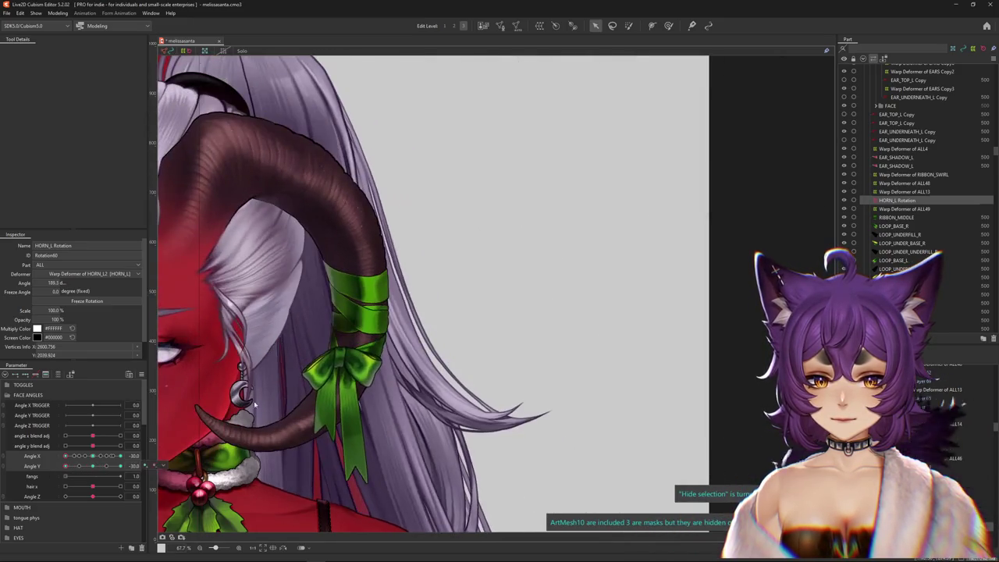
Nudge the bow slightly down-right, toggling the overlay and checking it across head tilts.
key("ctrl+h")
key("ctrl+h")
left_click_drag(66, 466, 145, 466)
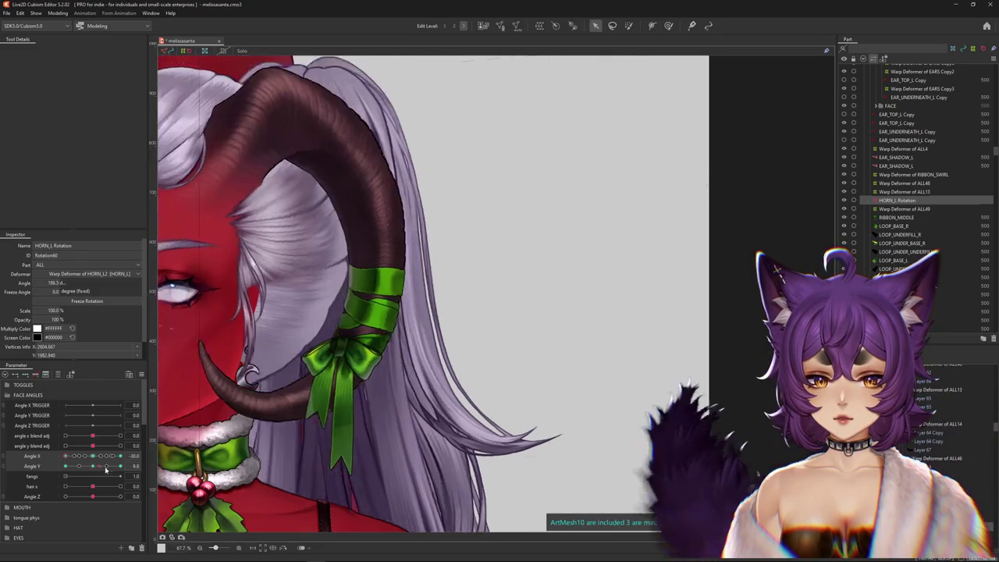
key("ctrl+h")
left_click_drag(66, 455, 93, 455)
left_click(91, 466)
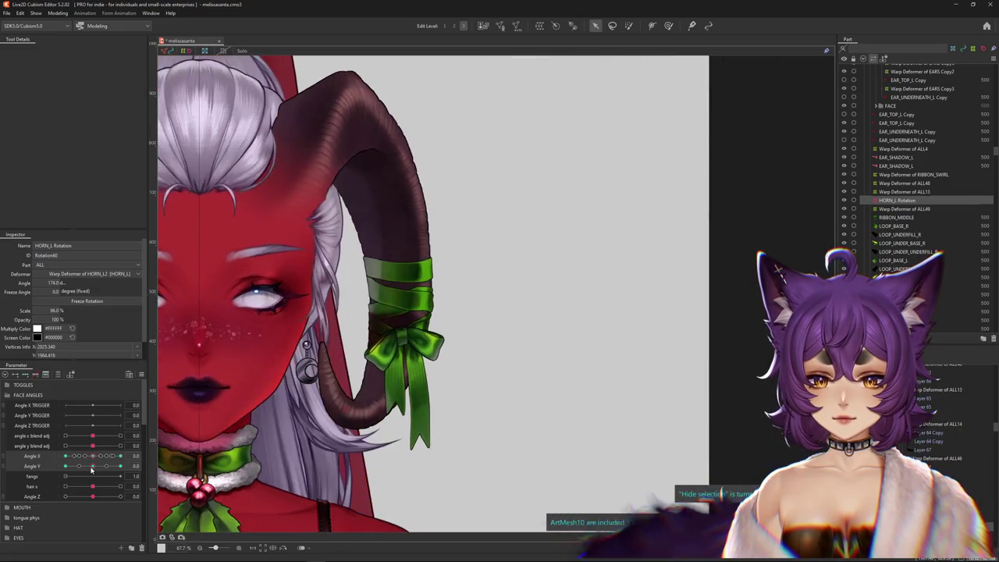
key("ctrl+h")
left_click_drag(402, 341, 407, 347)
key("ctrl+h")
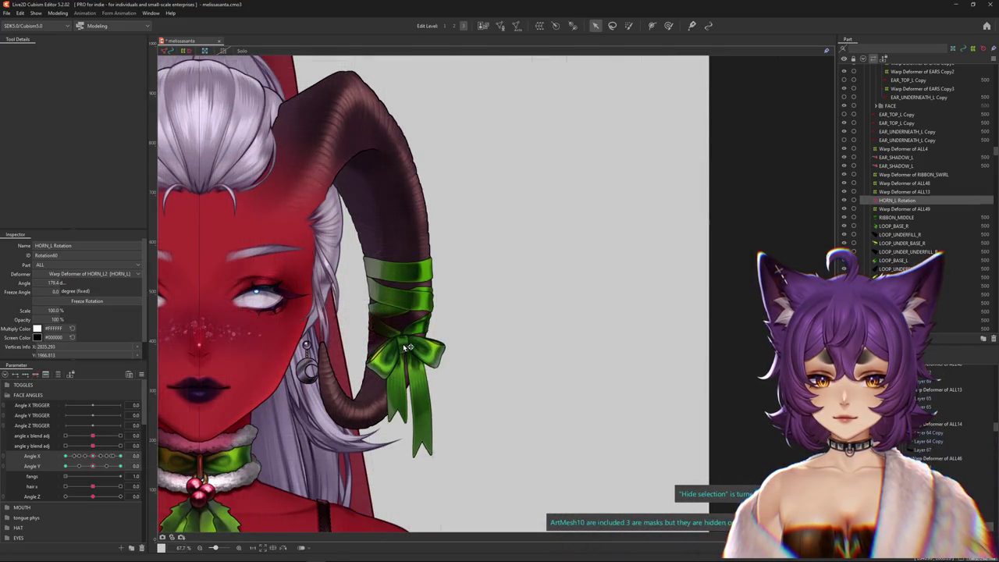
left_click(66, 466)
left_click_drag(75, 466, 156, 447)
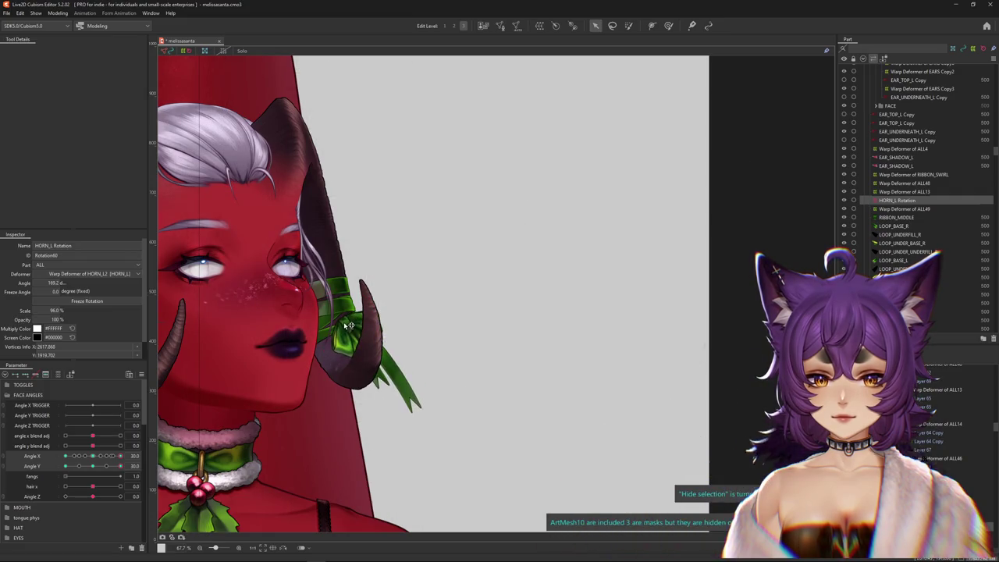
Preview the bow at Angle Y −30 and a full Angle X turn, then open Modeling > Physics Settings.
left_click_drag(120, 466, 95, 468)
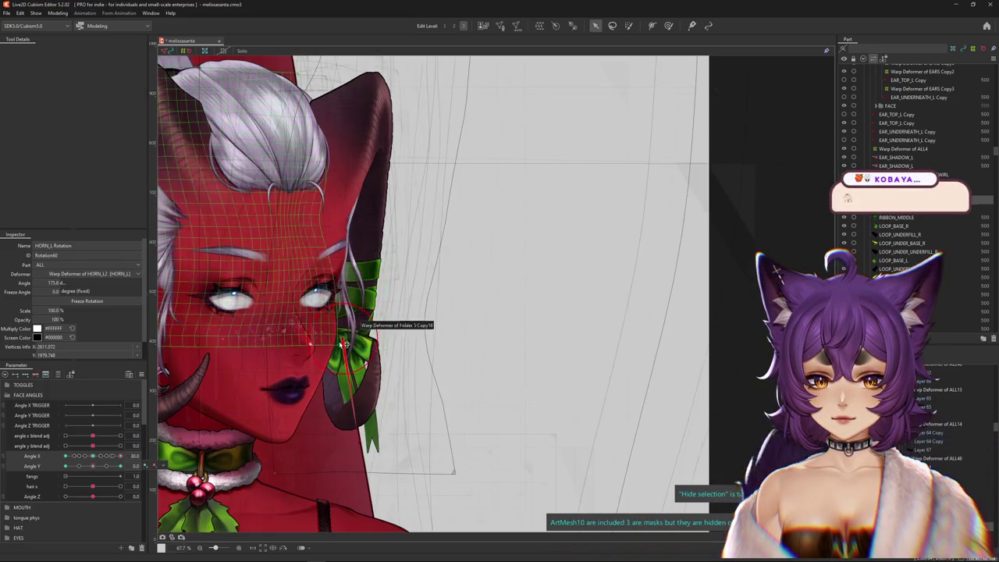
left_click_drag(97, 465, 66, 465)
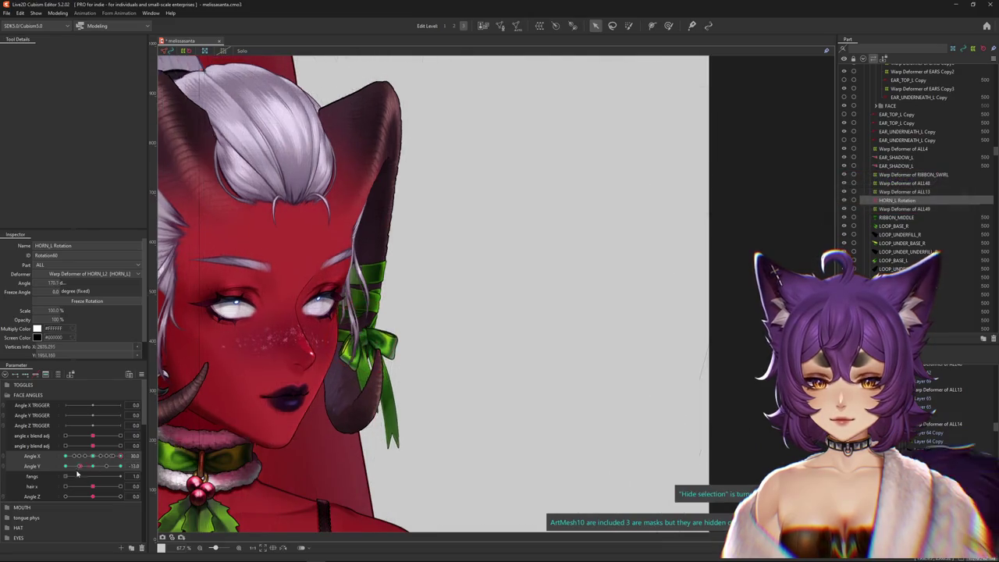
left_click_drag(99, 463, 150, 456)
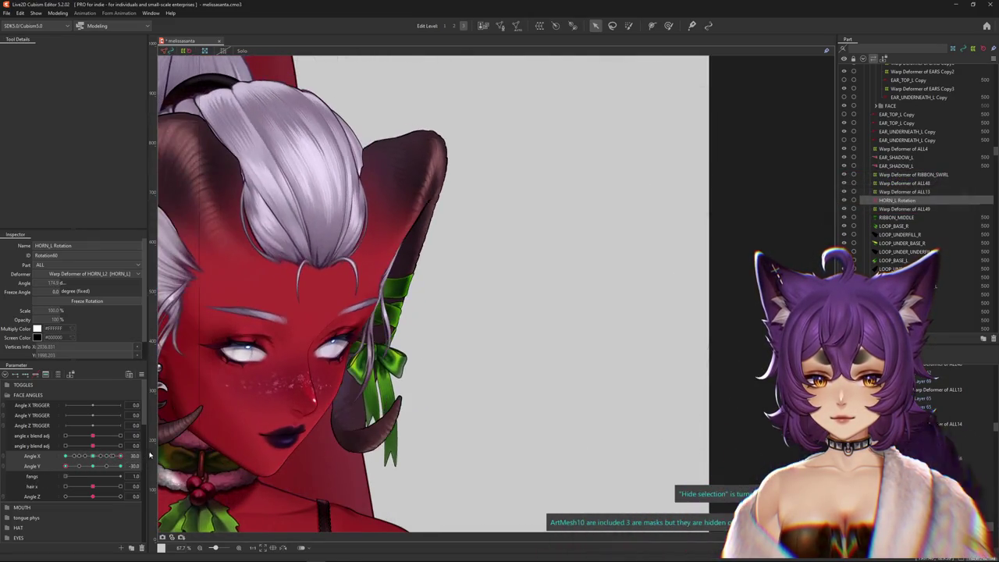
left_click(59, 13)
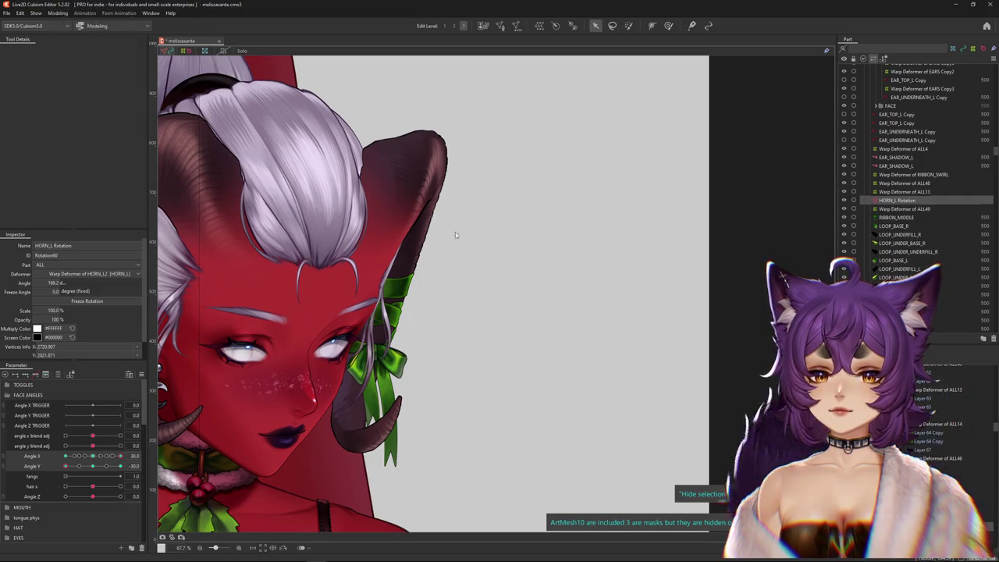
left_click(72, 187)
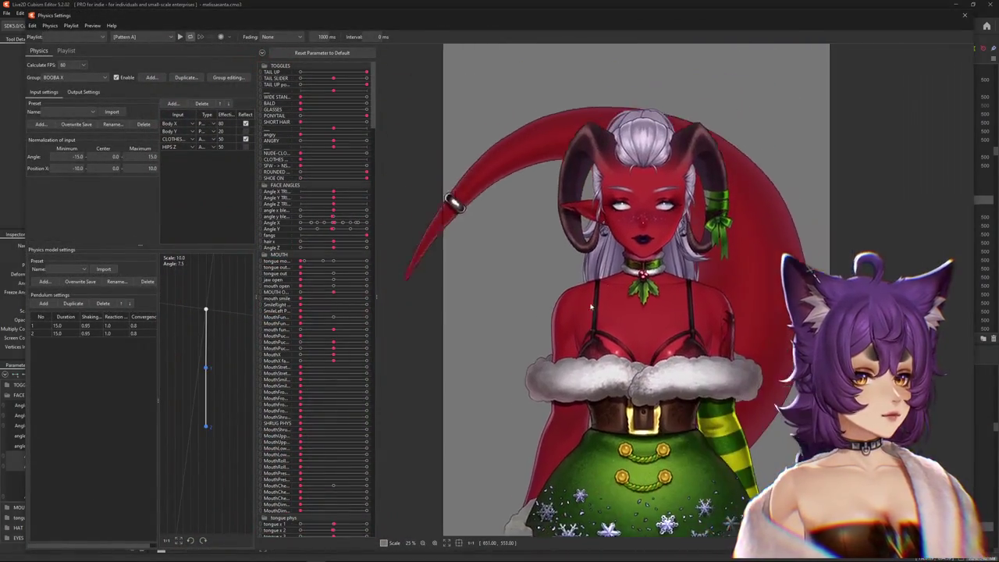
Close the Physics Settings window to return to the Modeling workspace.
scroll(593, 304, "up", 2)
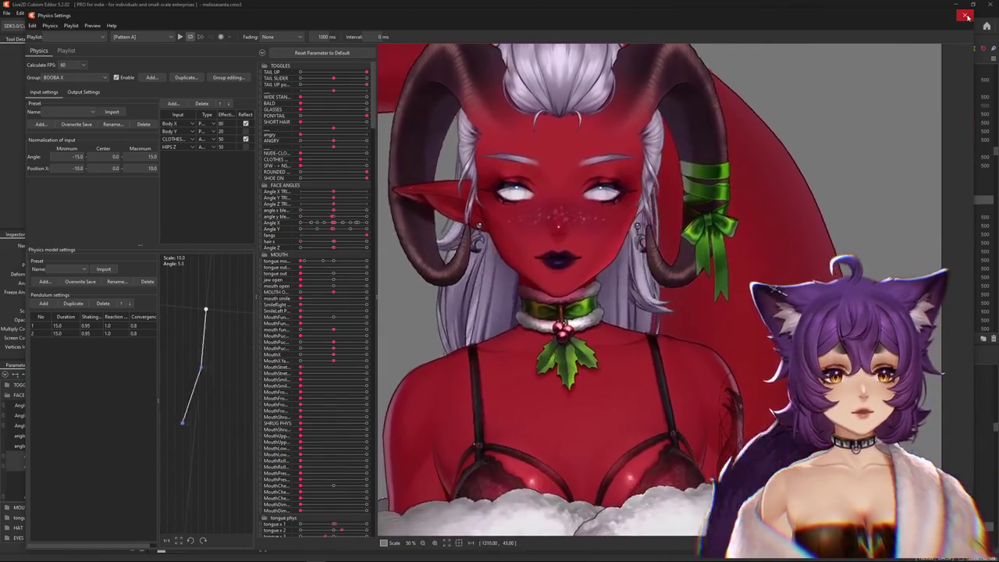
left_click(966, 16)
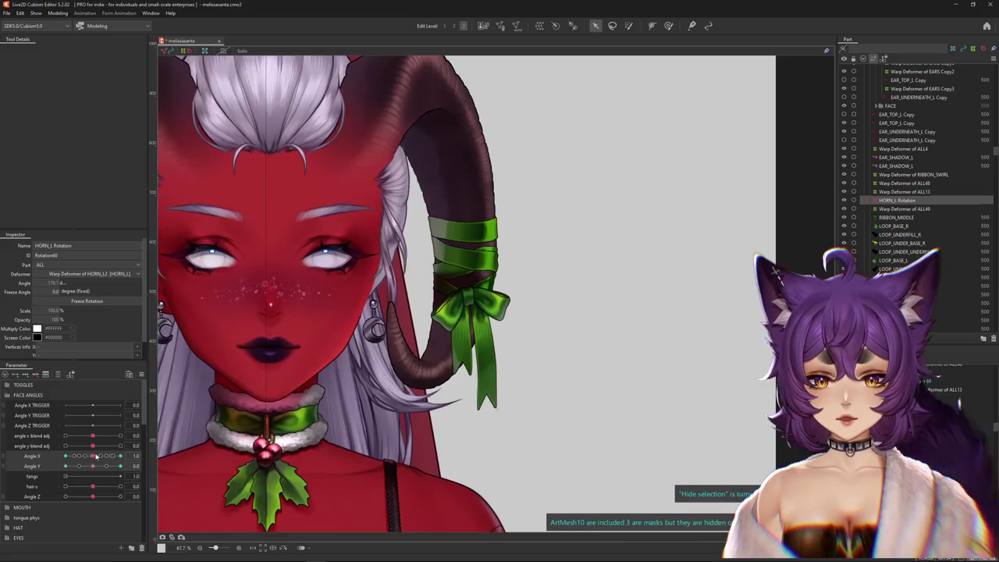
Select the horn bow's RIBBON_MIDDLE knot, check its bottom mesh vertex in Mesh Edit, then exit.
scroll(468, 301, "up", 3)
scroll(439, 301, "up", 2)
left_click(488, 335)
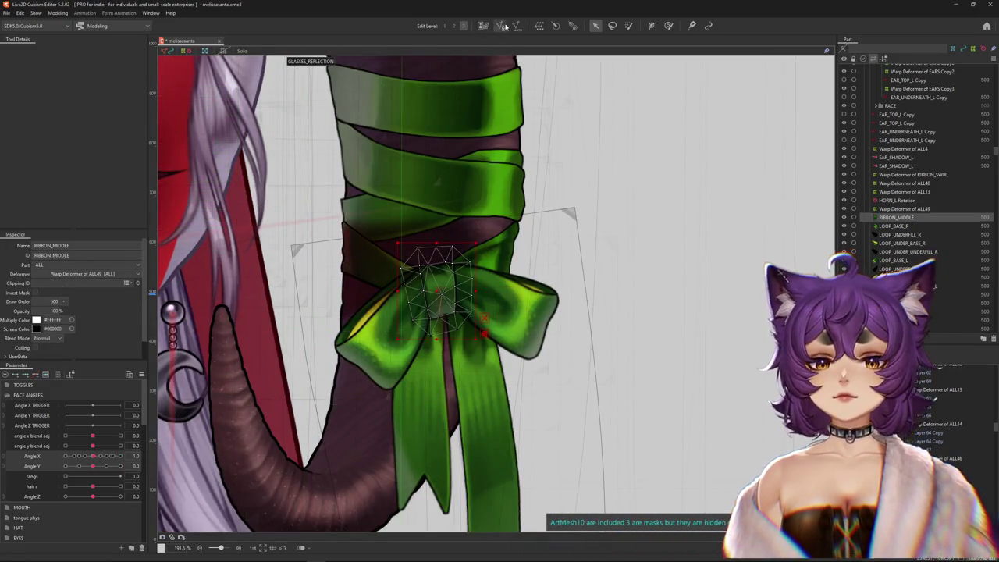
left_click(501, 26)
left_click(505, 307)
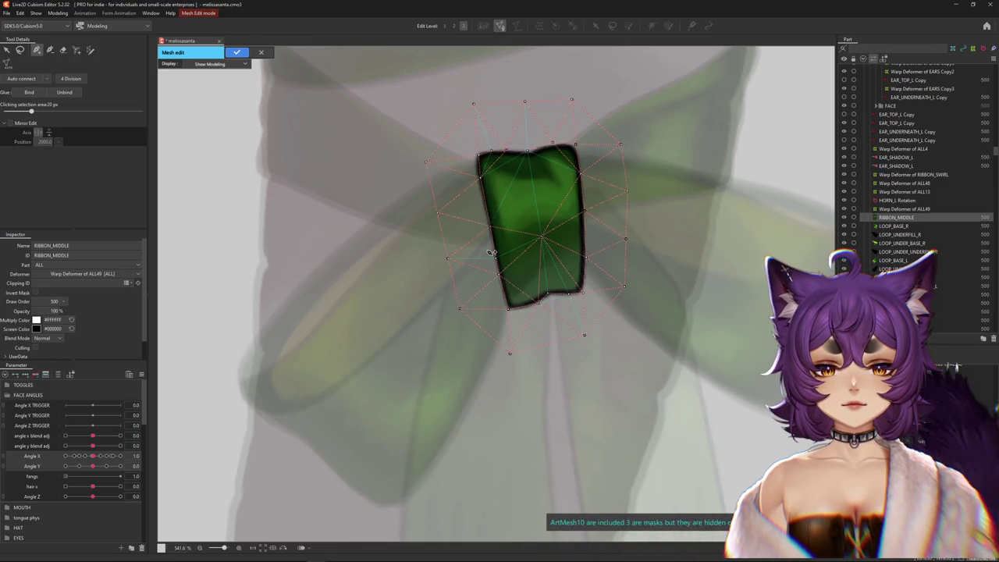
scroll(492, 252, "down", 2)
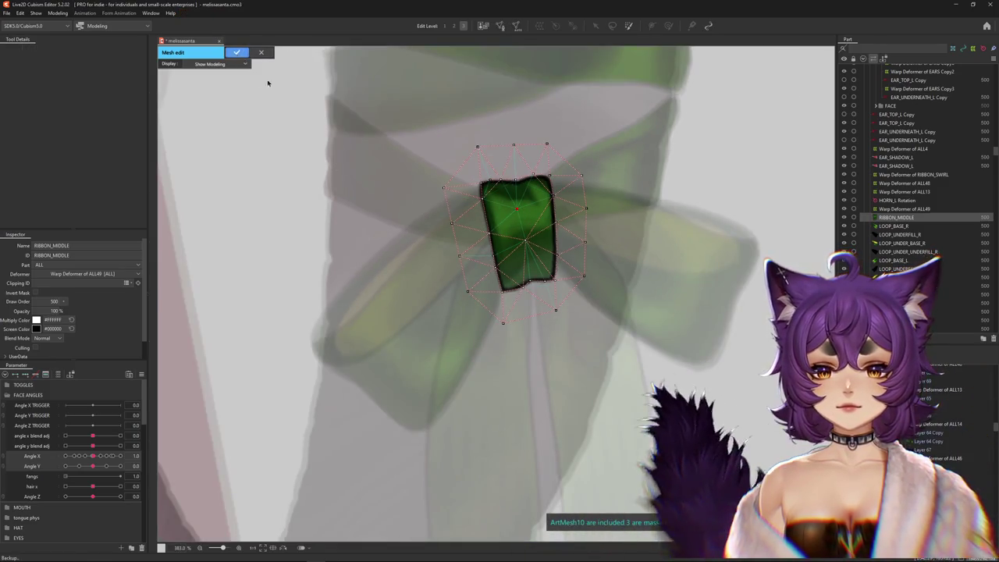
left_click(263, 53)
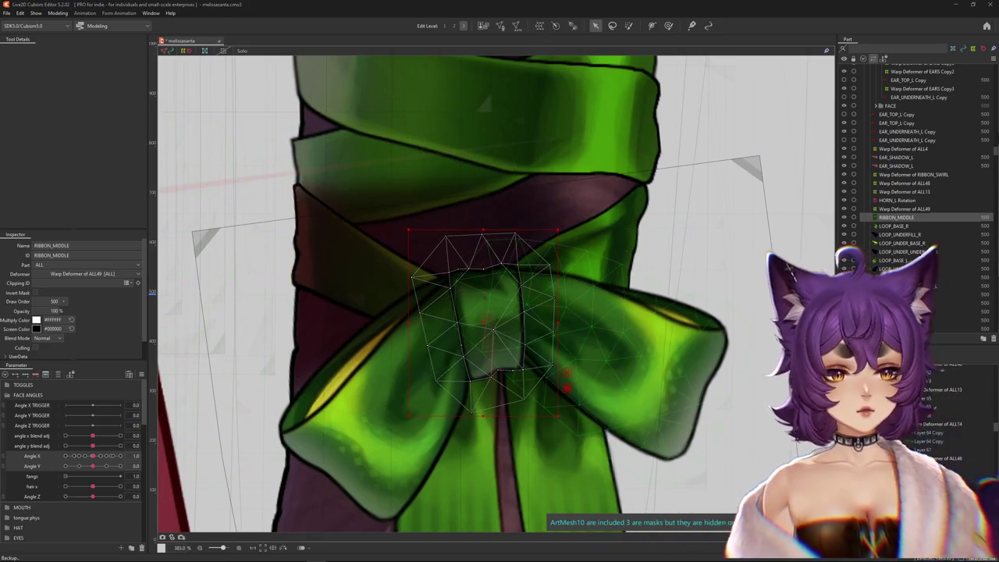
Create a new warp deformer around RIBBON_MIDDLE and turn the head to Angle X 30.
left_click_drag(593, 198, 302, 194)
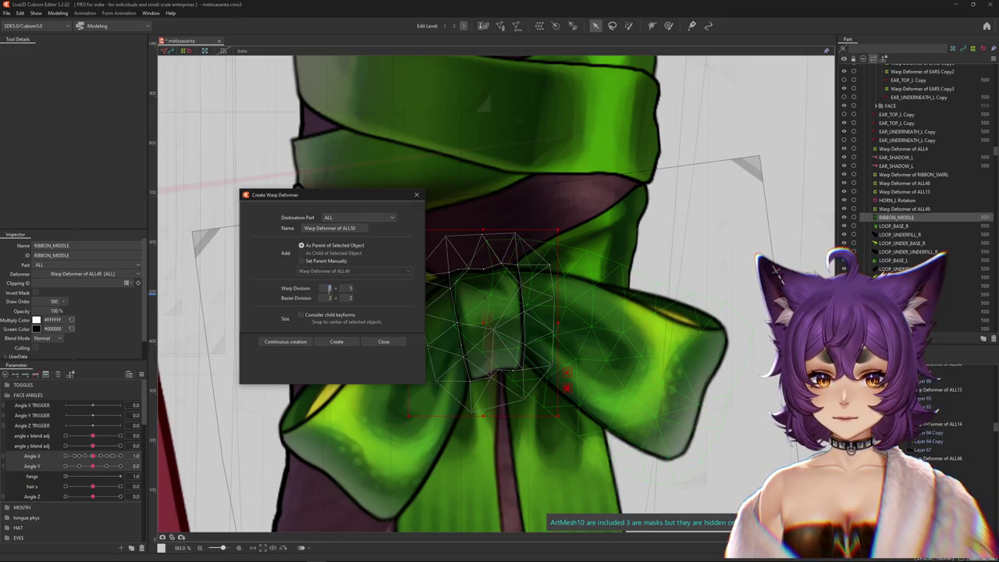
left_click(336, 341)
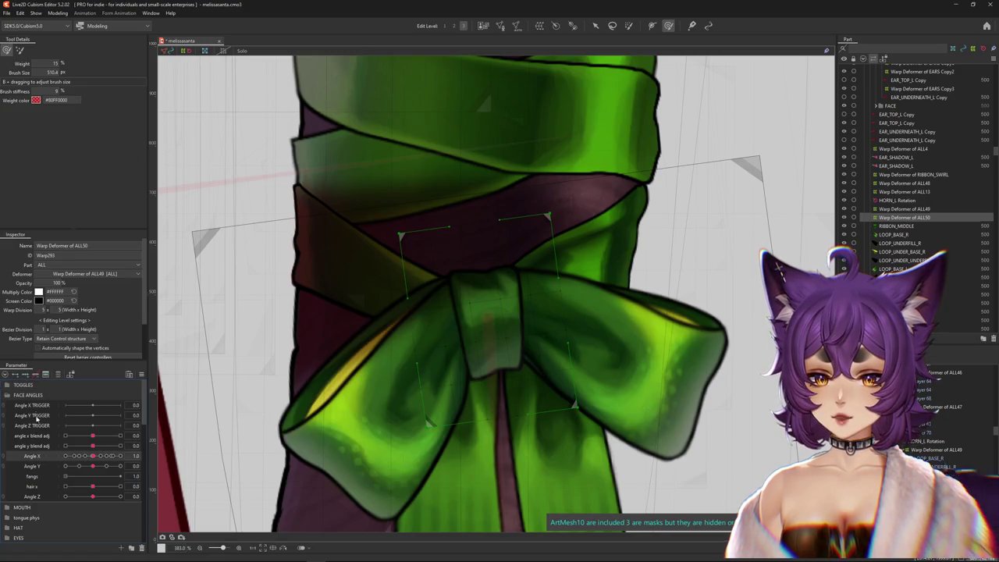
left_click(120, 456)
scroll(320, 312, "down", 3)
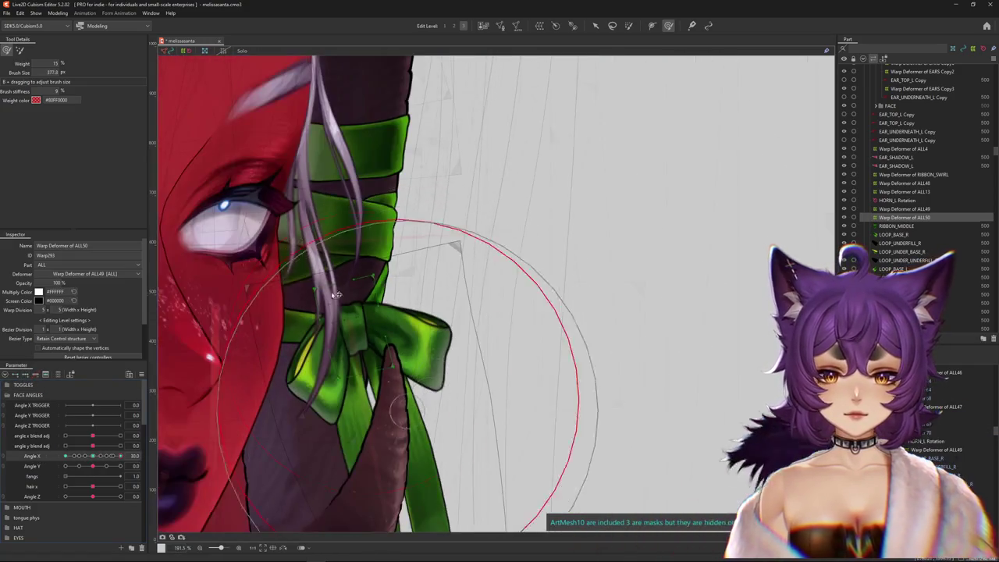
scroll(320, 312, "up", 5)
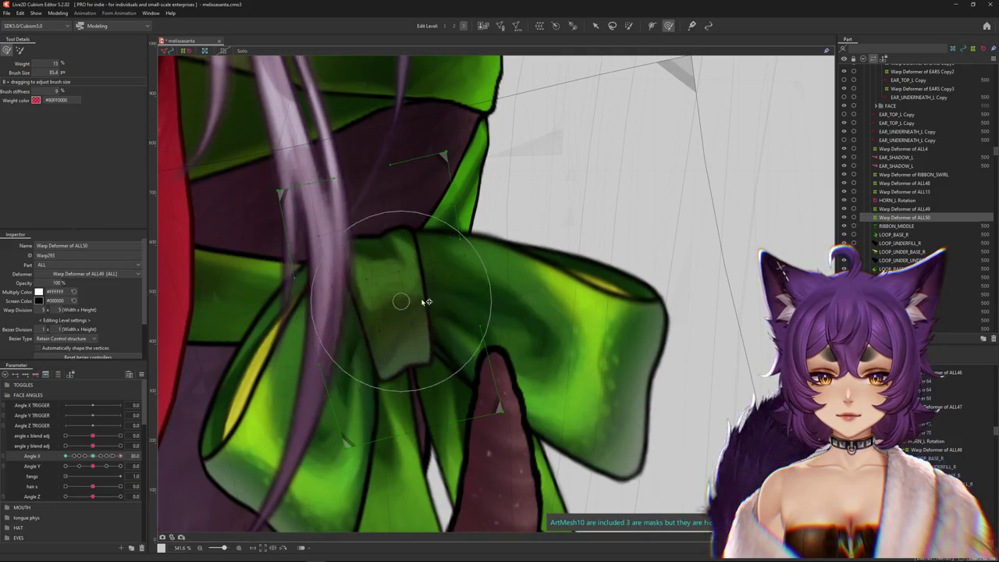
Brush-warp the knot's deformer so it follows the Angle X 30 head turn.
left_click_drag(422, 303, 434, 377)
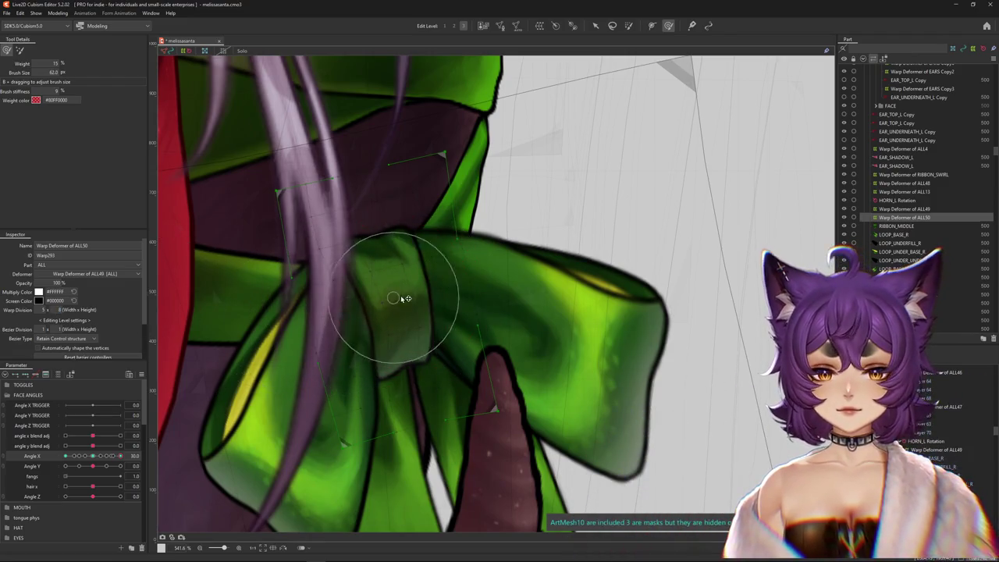
left_click_drag(426, 293, 542, 301)
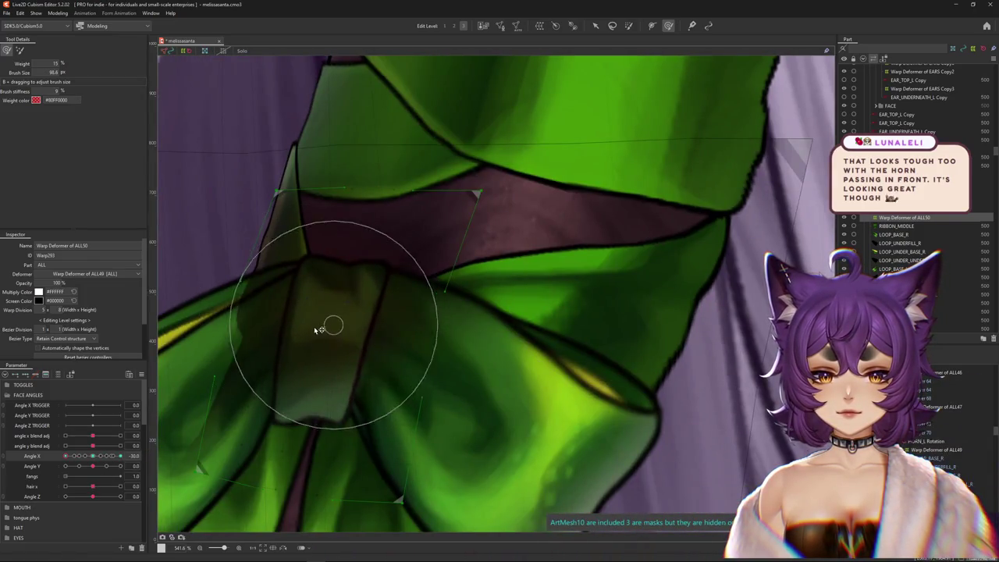
mouse_move(324, 390)
left_mouse_down()
mouse_move(373, 470)
mouse_move(339, 236)
left_mouse_up()
scroll(388, 230, "down", 3)
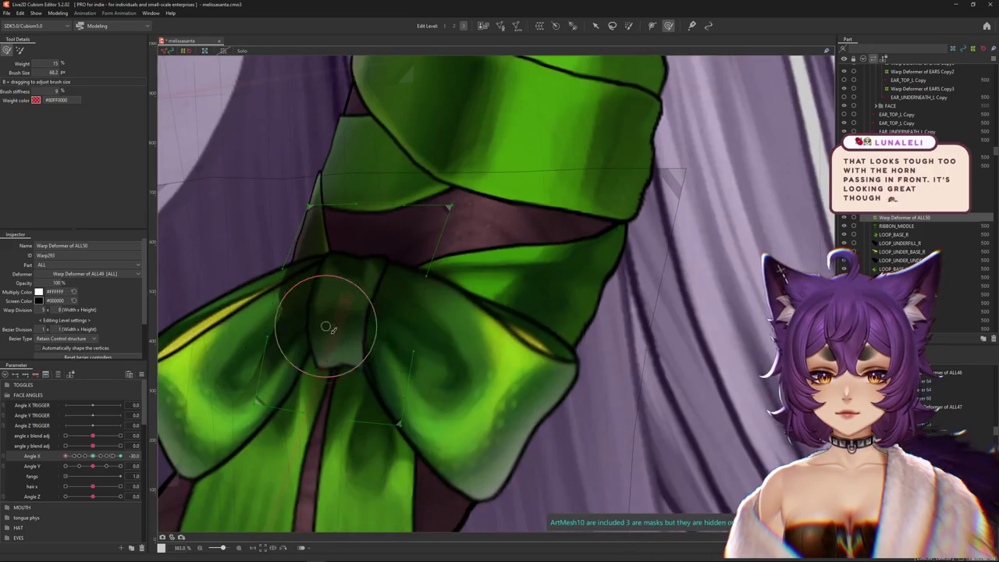
left_click_drag(334, 334, 384, 326)
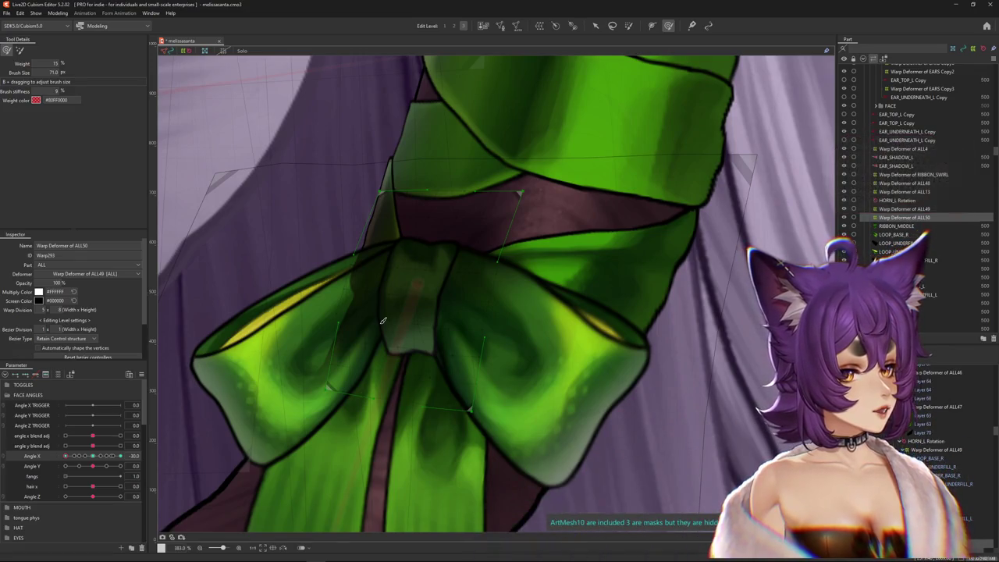
Sweep Angle X to test the knot, settling the head near Angle X 13.6.
scroll(386, 324, "down", 2)
scroll(390, 328, "down", 4)
scroll(396, 335, "up", 3)
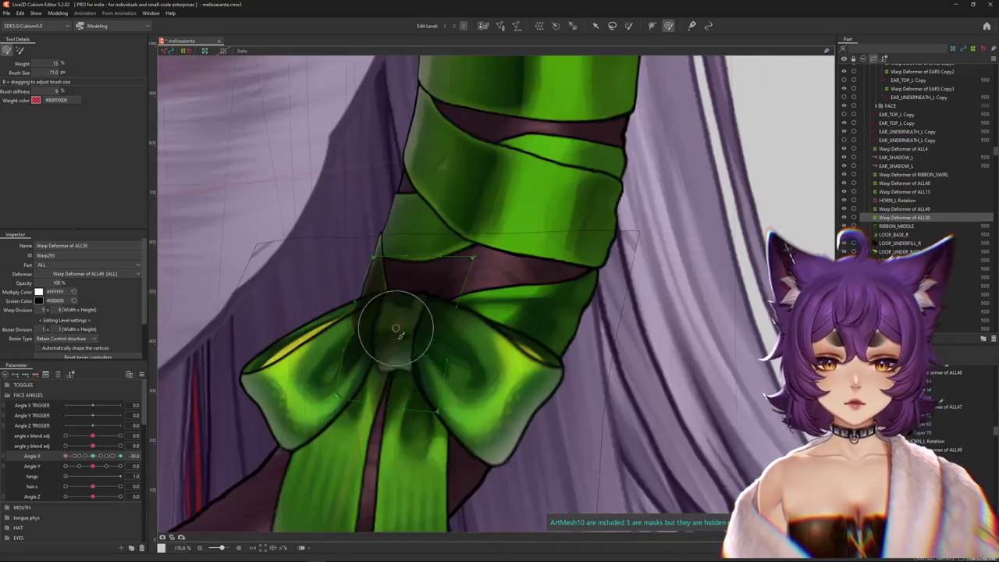
scroll(393, 328, "down", 2)
scroll(393, 314, "down", 1)
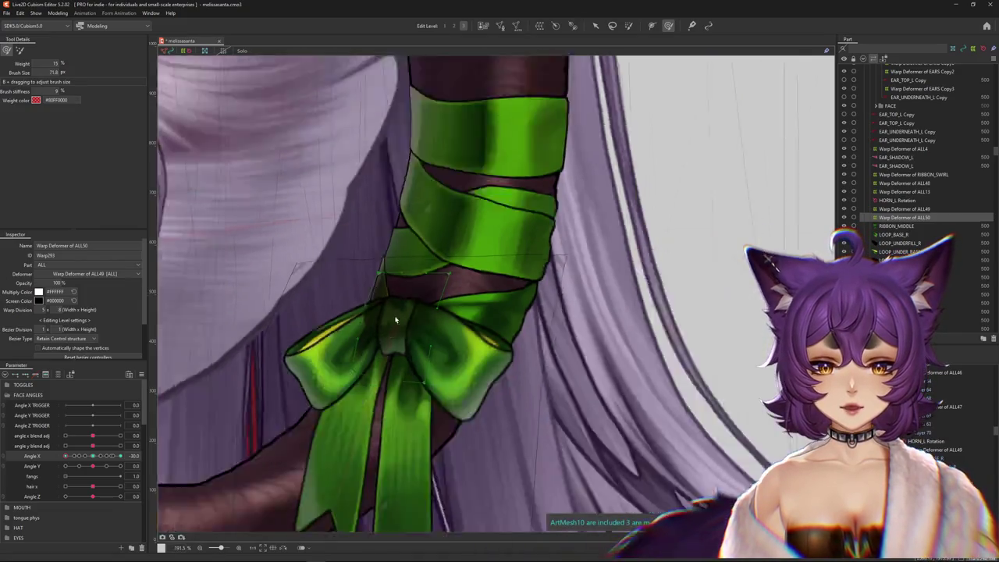
scroll(387, 320, "down", 3)
left_click_drag(74, 455, 109, 456)
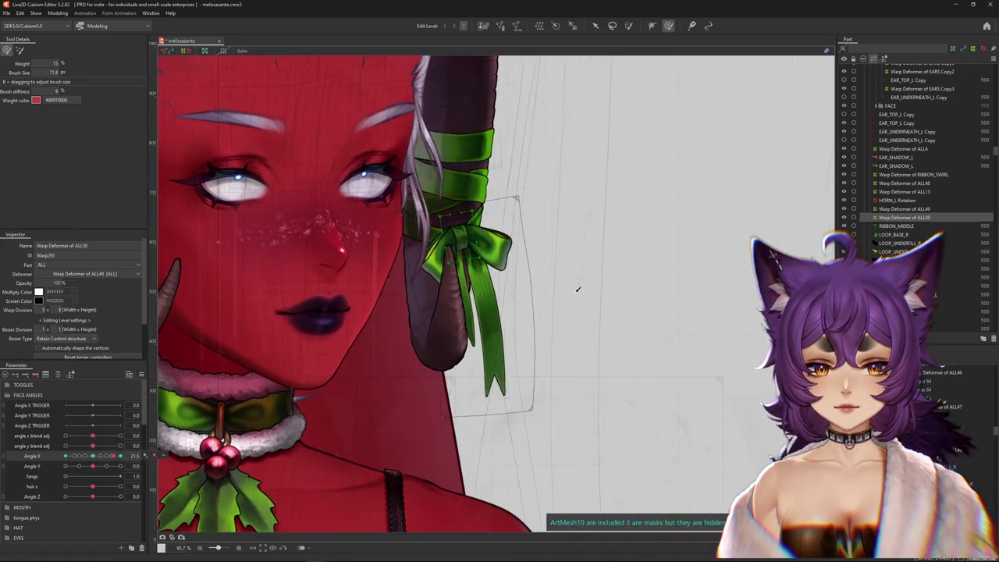
scroll(579, 295, "up", 5)
left_click(115, 455)
mouse_move(115, 457)
left_mouse_down()
mouse_move(71, 466)
mouse_move(105, 456)
left_mouse_up()
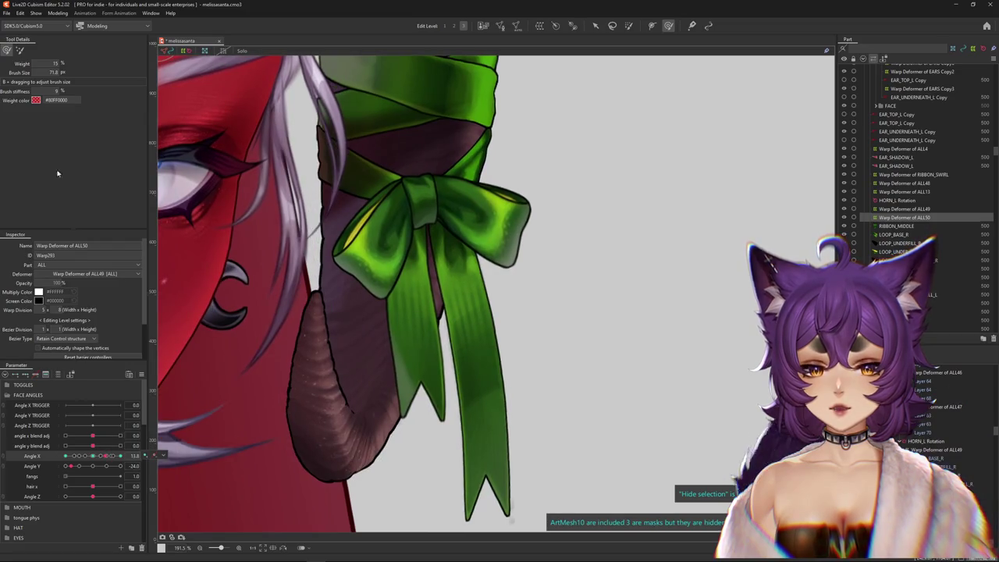
mouse_move(70, 466)
left_mouse_down()
mouse_move(115, 466)
mouse_move(104, 456)
left_mouse_up()
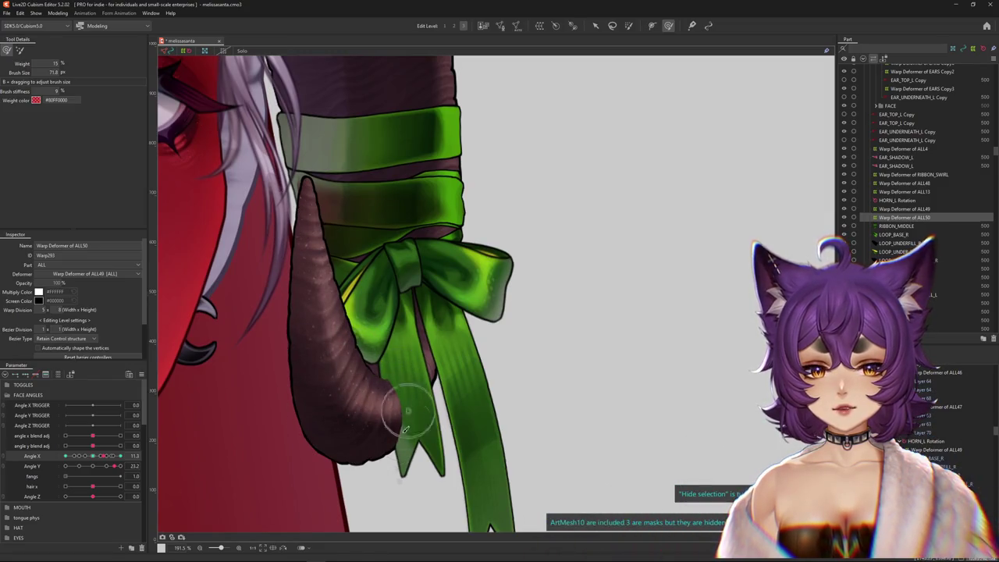
scroll(411, 423, "down", 3)
mouse_move(106, 456)
left_mouse_down()
mouse_move(118, 457)
mouse_move(93, 466)
mouse_move(136, 456)
mouse_move(59, 476)
mouse_move(136, 458)
mouse_move(93, 455)
left_mouse_up()
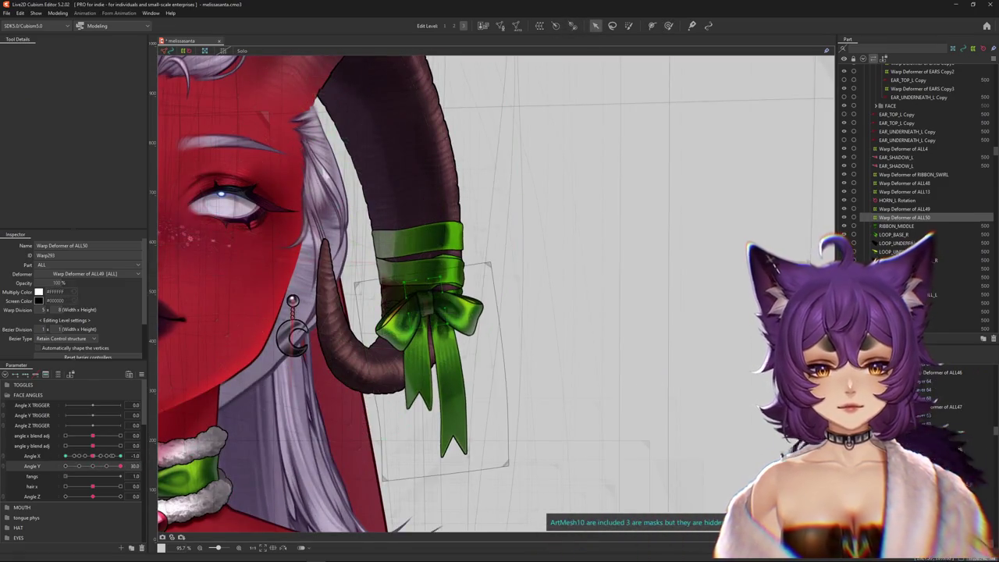
left_click(428, 312)
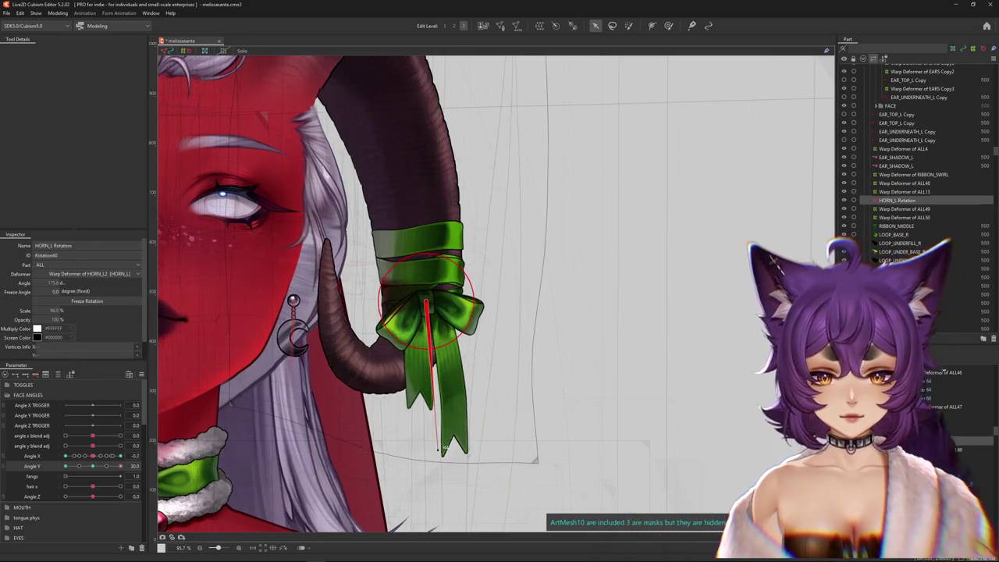
key("ctrl+h")
left_click_drag(93, 456, 119, 456)
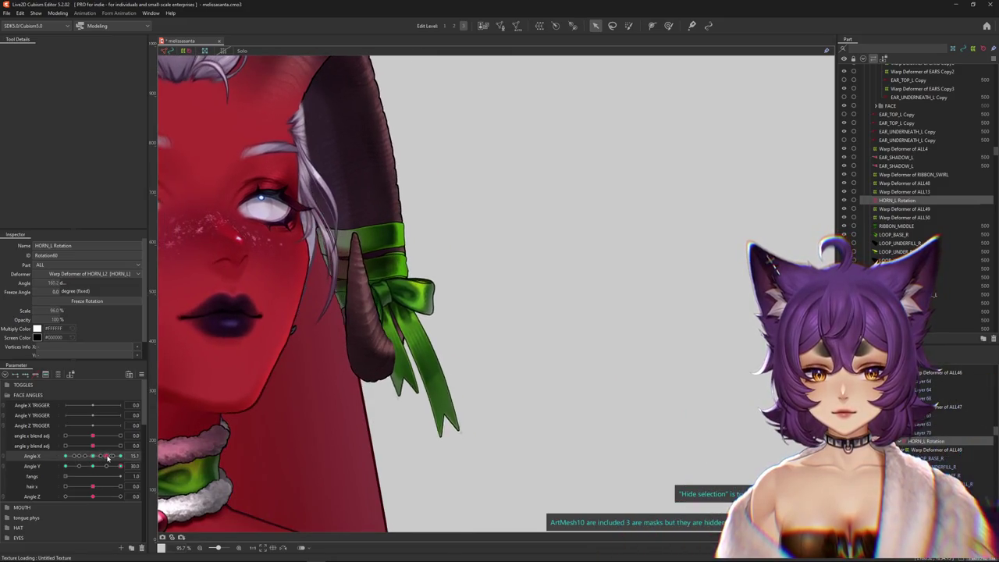
mouse_move(118, 456)
left_mouse_down()
mouse_move(55, 473)
mouse_move(93, 467)
left_mouse_up()
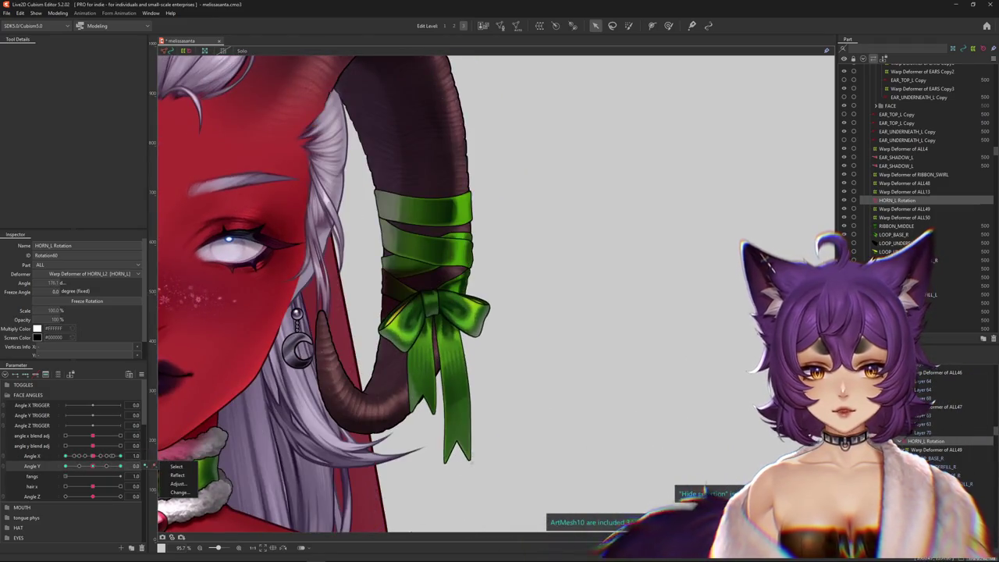
left_click(903, 209)
scroll(414, 275, "up", 2)
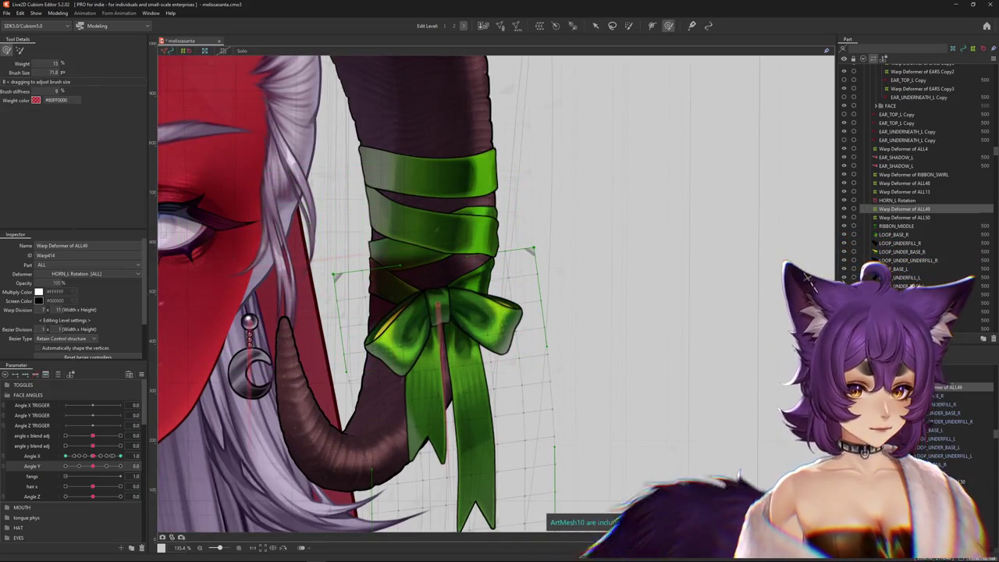
key("Down")
left_click_drag(92, 455, 57, 465)
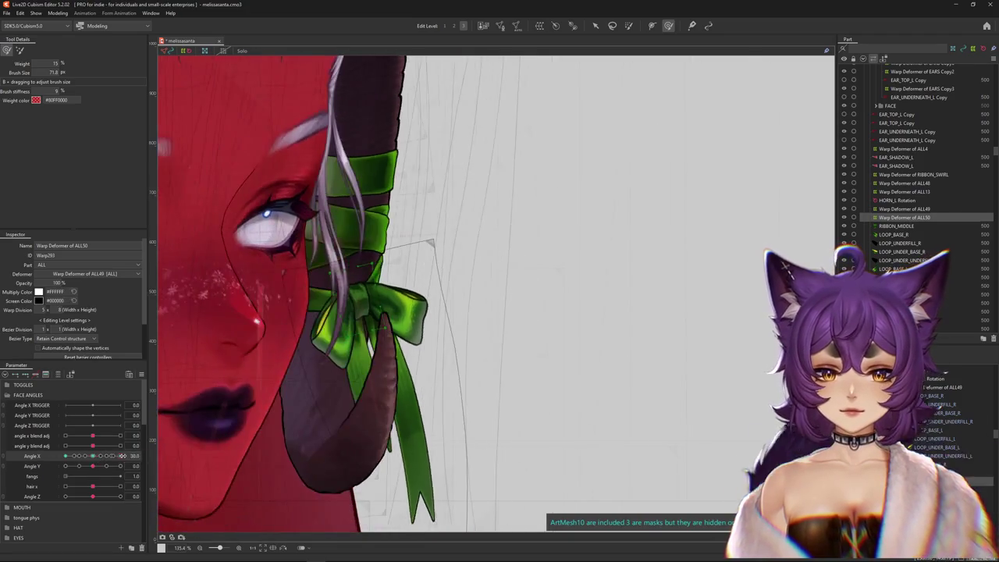
scroll(384, 331, "up", 2)
scroll(390, 334, "up", 2)
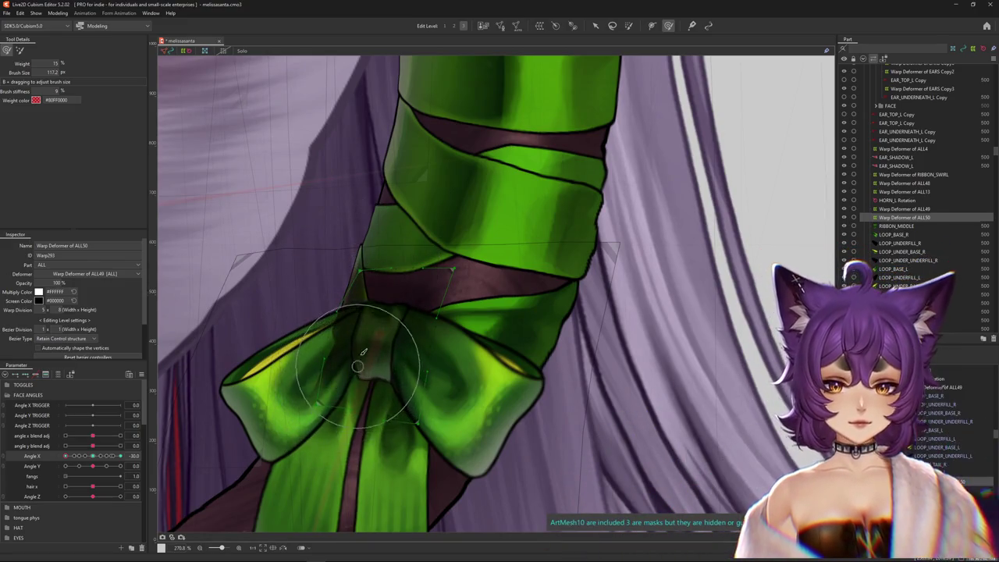
scroll(360, 343, "down", 2)
scroll(372, 352, "down", 2)
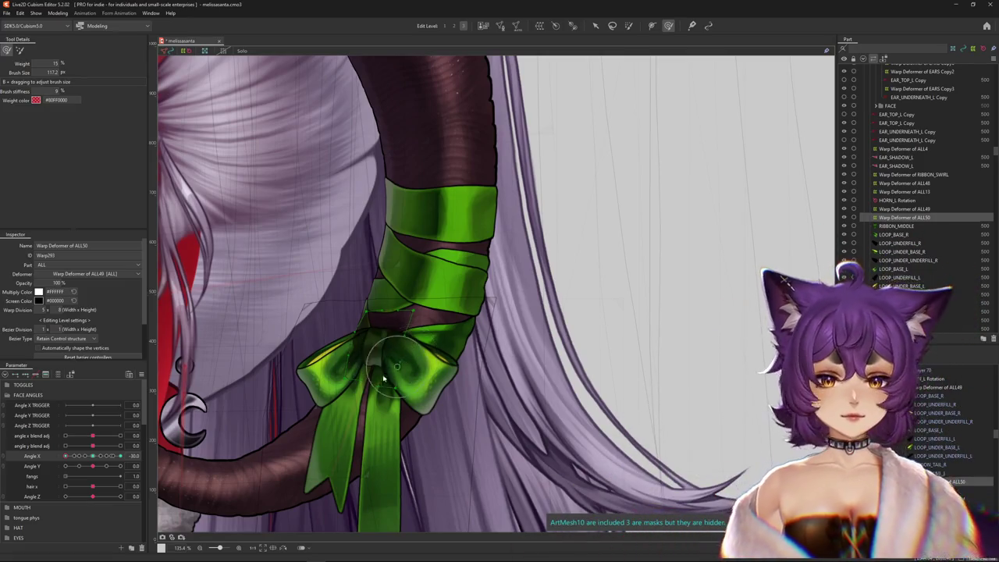
left_click(385, 377)
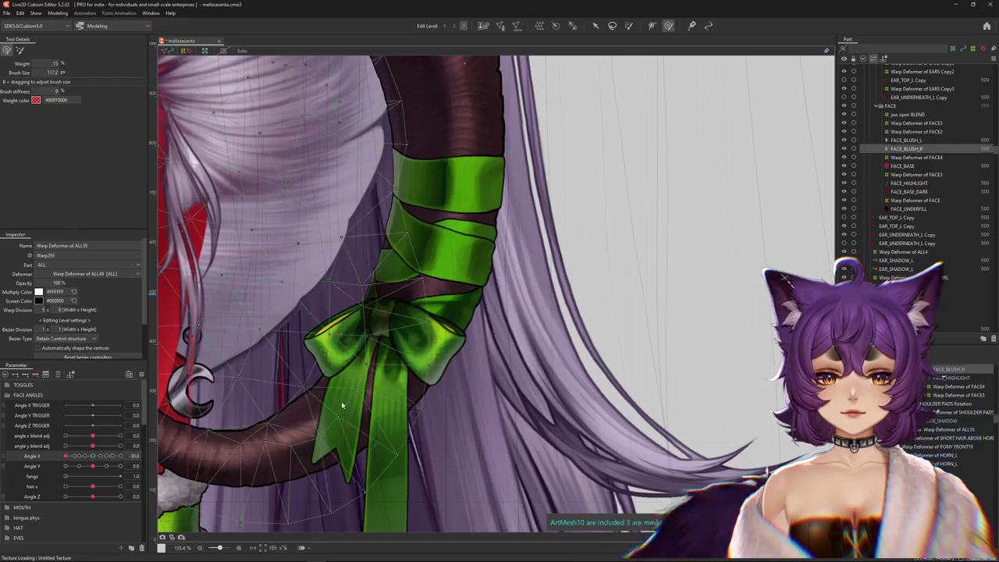
Create a new warp deformer ALL51 around the bow's ribbon tails and face the head forward.
right_click(343, 405)
left_click(388, 320)
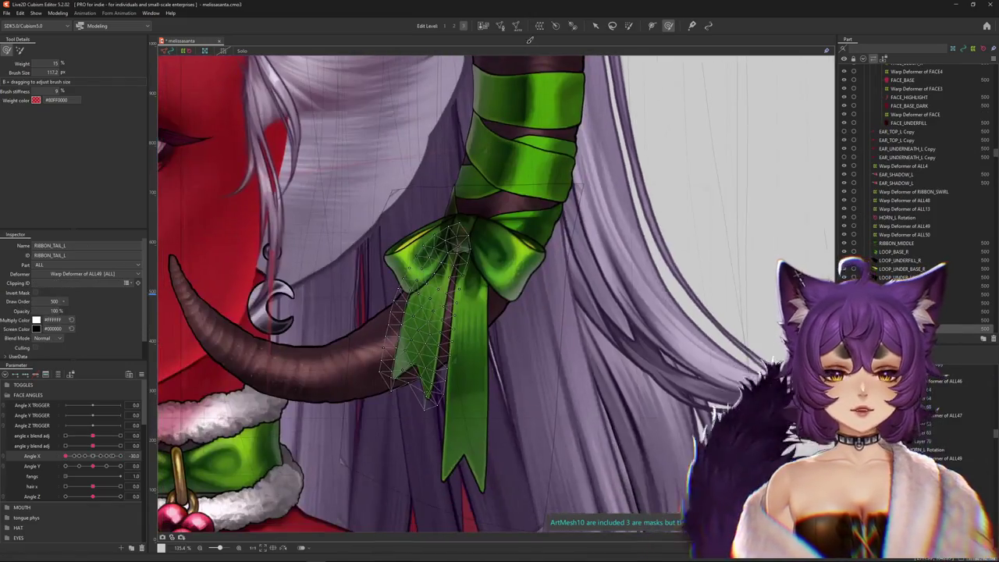
left_click(539, 25)
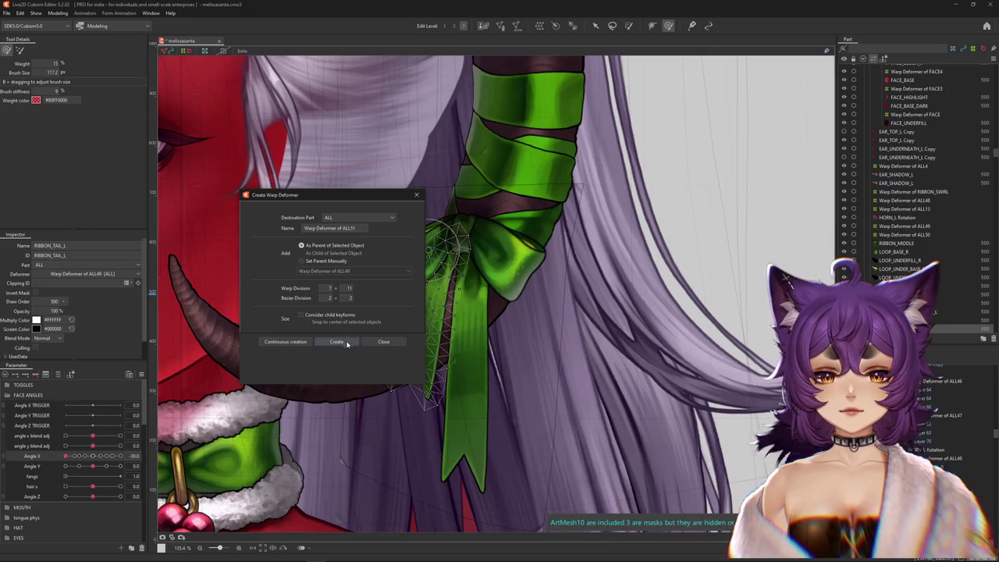
left_click(336, 342)
mouse_move(111, 457)
left_mouse_down()
mouse_move(93, 457)
mouse_move(121, 455)
left_mouse_up()
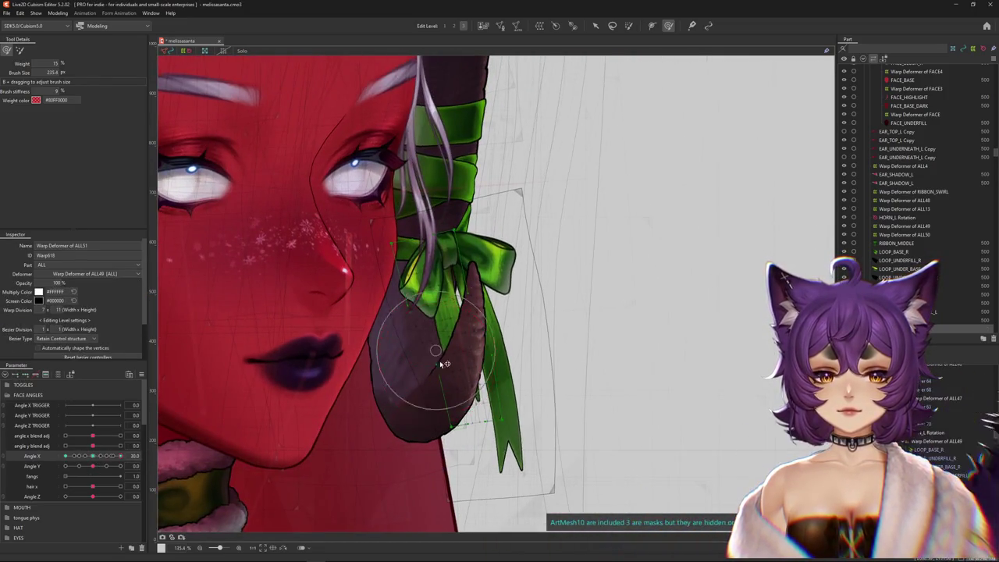
Brush-warp the bow and ribbon tails while turning the head partway.
left_click_drag(520, 352, 606, 363)
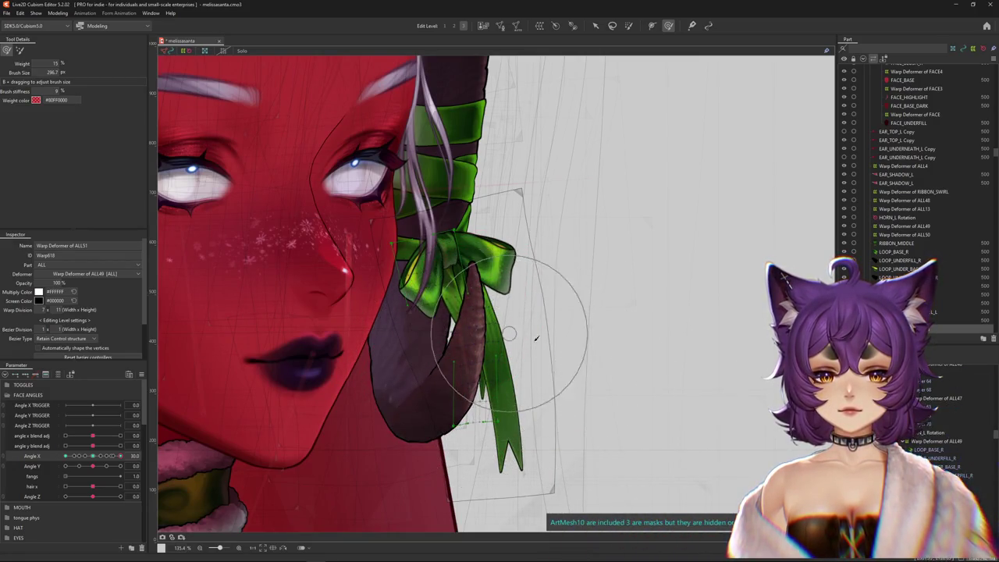
mouse_move(92, 459)
left_mouse_down()
mouse_move(104, 457)
mouse_move(65, 465)
left_mouse_up()
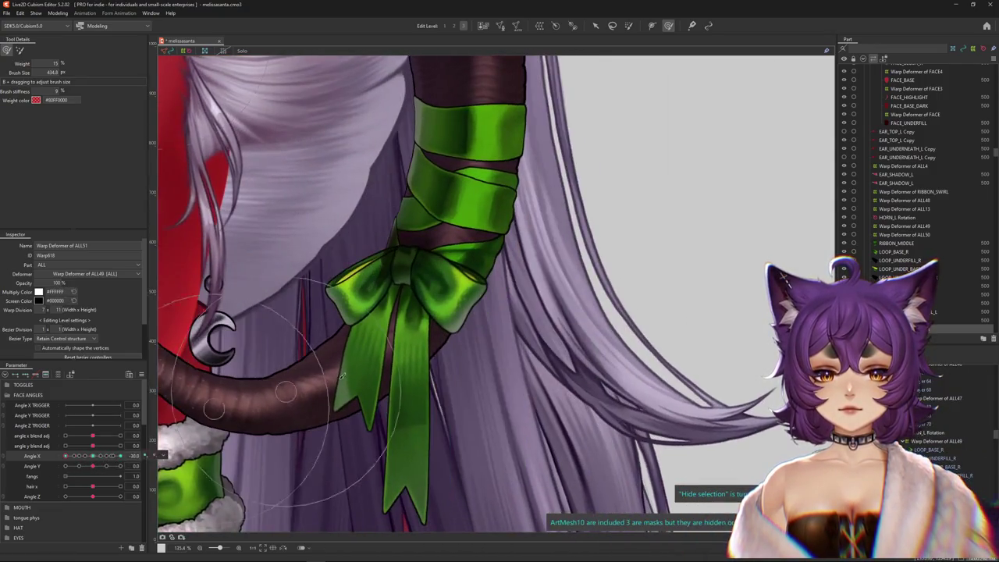
left_click_drag(360, 362, 351, 437)
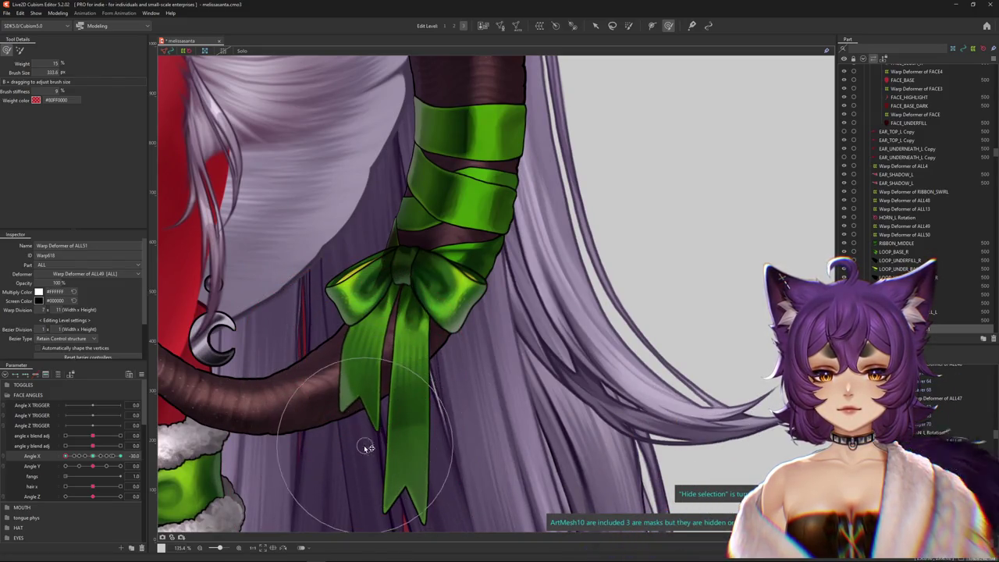
left_click_drag(345, 435, 377, 311)
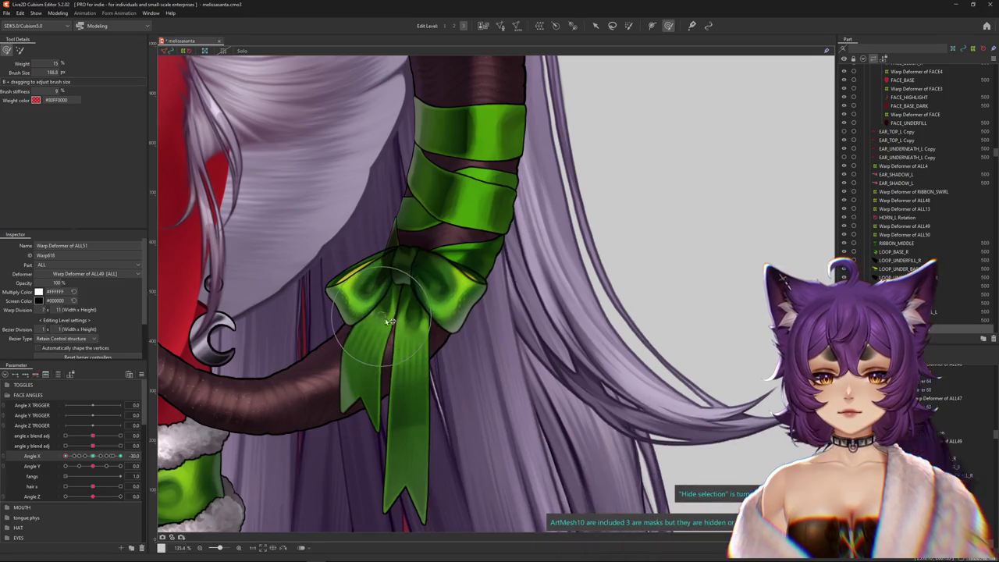
scroll(388, 320, "down", 3)
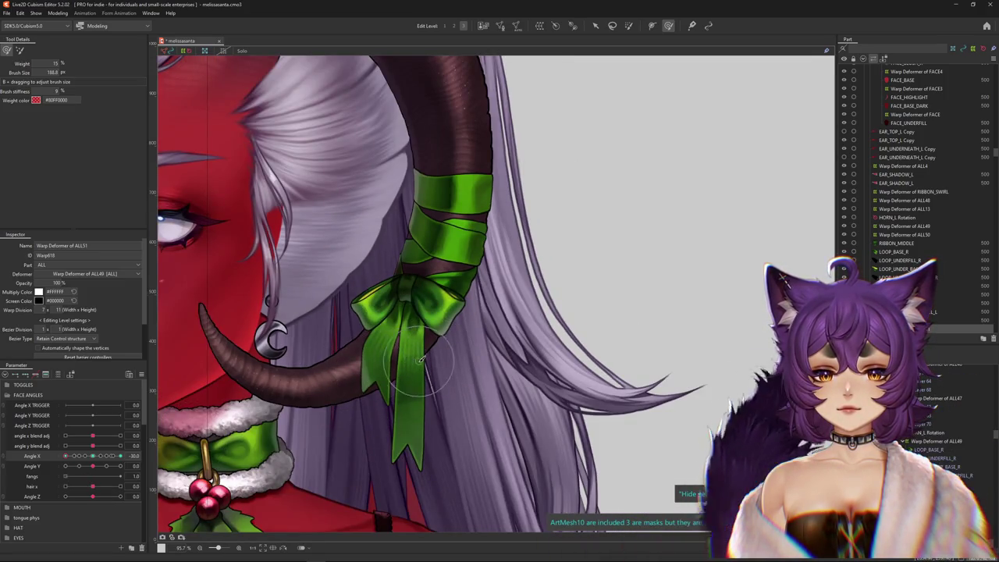
left_click_drag(420, 359, 407, 361)
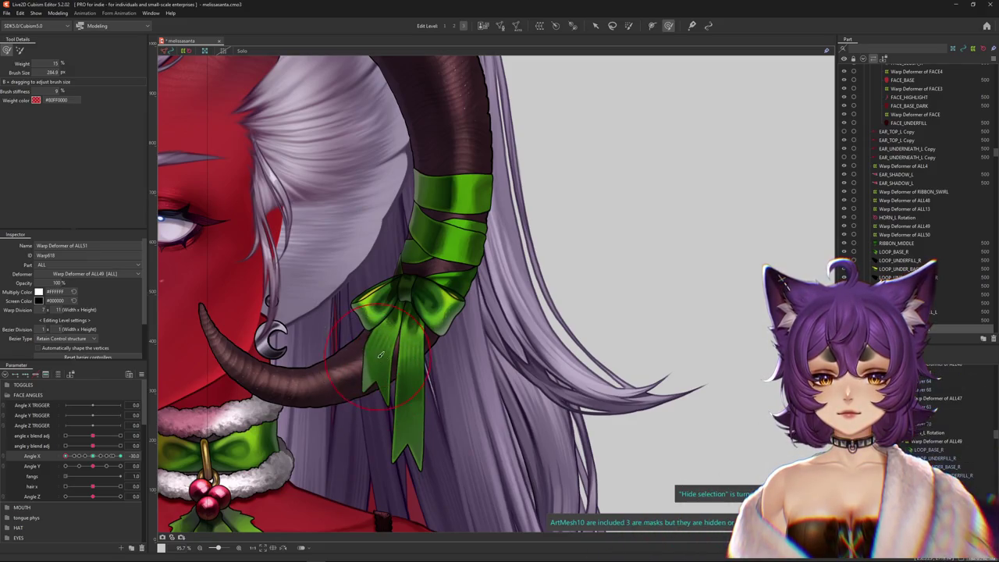
left_click_drag(383, 422, 352, 379)
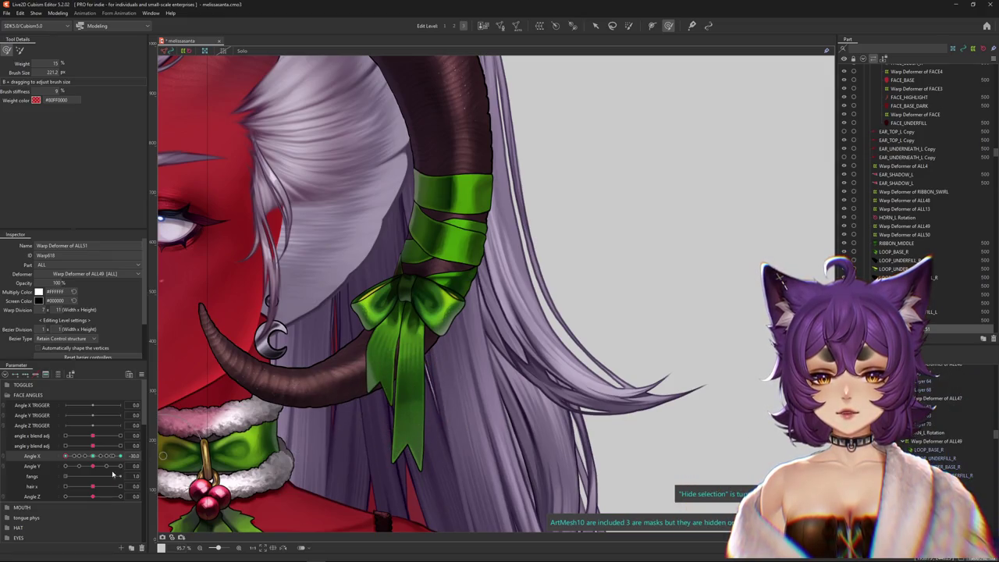
Refine the bow and ribbon tails with smaller brushes at the forward-facing pose.
left_click_drag(65, 455, 93, 455)
scroll(503, 354, "up", 3)
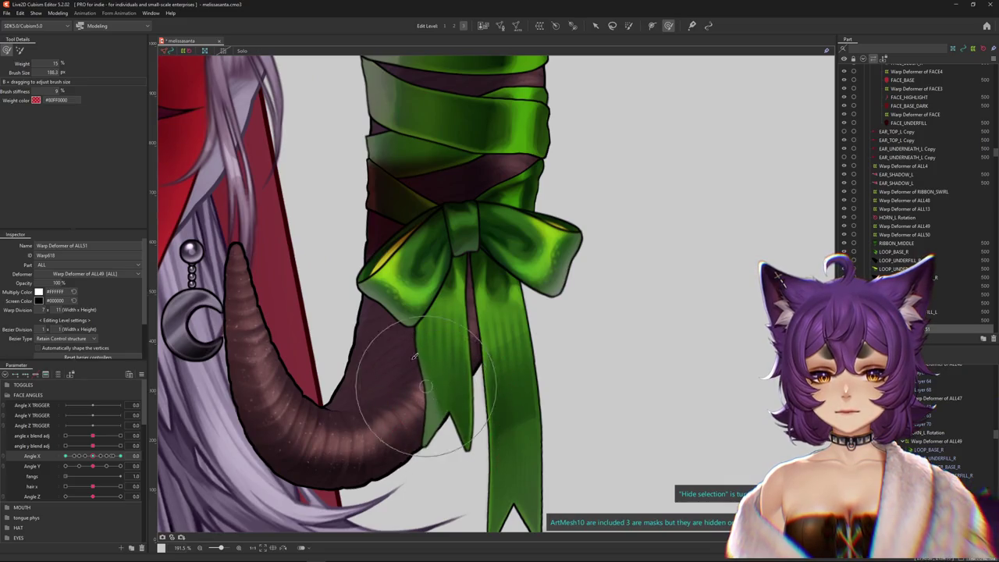
left_click_drag(434, 319, 463, 358)
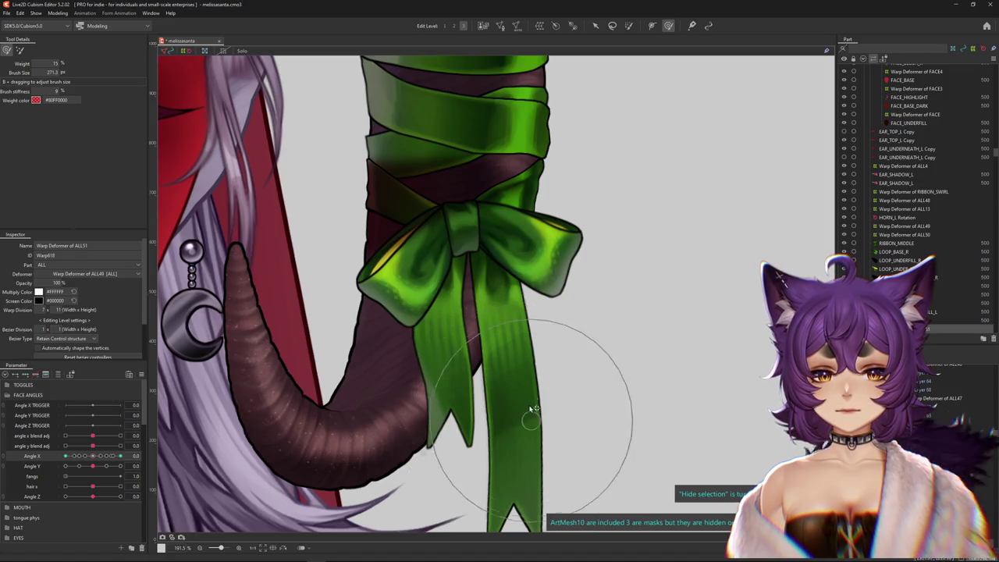
left_click_drag(532, 416, 442, 465)
scroll(434, 463, "down", 5)
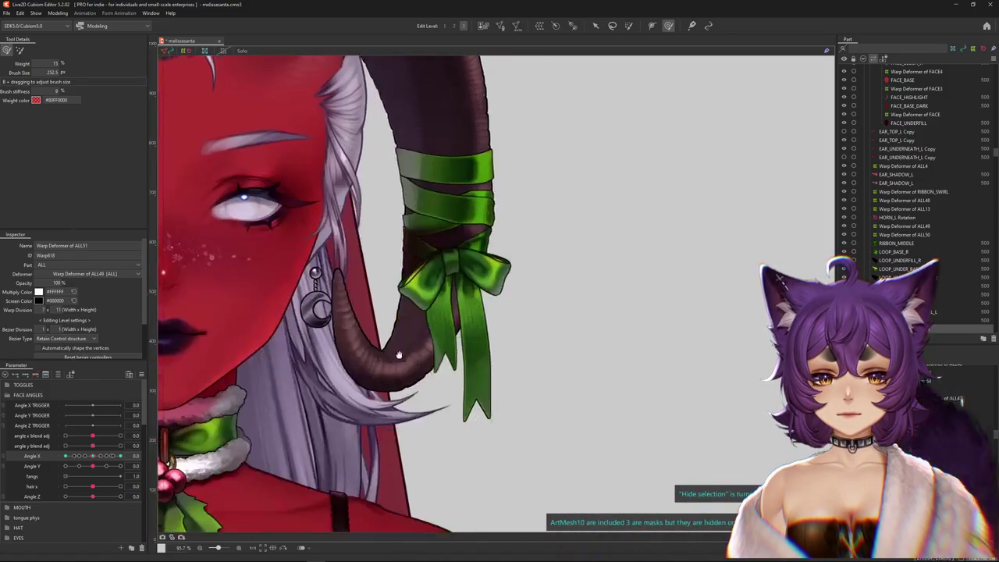
left_click_drag(448, 310, 451, 290)
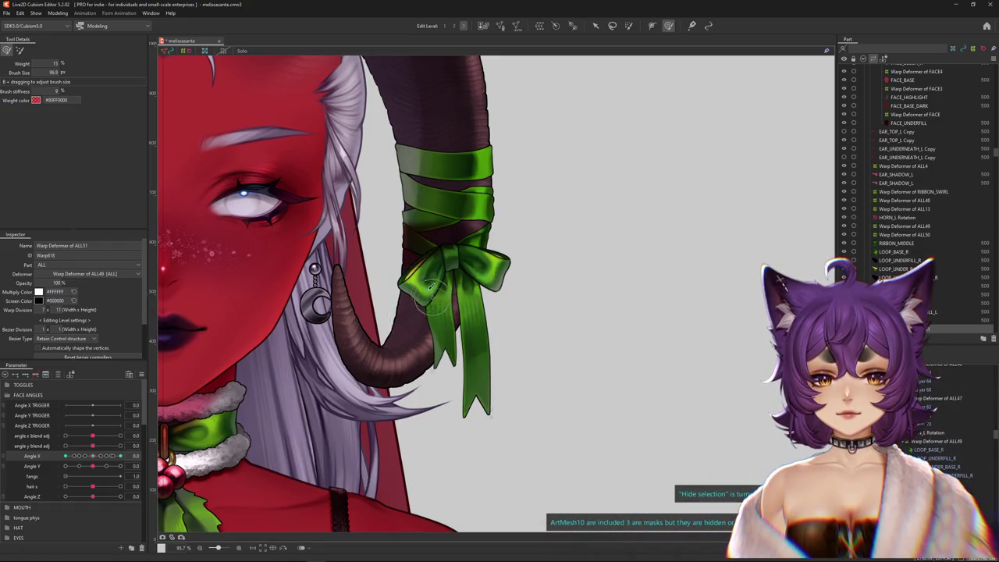
left_click_drag(426, 291, 433, 328)
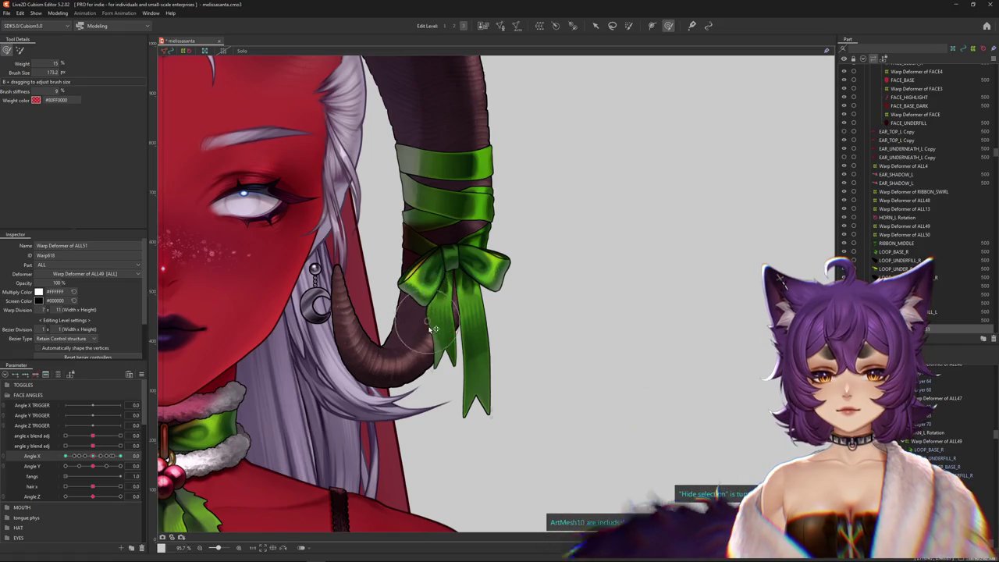
Reshape the ribbon tails at Angle X -30 and sweep the head turn to check.
left_click_drag(97, 457, 55, 469)
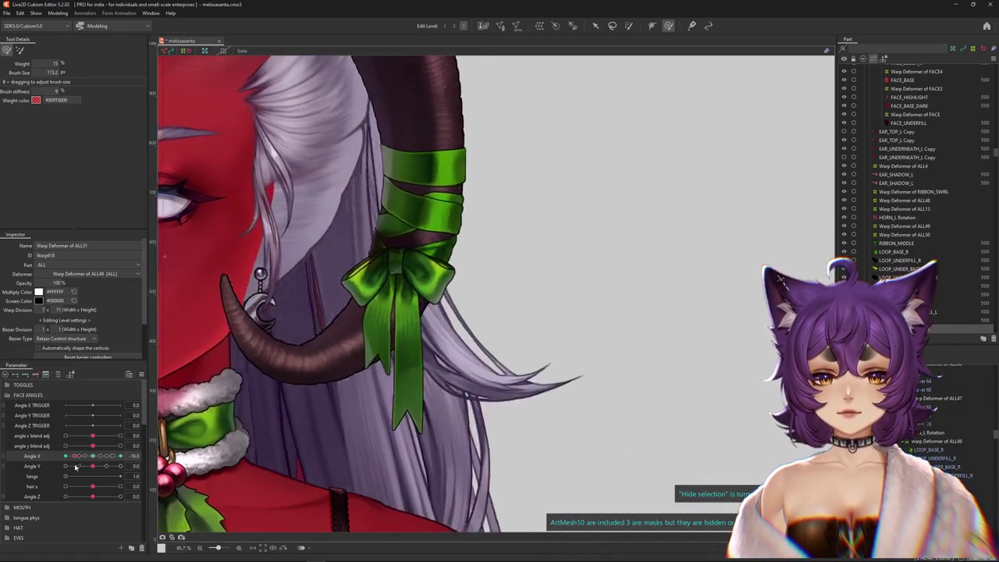
left_click_drag(341, 295, 344, 306)
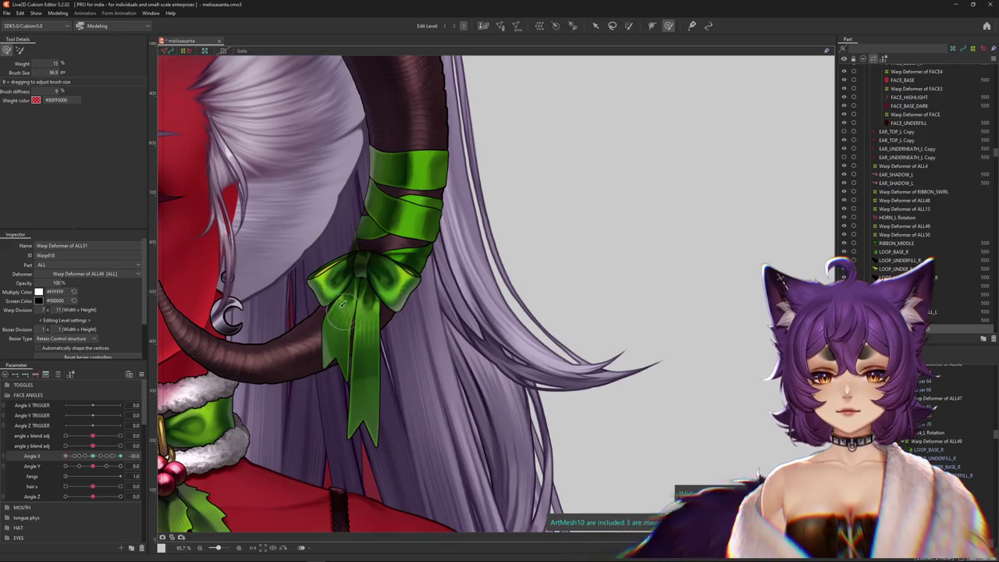
left_click_drag(72, 465, 120, 466)
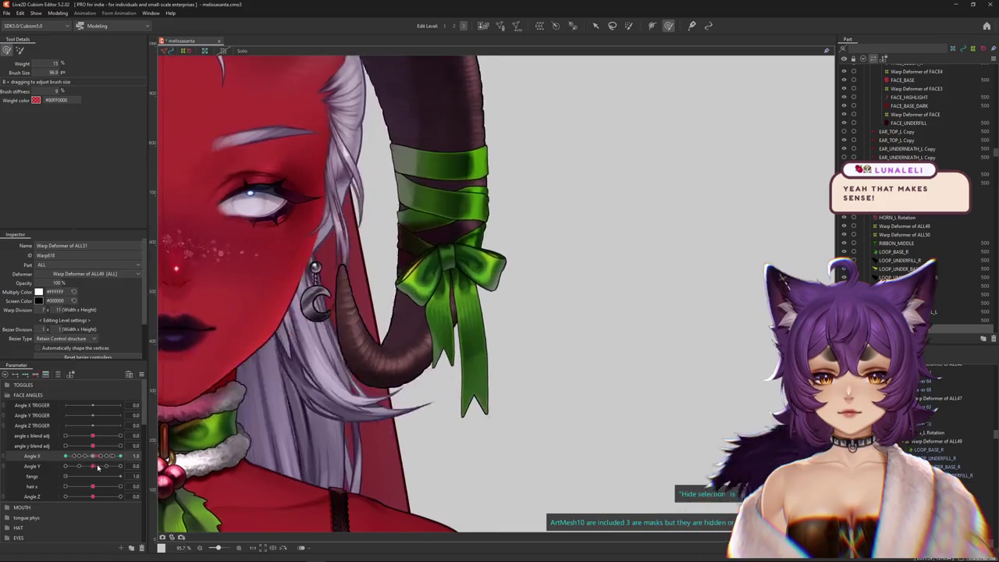
scroll(403, 273, "up", 3)
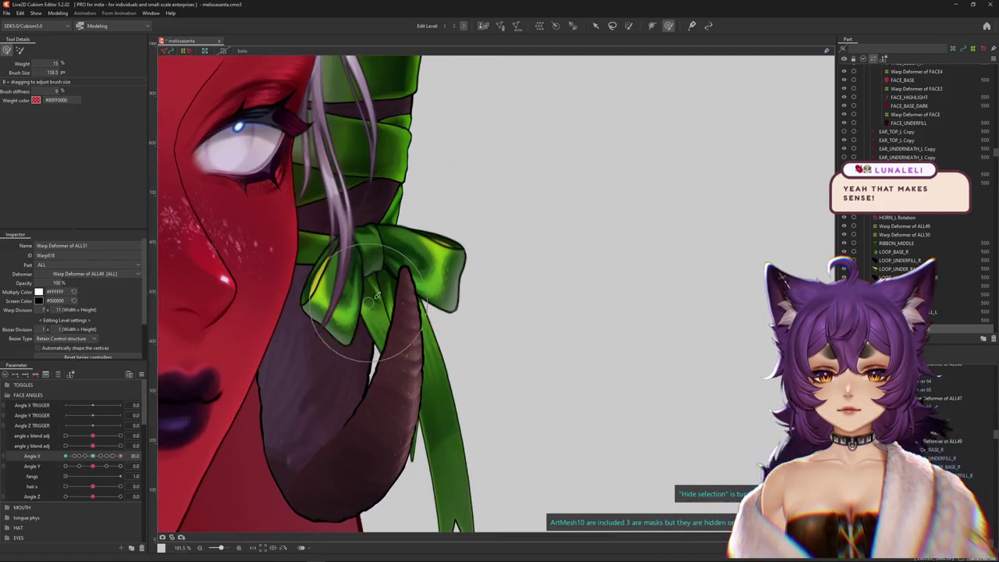
left_click_drag(373, 296, 383, 349)
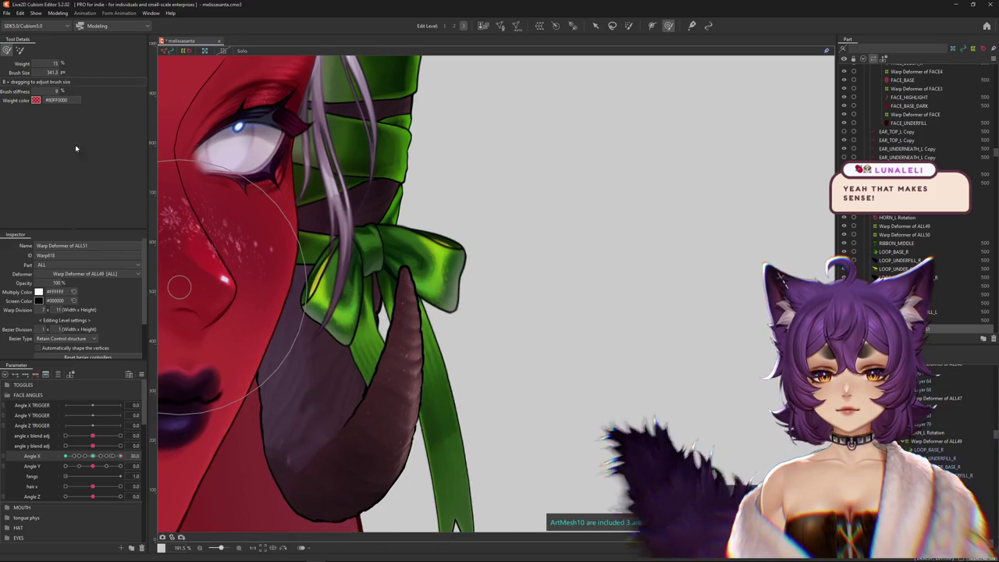
Switch to coarse 2x2 bezier editing and stretch the bow and tails downward.
left_click(20, 50)
left_click_drag(339, 270, 447, 90)
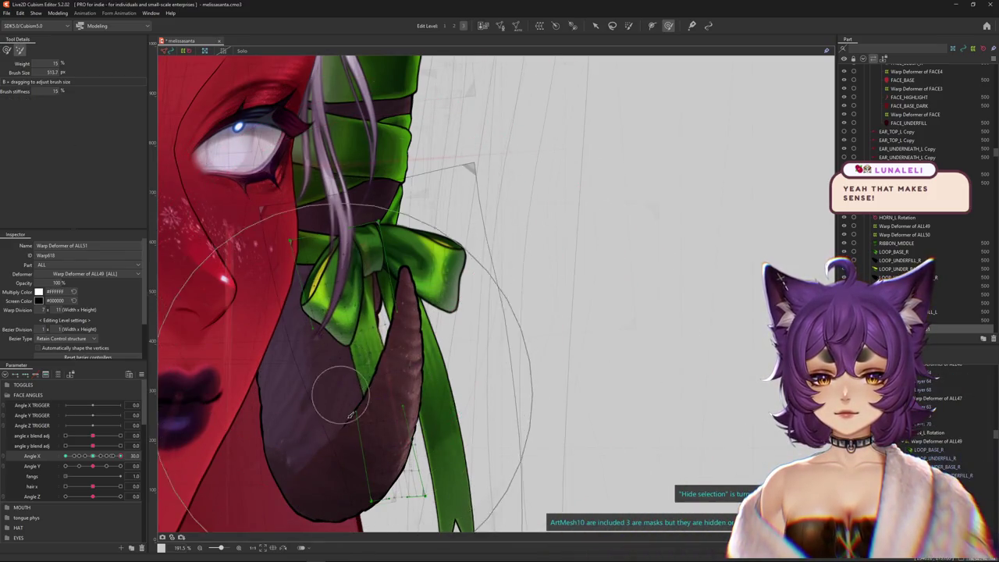
left_click(454, 28)
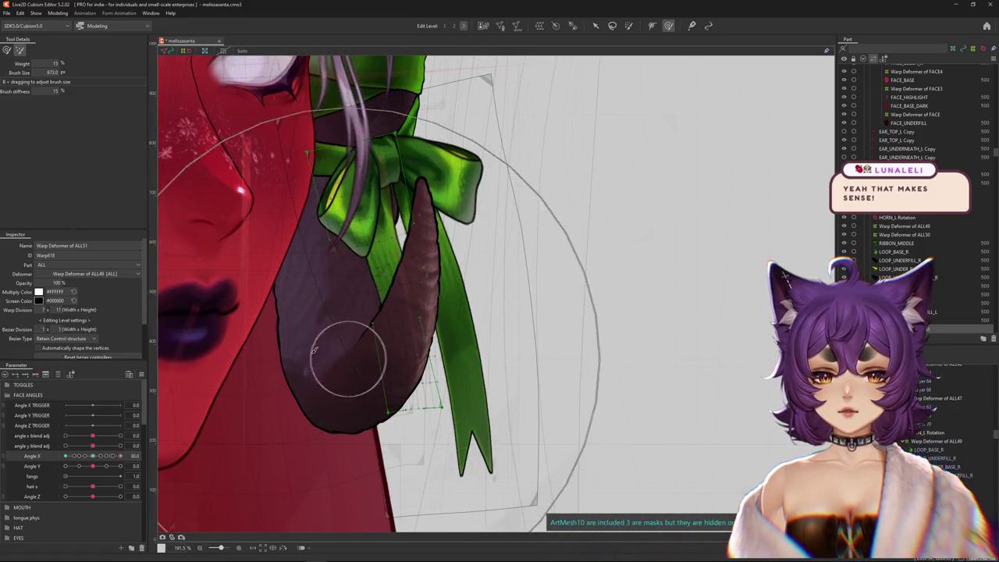
mouse_move(119, 456)
left_mouse_down()
mouse_move(104, 459)
mouse_move(121, 456)
left_mouse_up()
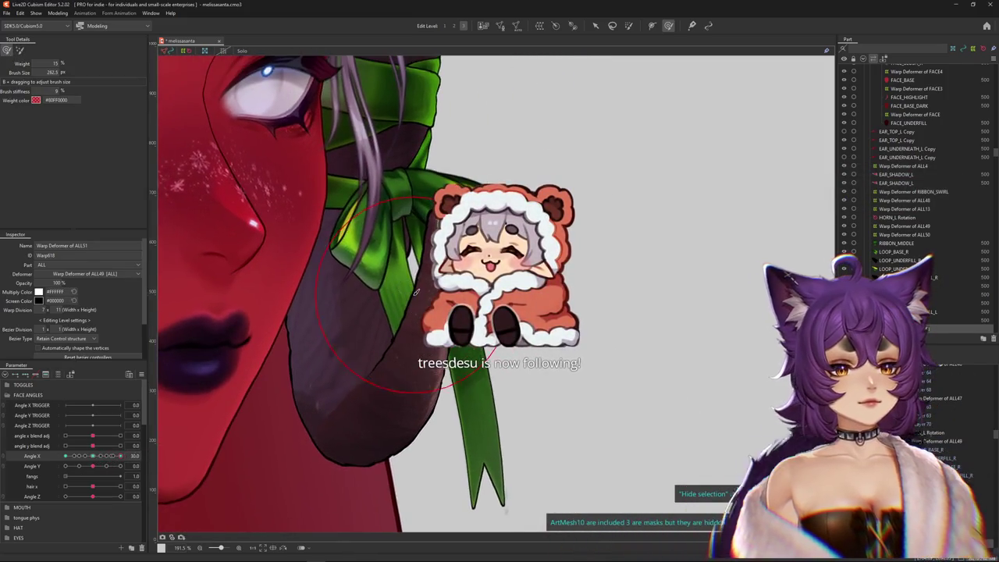
key("b")
left_click_drag(419, 308, 416, 362)
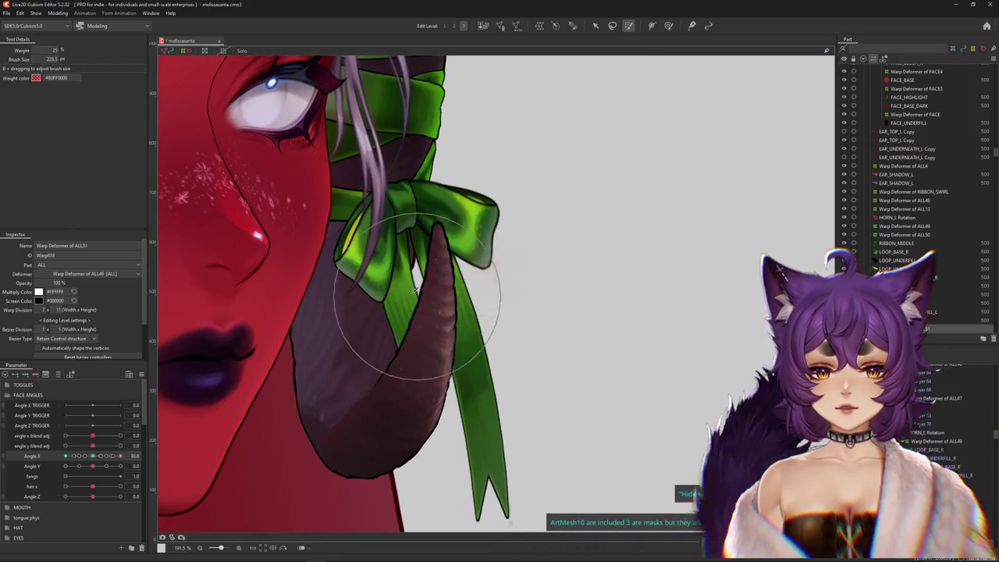
key("b")
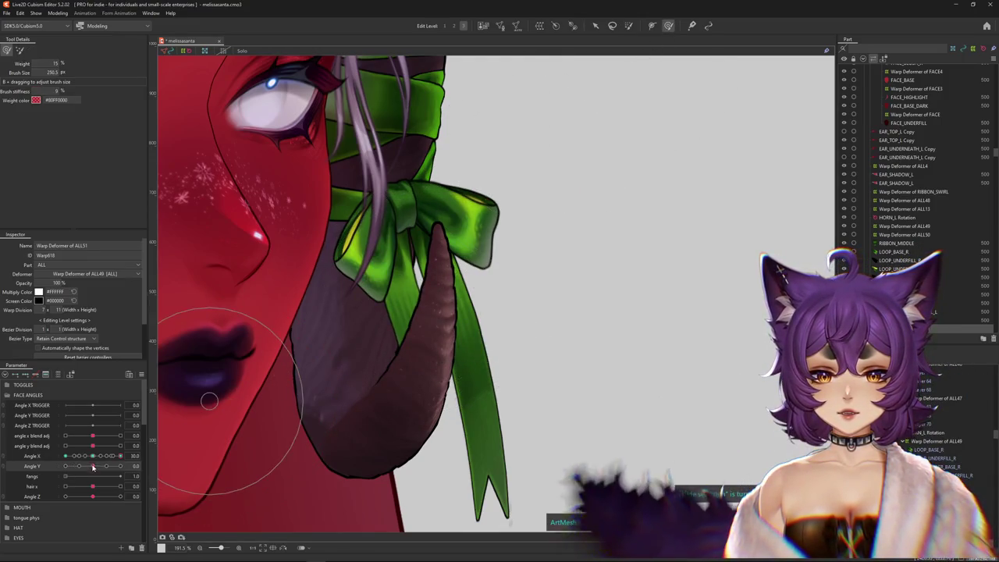
At Angle Y 30, warp the ribbon tails down and to the right, then zoom out.
left_click_drag(93, 466, 243, 401)
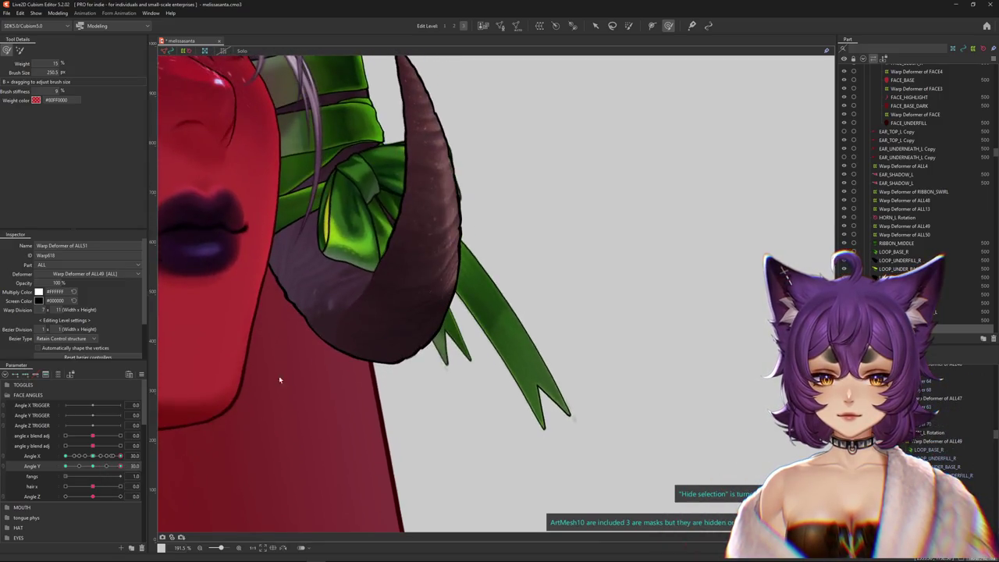
left_click_drag(397, 303, 426, 326)
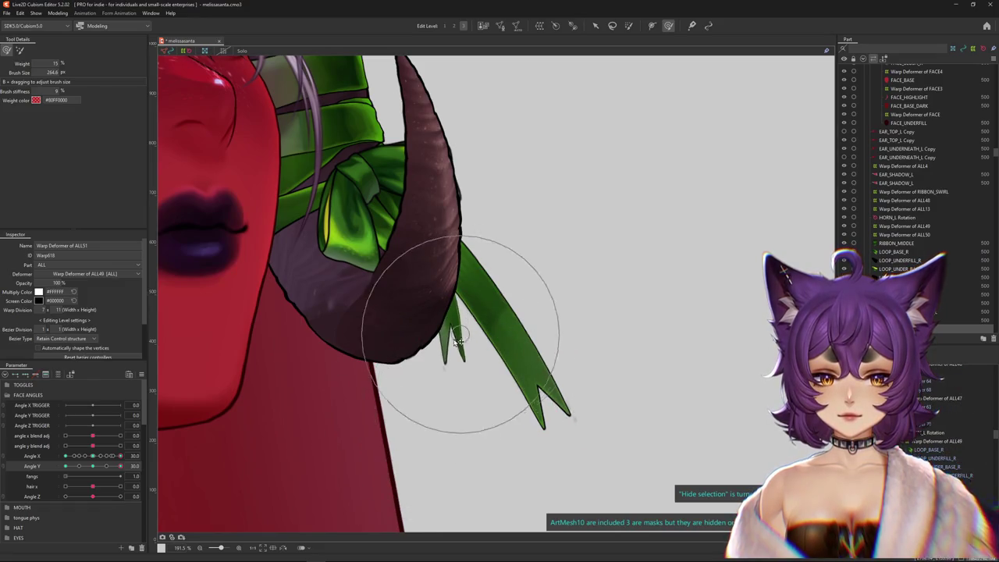
left_click_drag(468, 420, 386, 269)
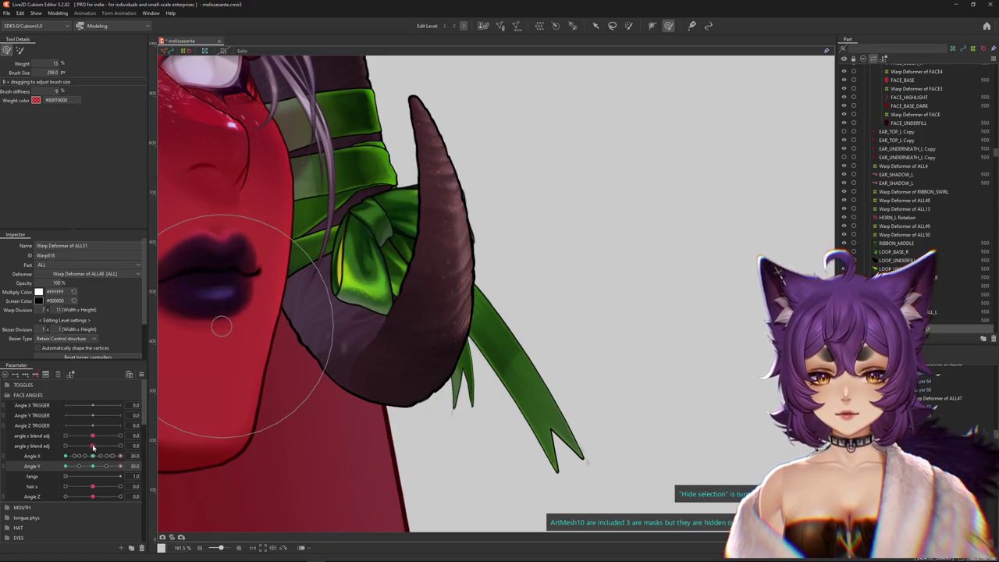
left_click_drag(94, 456, 109, 462)
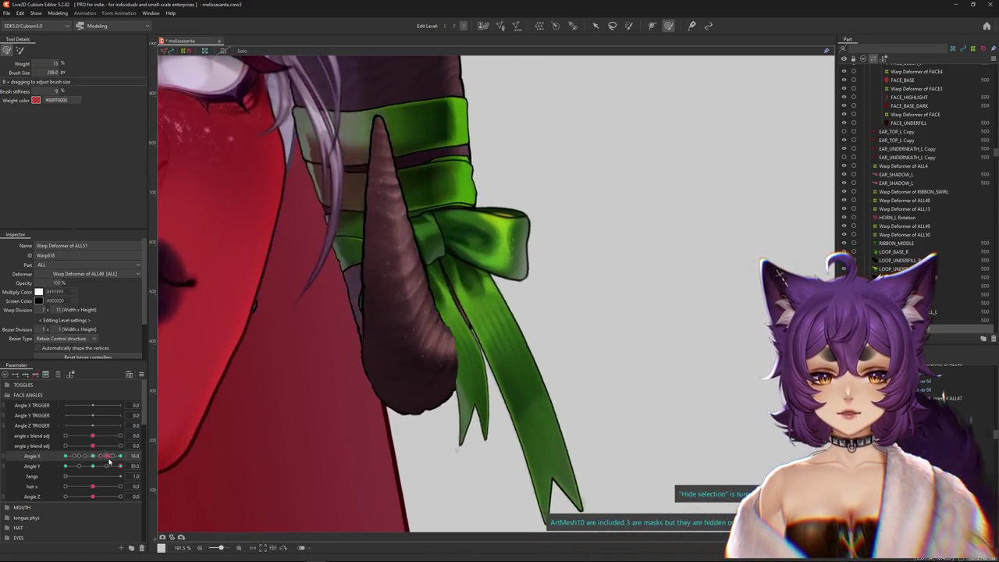
left_click_drag(109, 462, 93, 456)
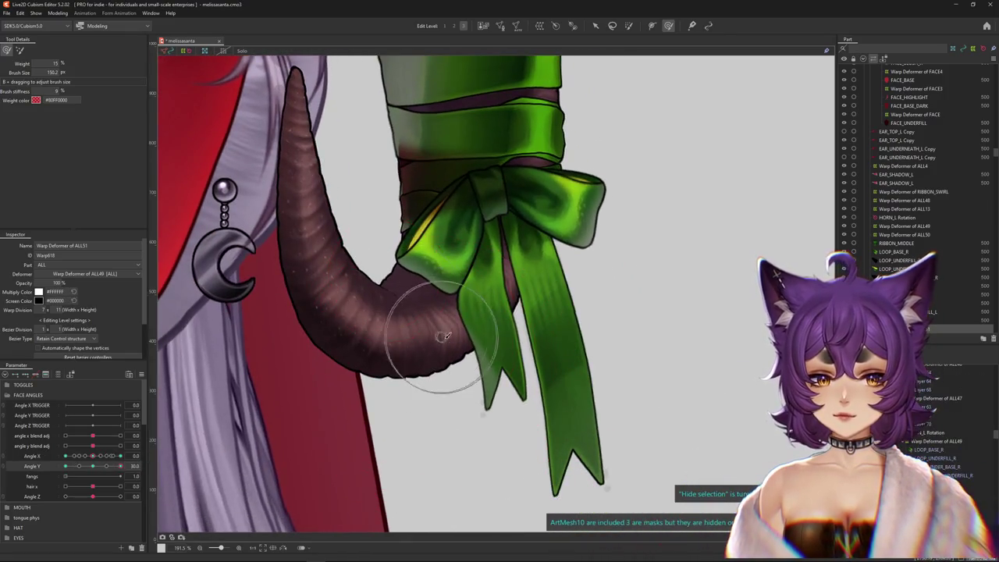
left_click_drag(472, 257, 513, 327)
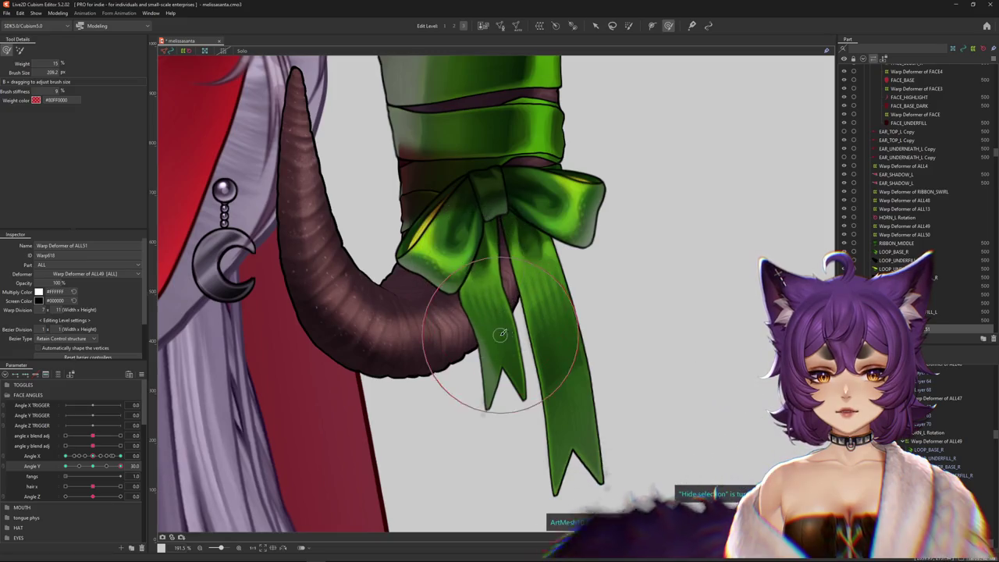
left_click_drag(484, 283, 523, 334)
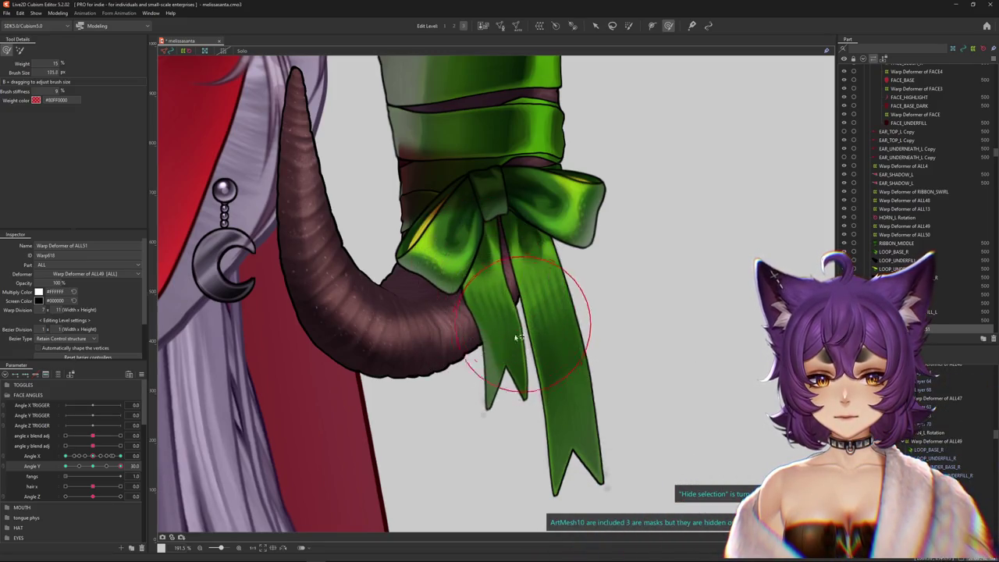
scroll(514, 290, "down", 1)
scroll(503, 324, "down", 2)
scroll(492, 357, "down", 2)
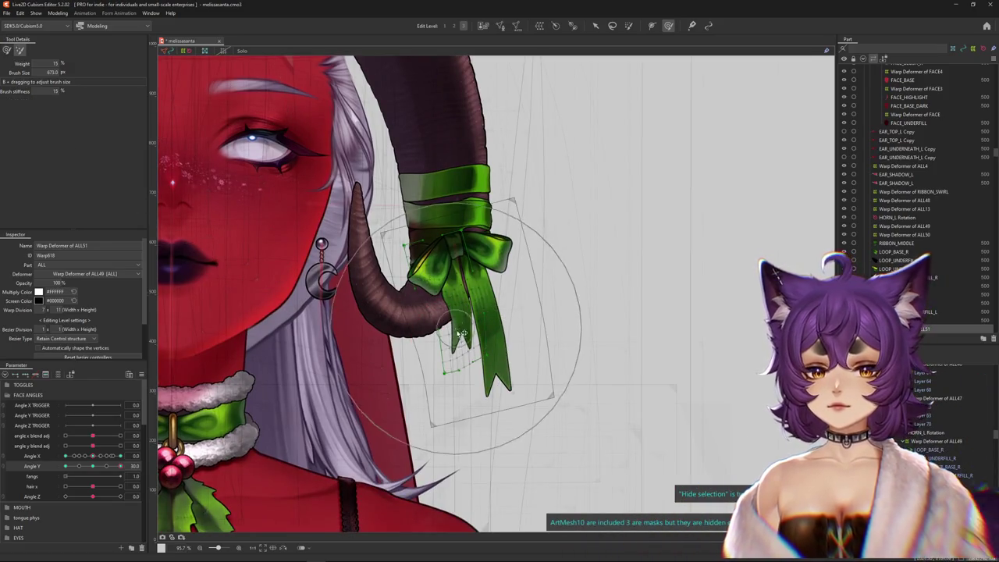
Brush-warp the ribbon tails across the Angle X/Angle Y corner poses, ending at X 30, Y 30.
left_click(7, 50)
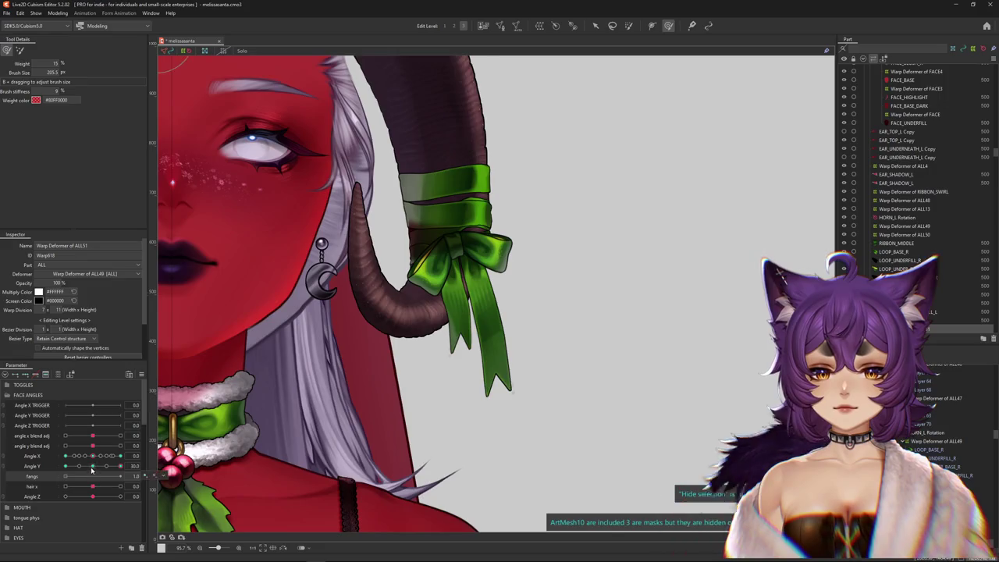
left_click(91, 465)
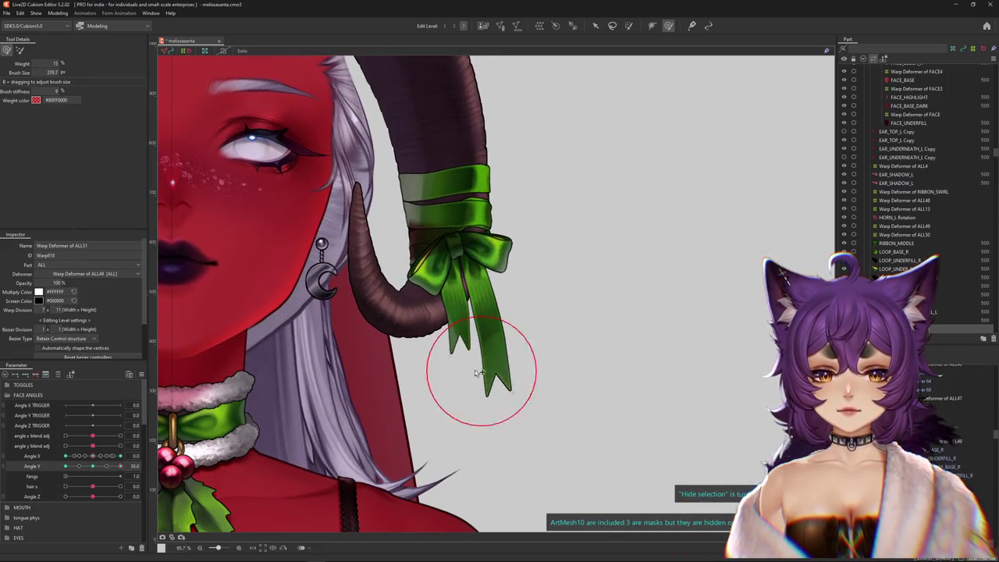
left_click_drag(481, 375, 461, 322)
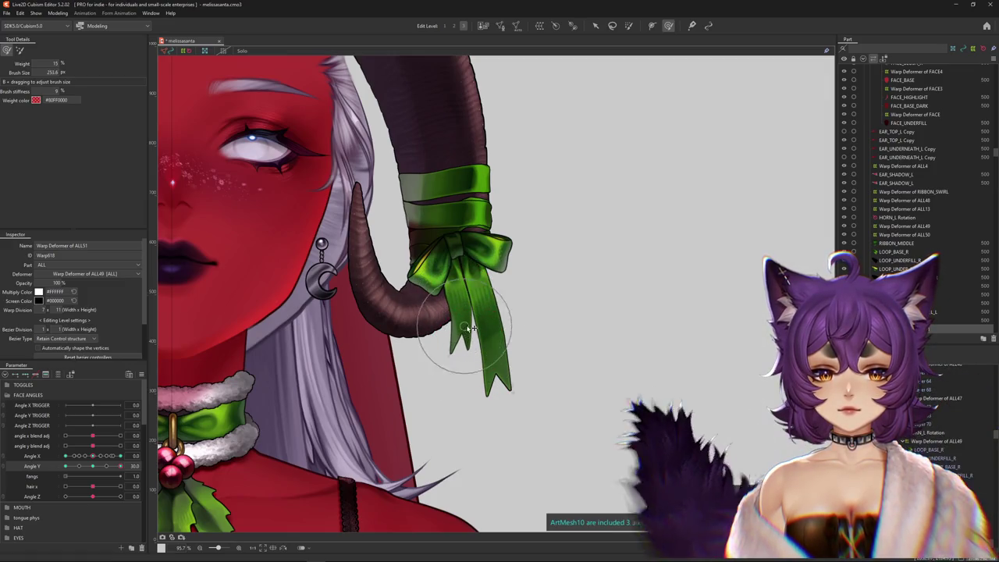
mouse_move(92, 456)
left_mouse_down()
mouse_move(120, 456)
mouse_move(386, 358)
left_mouse_up()
scroll(335, 361, "up", 3)
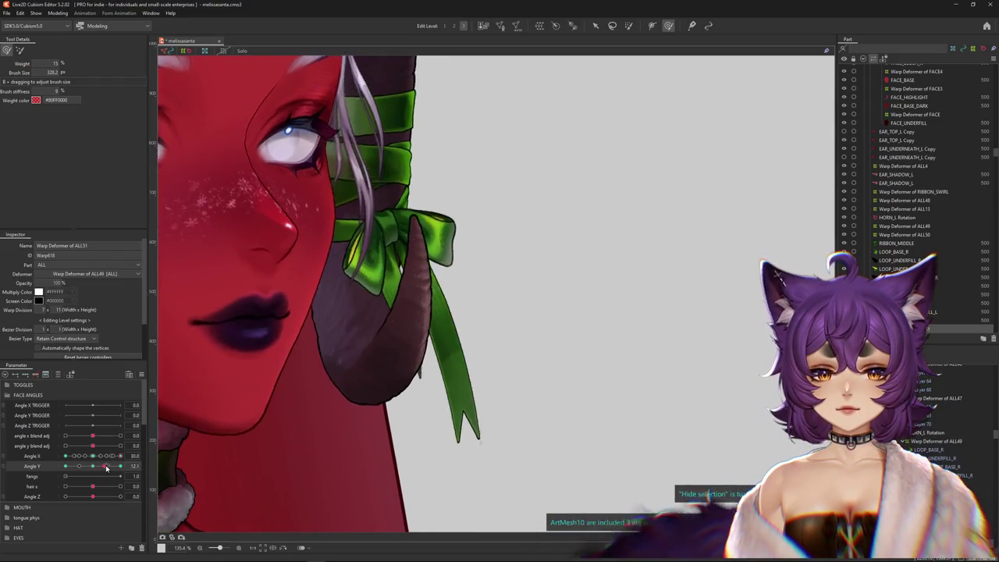
mouse_move(121, 456)
left_mouse_down()
mouse_move(66, 455)
mouse_move(121, 466)
left_mouse_up()
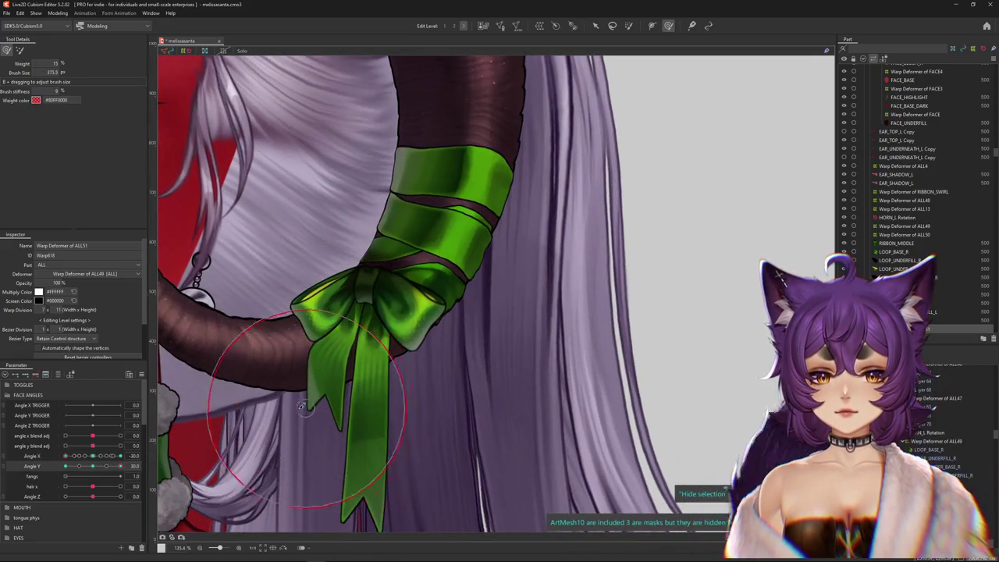
scroll(304, 405, "down", 3)
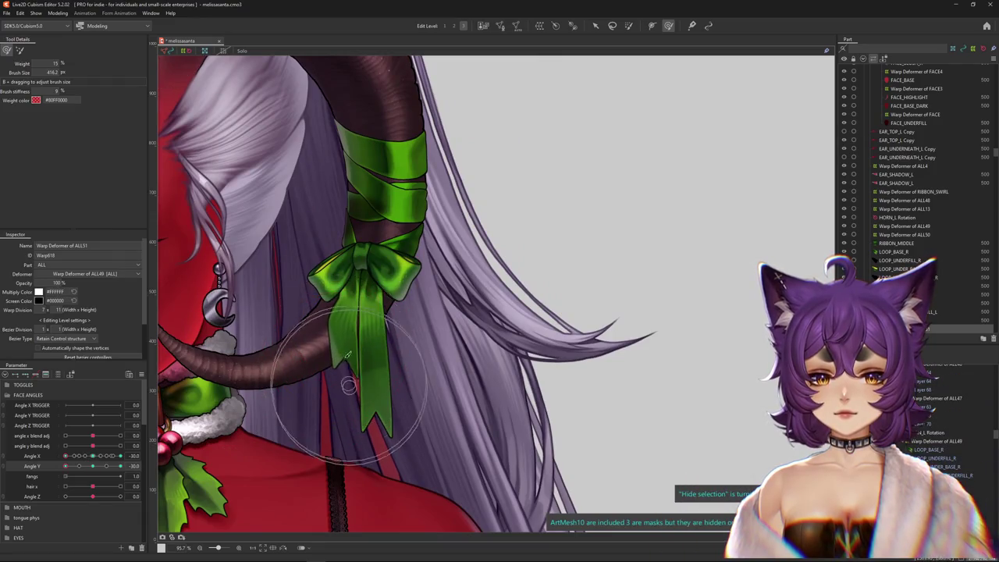
left_click(19, 50)
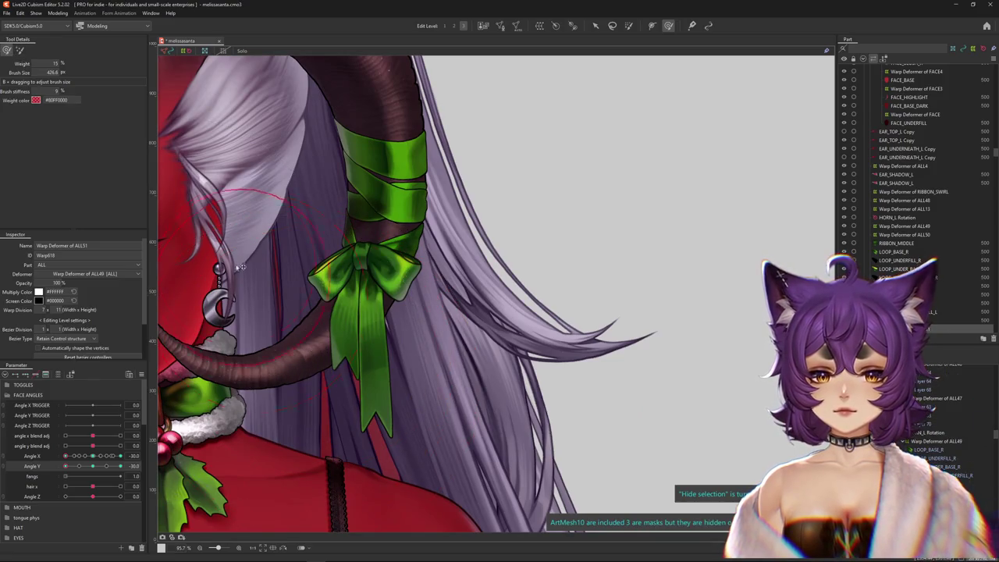
mouse_move(68, 456)
left_mouse_down()
mouse_move(90, 463)
mouse_move(165, 451)
mouse_move(103, 457)
mouse_move(116, 457)
left_mouse_up()
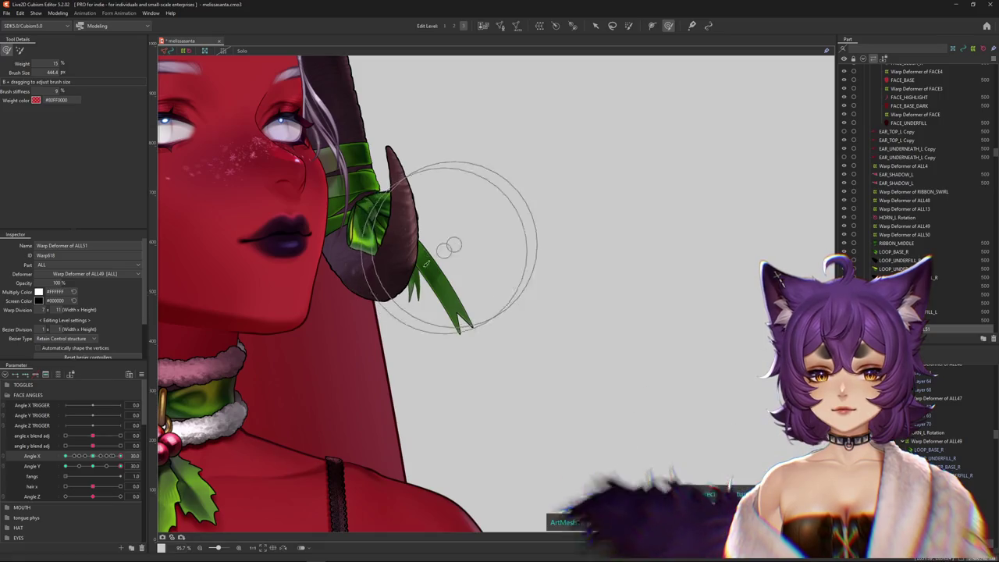
Swing Angle X to test the ribbon tails, hide the selection outline, and reach Angle X -30.
left_click_drag(101, 458, 110, 455)
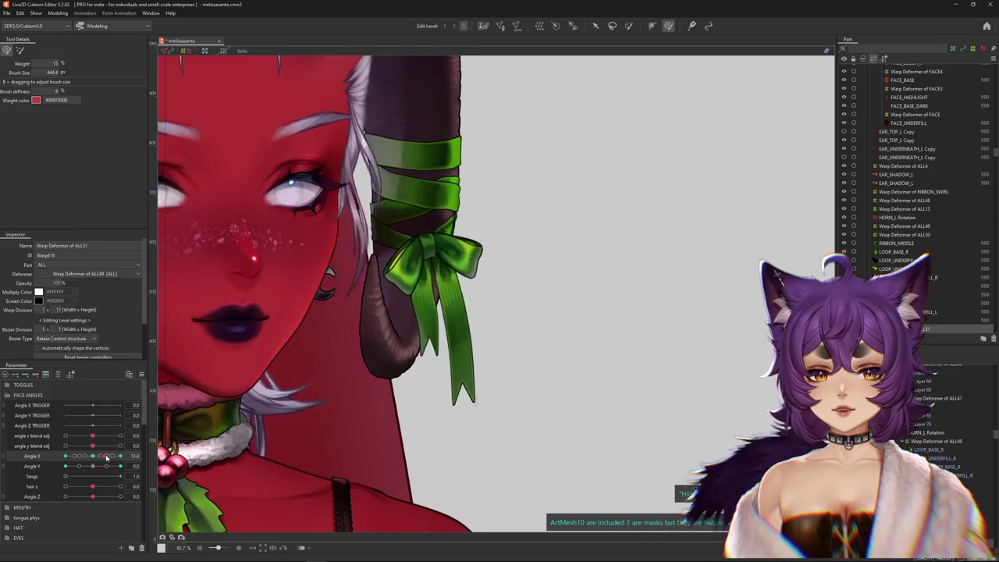
scroll(398, 320, "up", 5)
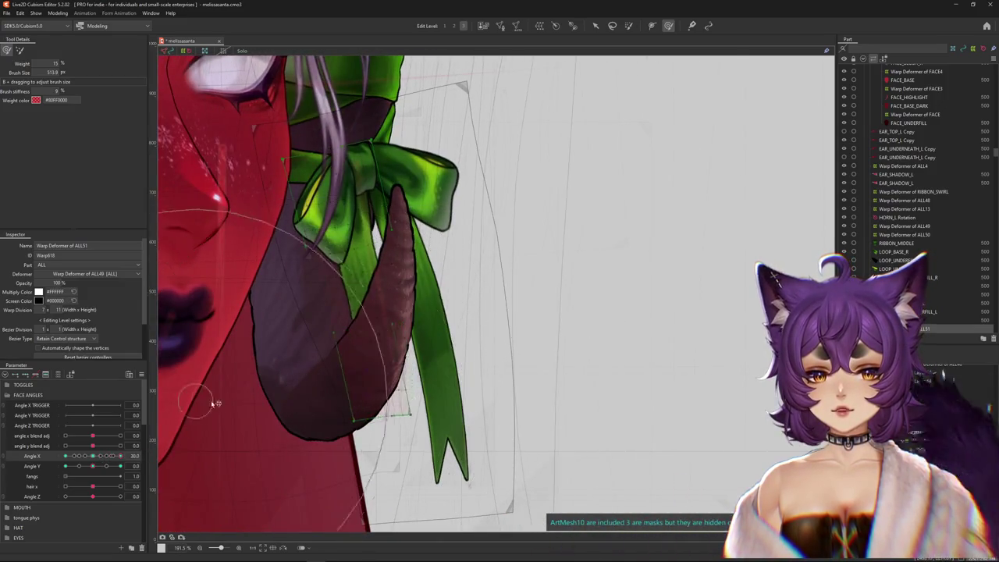
left_click_drag(110, 459, 121, 456)
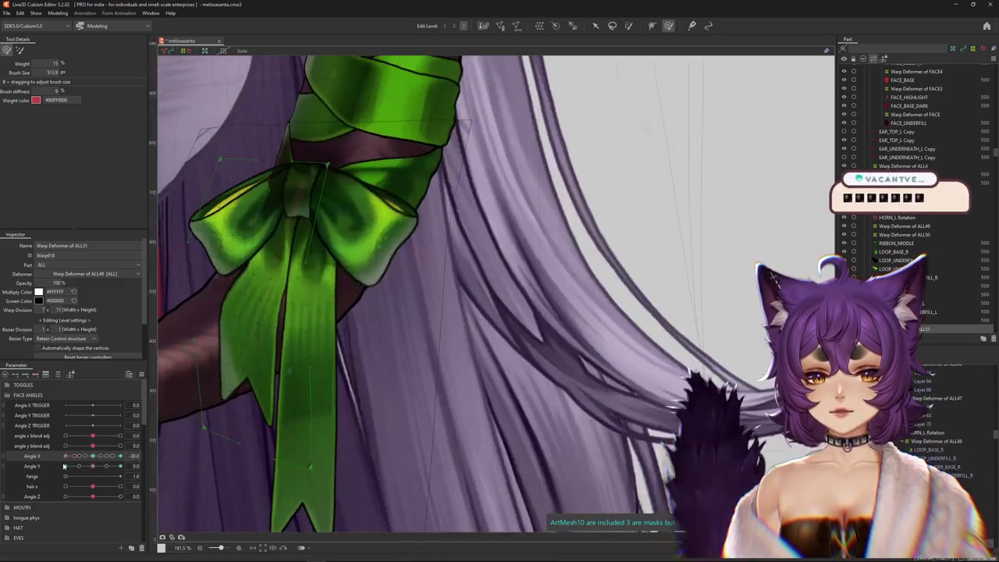
scroll(293, 404, "down", 3)
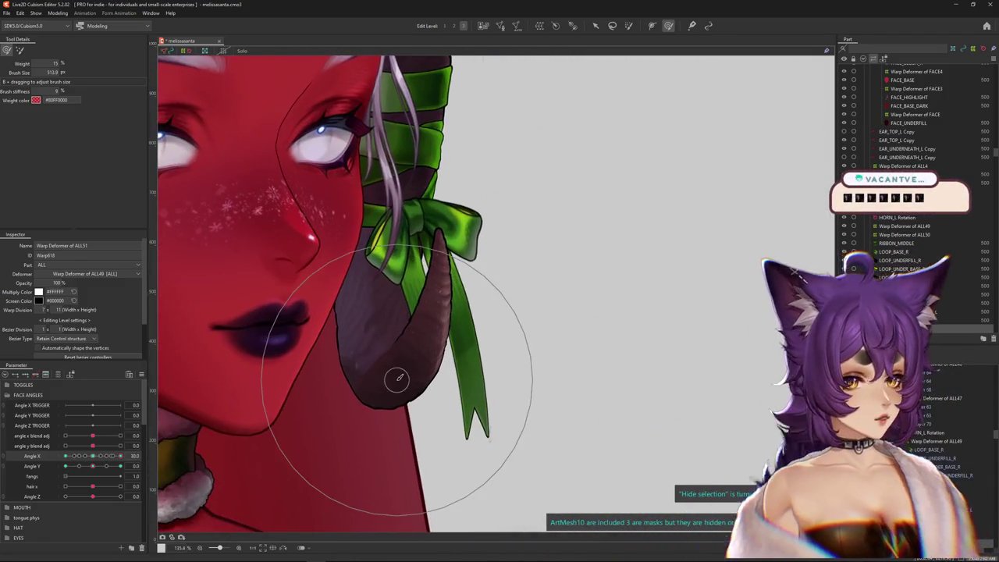
key("ctrl+h")
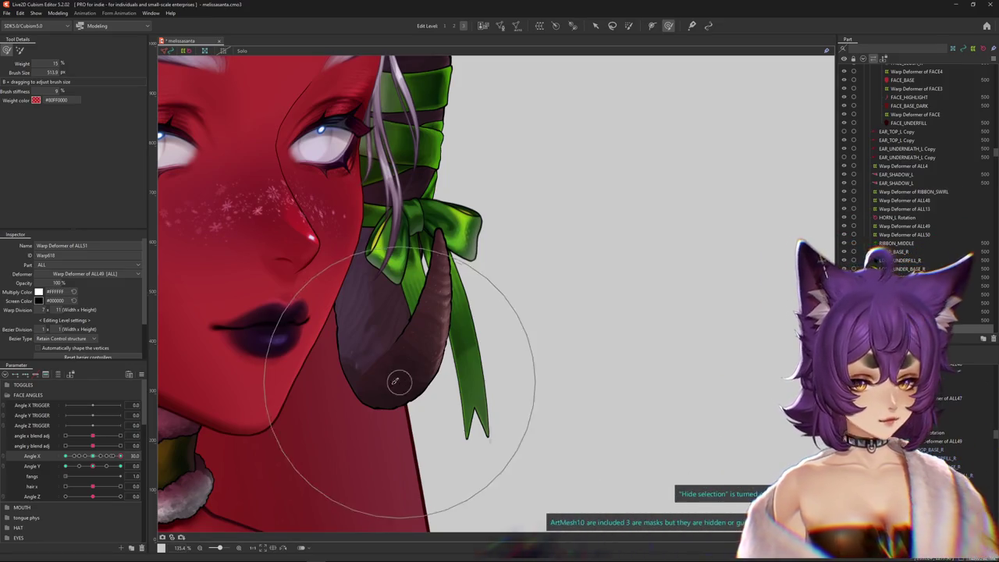
scroll(397, 379, "down", 2)
scroll(397, 345, "down", 3)
mouse_move(120, 456)
left_mouse_down()
mouse_move(65, 457)
mouse_move(120, 466)
left_mouse_up()
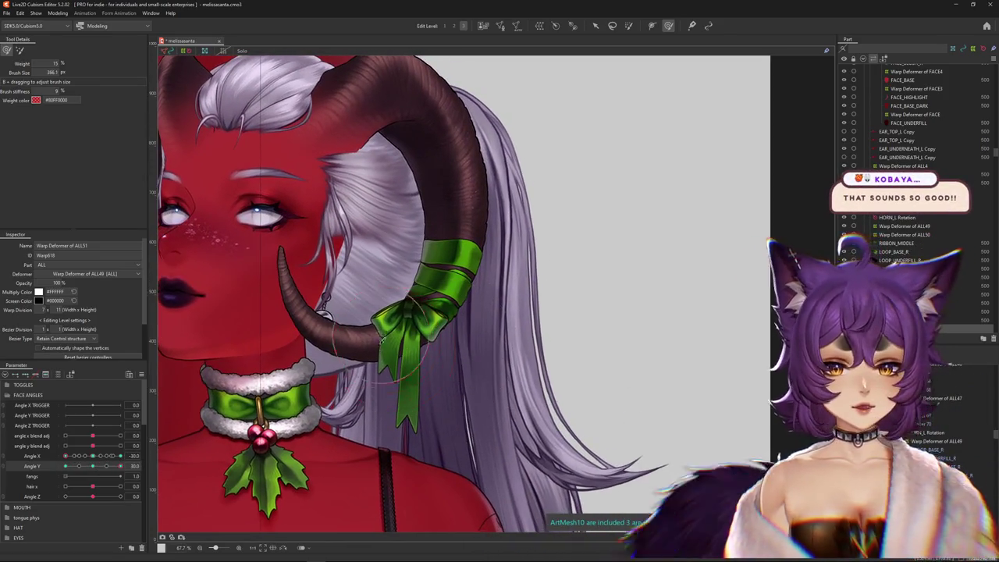
Enlarge the brush and warp the ribbon tails for the Angle X -30 pose.
scroll(406, 373, "up", 2)
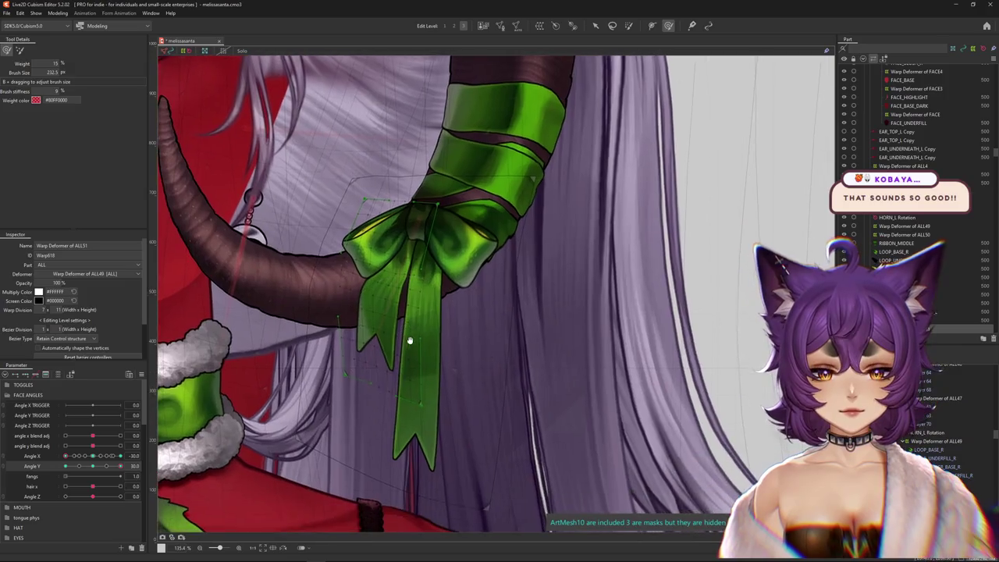
left_click_drag(407, 352, 360, 384)
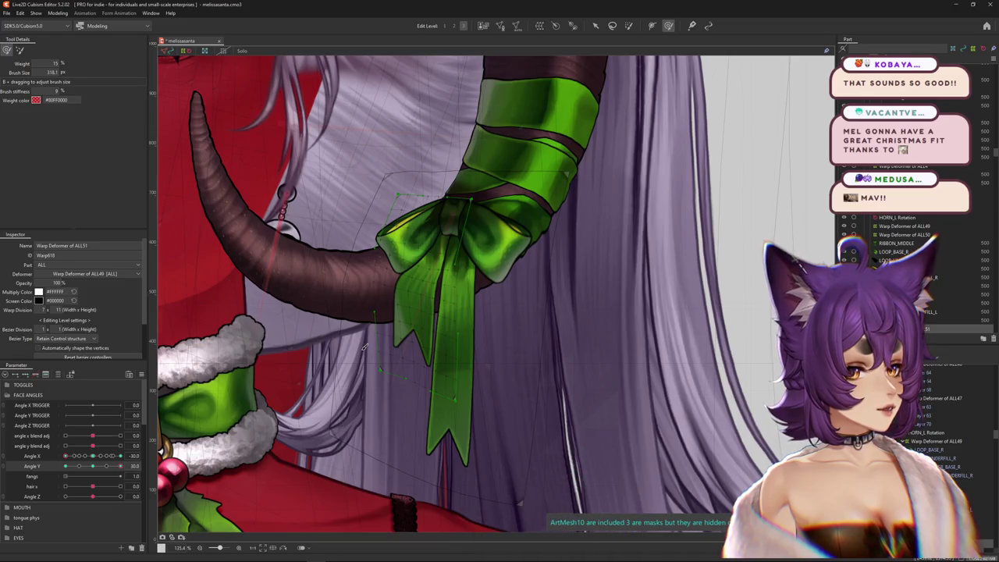
scroll(363, 346, "down", 3)
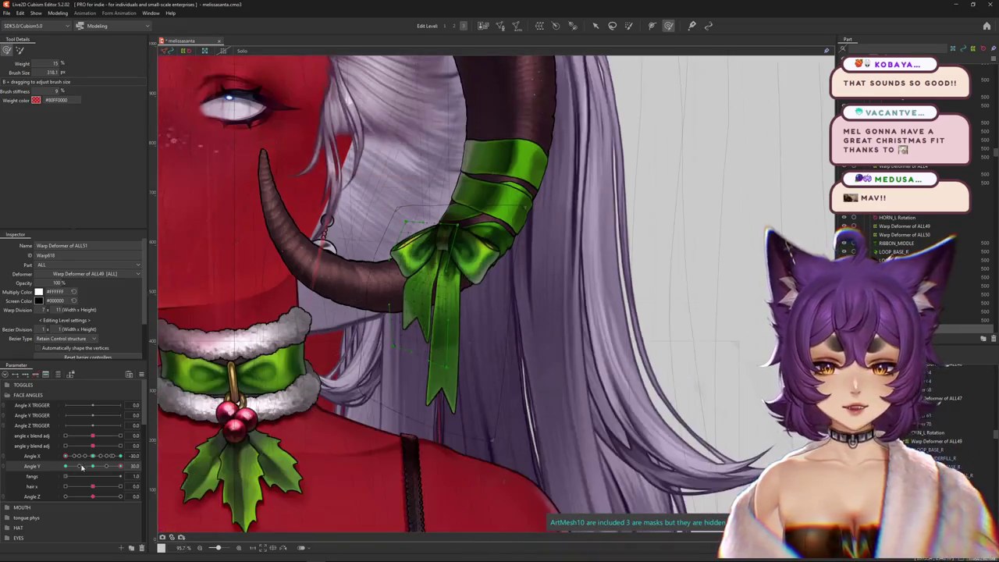
scroll(384, 380, "up", 3)
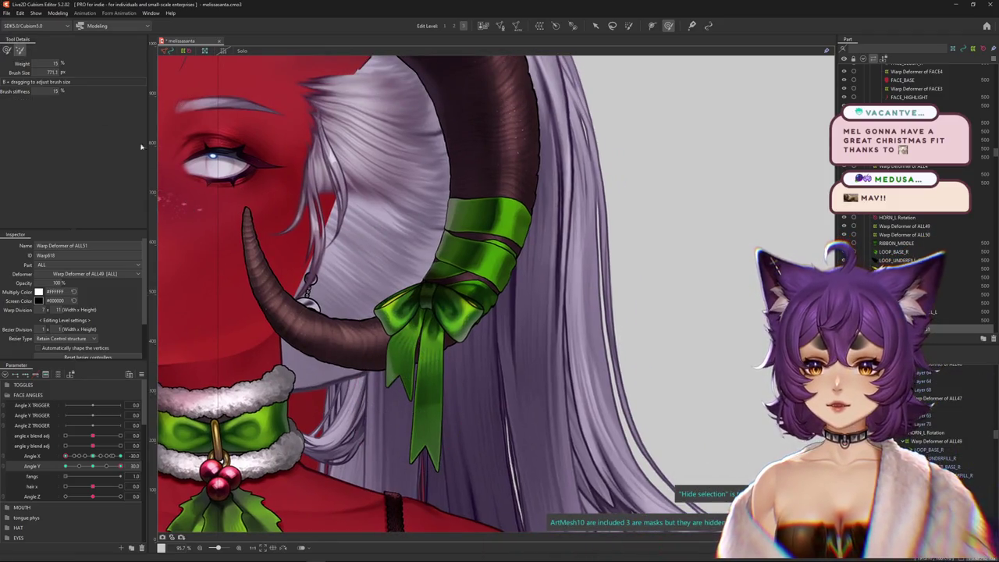
scroll(390, 383, "down", 2)
scroll(412, 388, "down", 5)
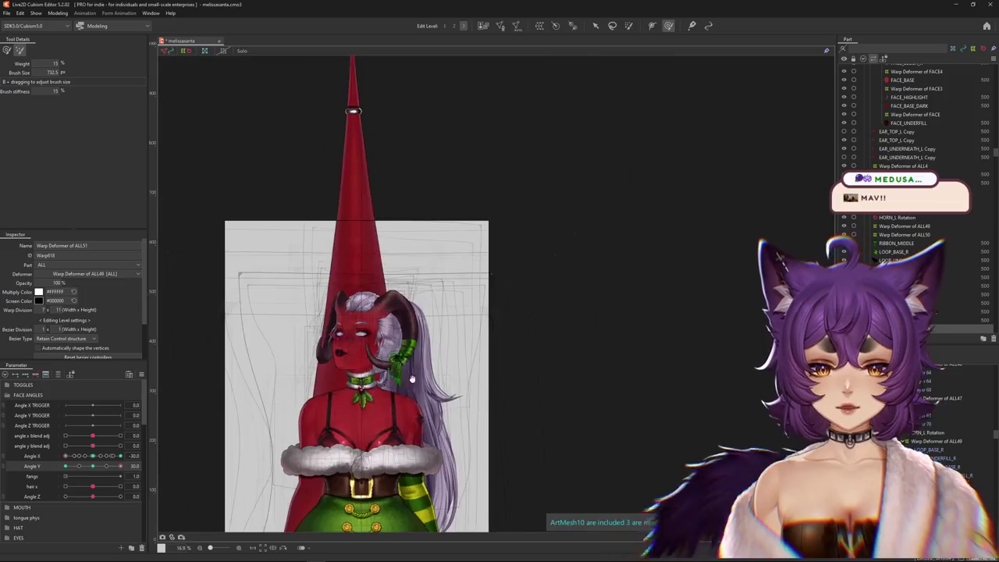
Show the full body, centre the head turn near Angle X 0, and reopen Physics Settings.
left_click_drag(412, 389, 412, 133)
left_click(94, 456)
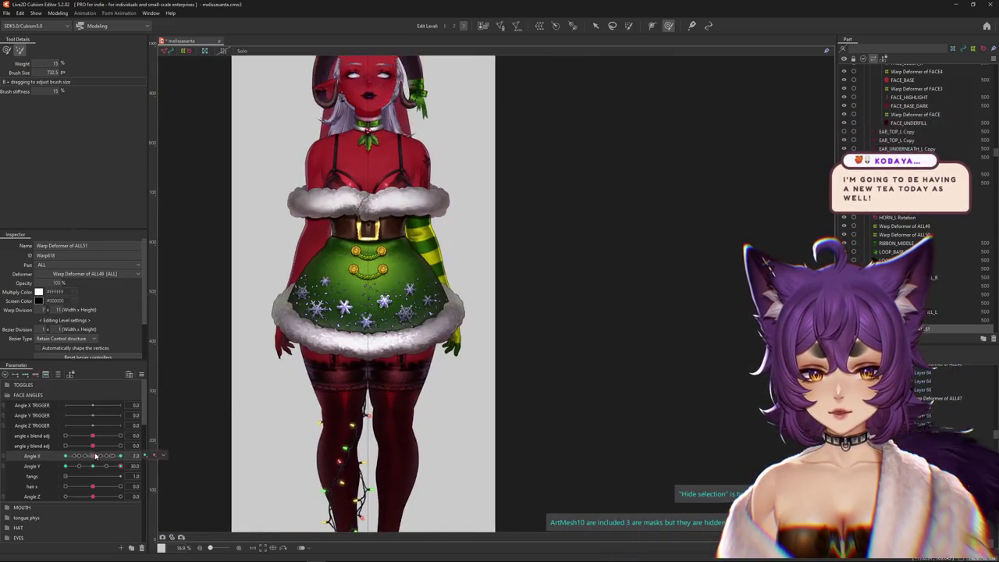
left_click_drag(93, 455, 117, 456)
left_click(58, 13)
left_click(78, 183)
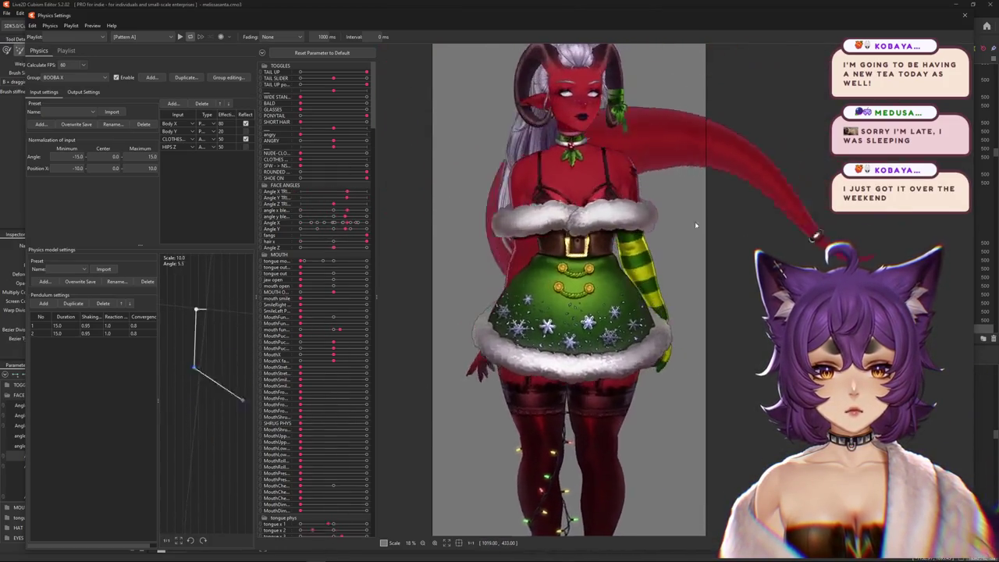
Check the taskbar calendar, then narrow the parameter list to widen the physics preview.
mouse_move(500, 554)
left_click(979, 554)
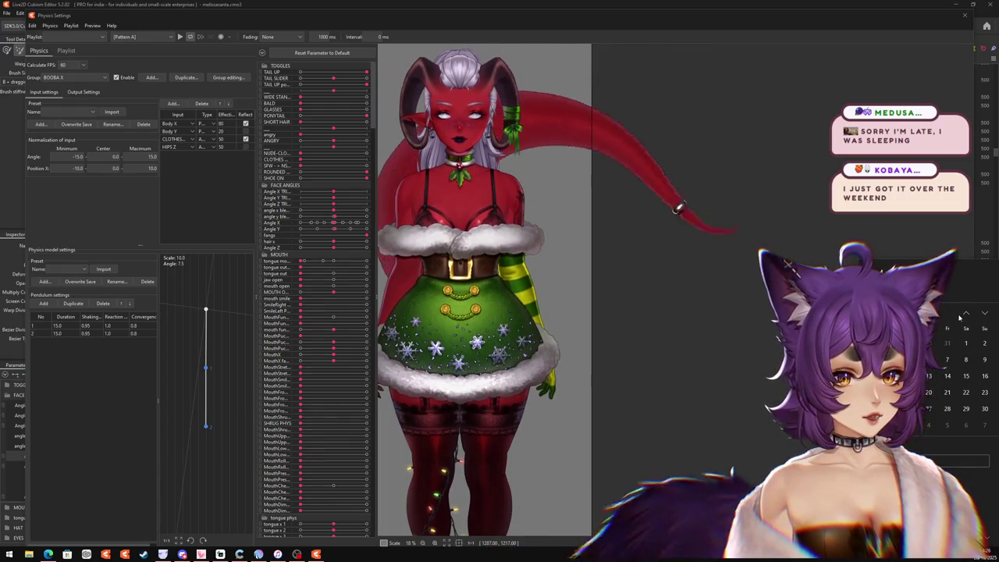
left_click(967, 314)
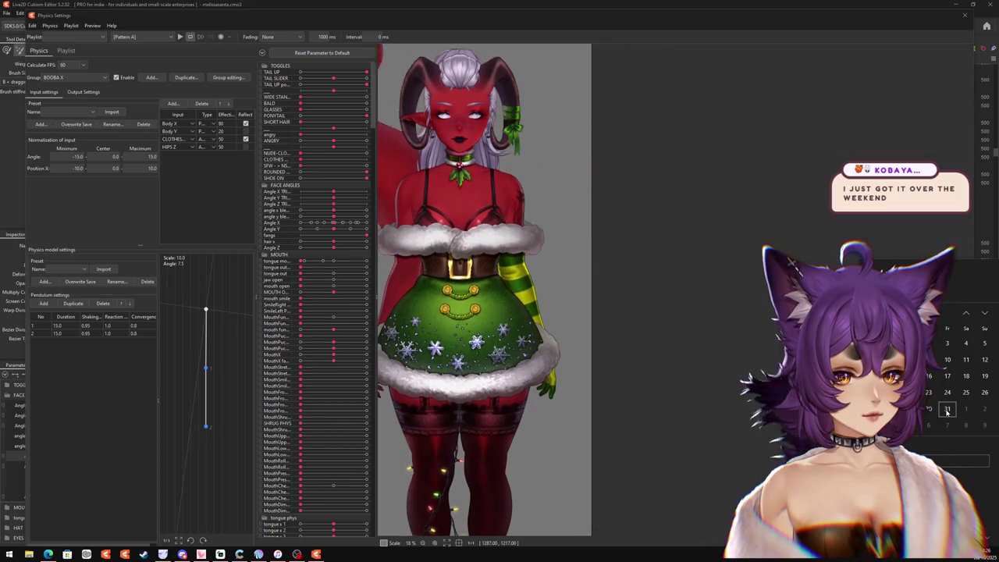
left_click(672, 392)
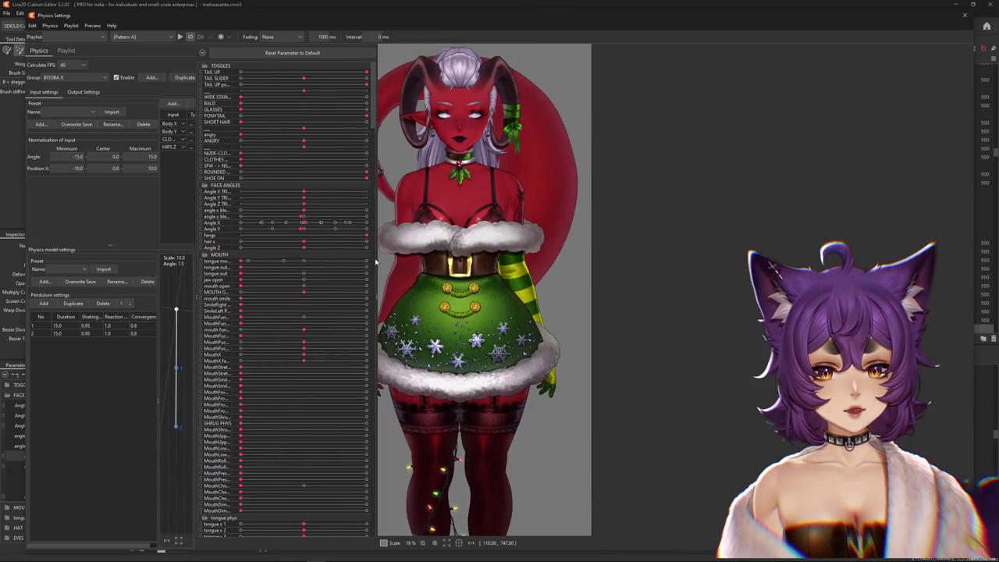
left_click_drag(376, 257, 285, 257)
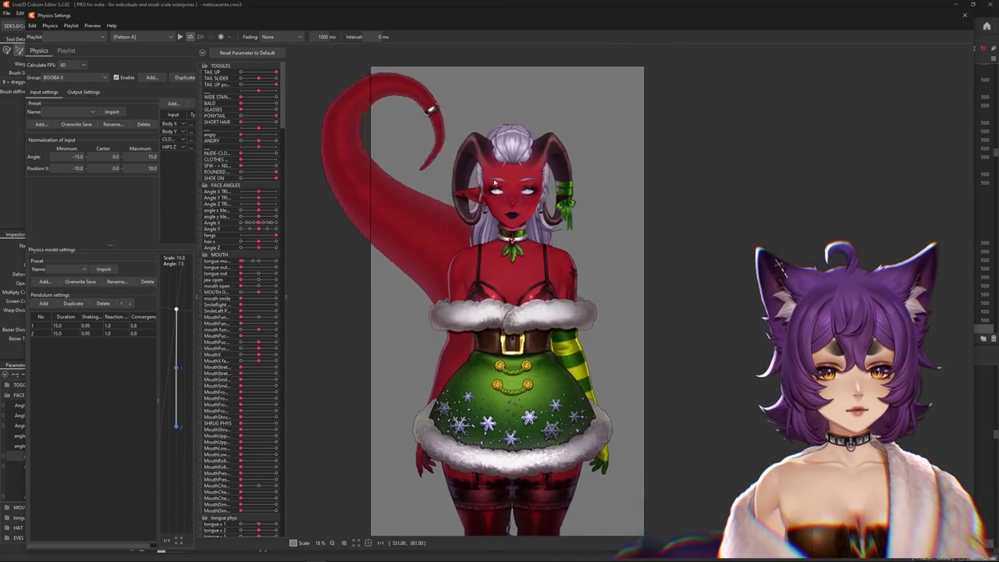
scroll(537, 200, "up", 5)
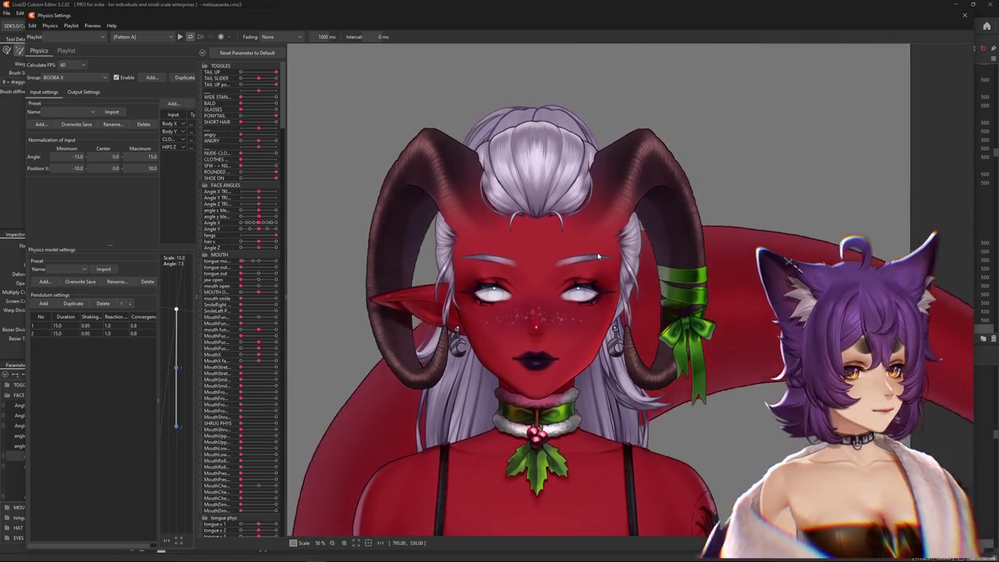
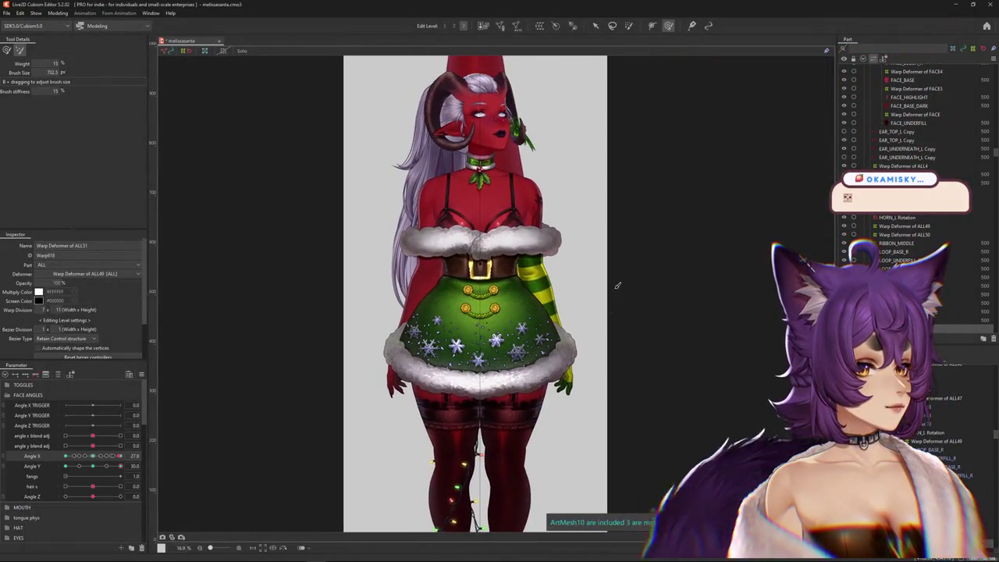
Turn the model's head using the Angle X parameter slider.
scroll(569, 262, "up", 2)
scroll(538, 288, "up", 2)
scroll(521, 301, "up", 2)
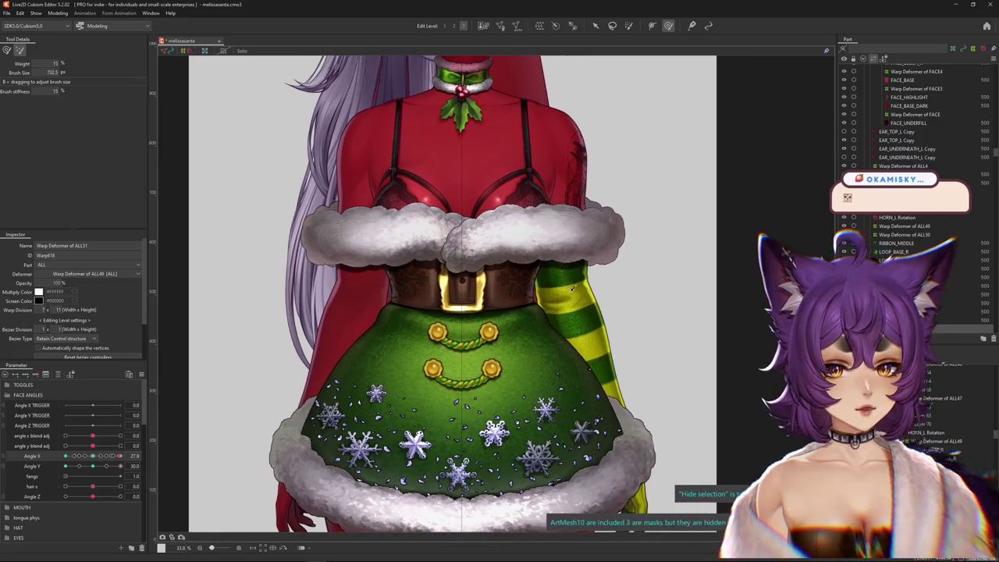
left_click_drag(120, 456, 91, 456)
scroll(414, 253, "down", 1)
scroll(418, 249, "down", 1)
scroll(398, 250, "up", 1)
scroll(402, 265, "up", 1)
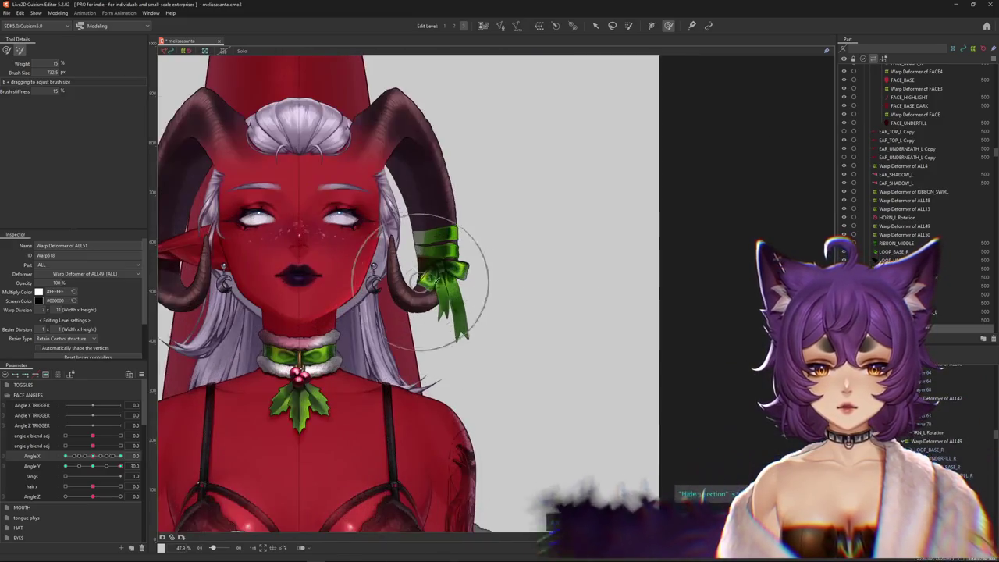
Reset Angle Y to 0, sweep Angle X to -30, and list meshes at the horn ribbon.
left_click(142, 374)
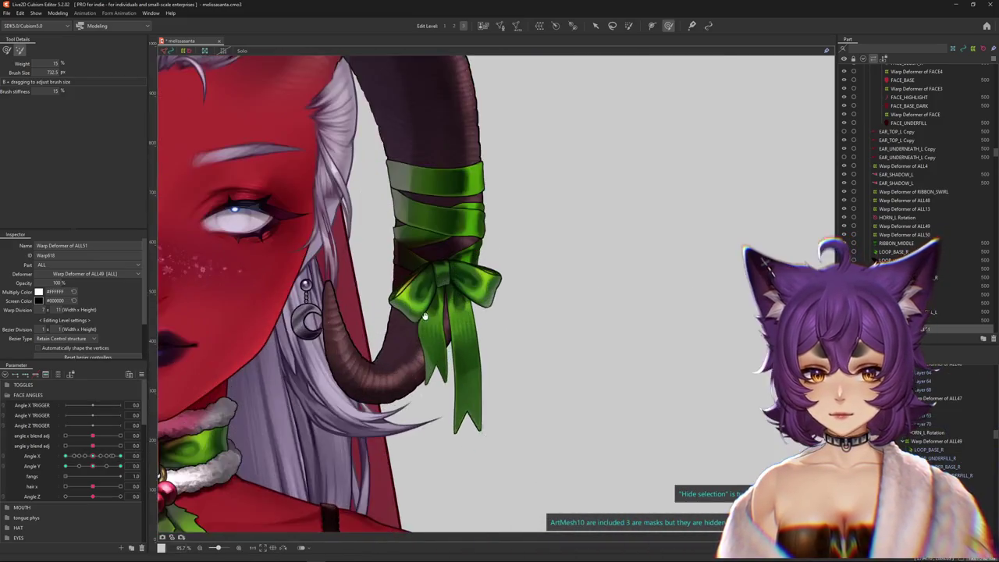
left_click(79, 465)
left_click_drag(92, 456, 66, 456)
scroll(323, 451, "up", 5)
right_click(443, 339)
Wrap LOOP_BASE_R and LOOP_UNDERFILL_R together in a new warp deformer, Warp Deformer of ALL52.
left_click(471, 345)
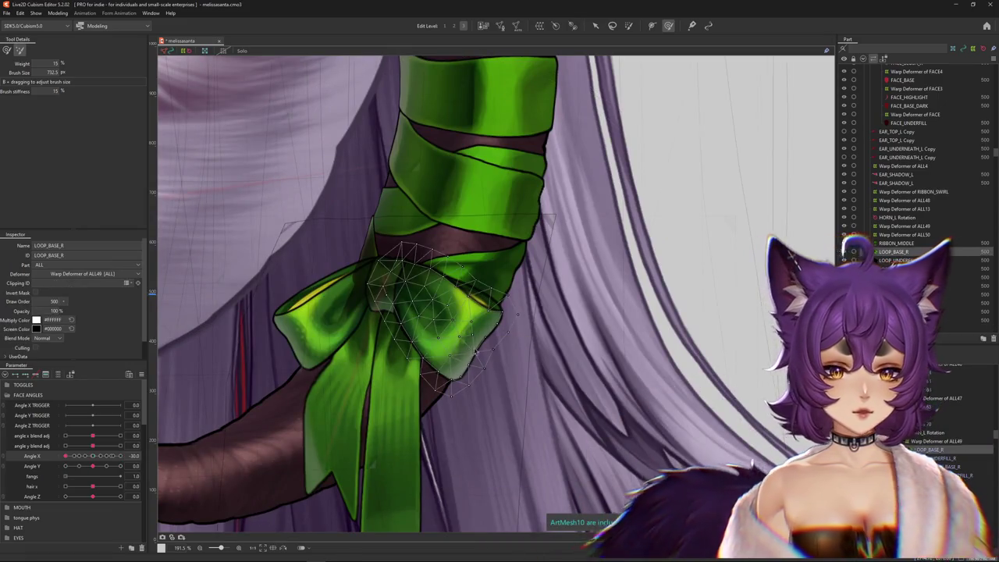
left_click(471, 352, "ctrl")
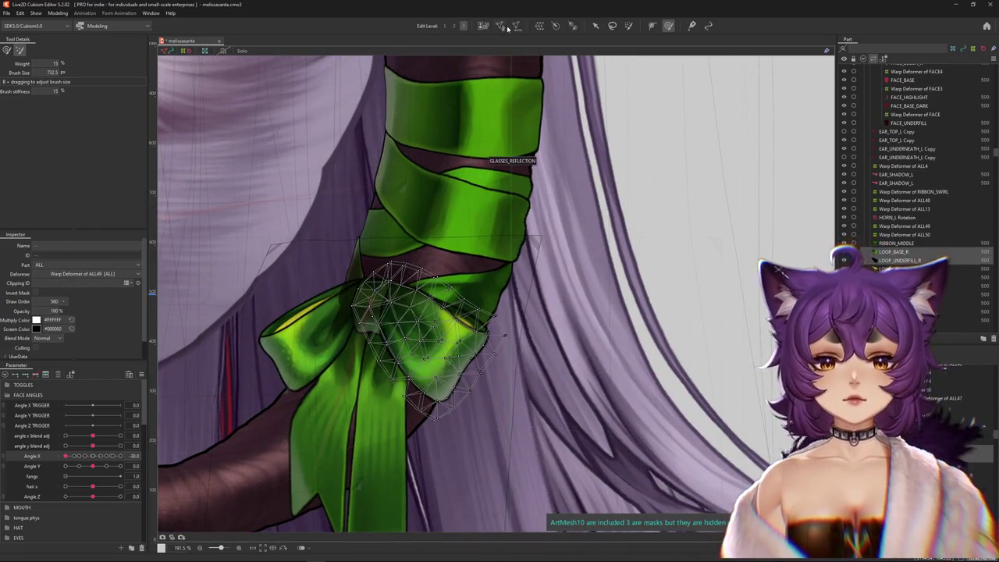
left_click(504, 27)
left_click(350, 342)
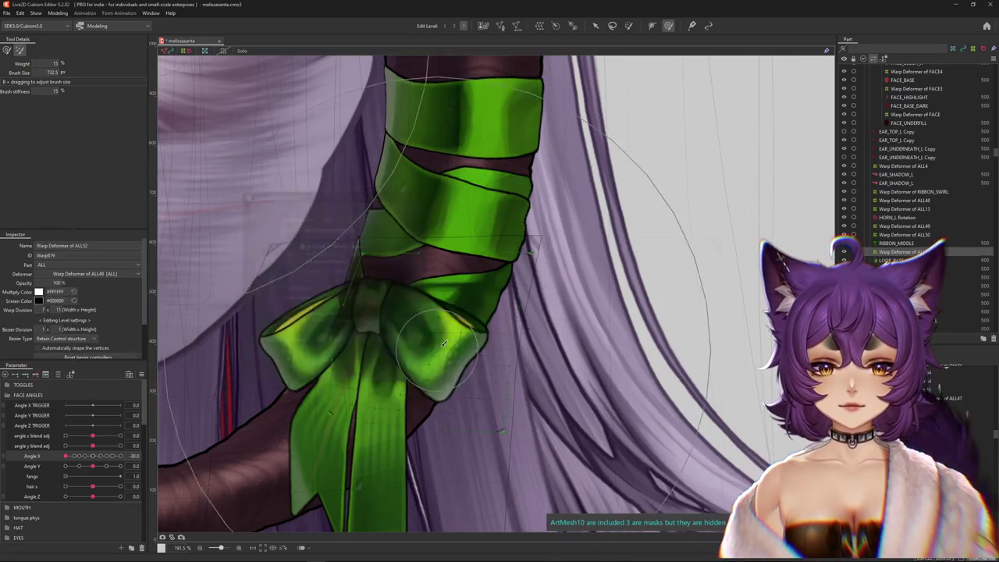
Turn the head to Angle X -30 and adjust the weight brush size.
left_click_drag(95, 455, 52, 445)
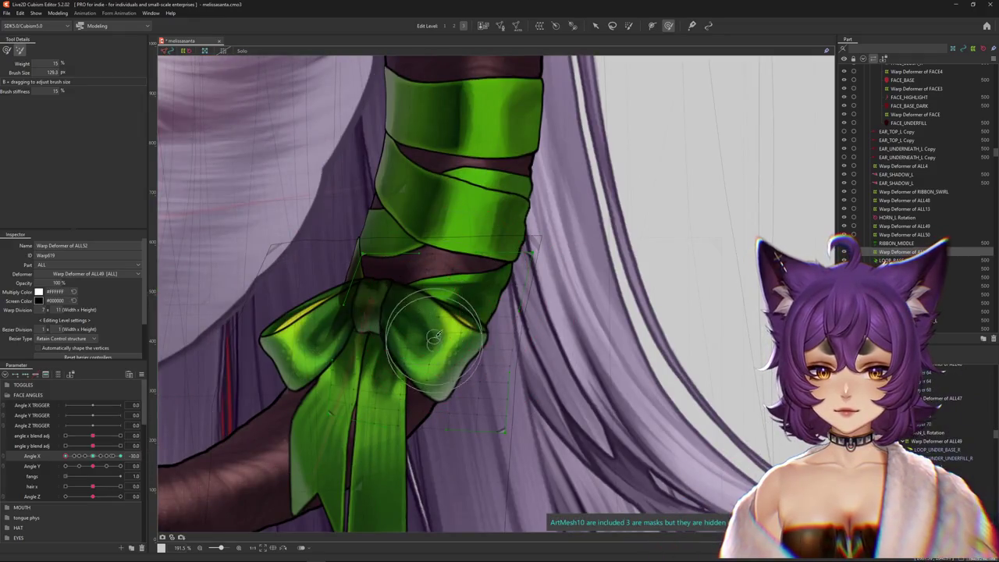
left_click(19, 50)
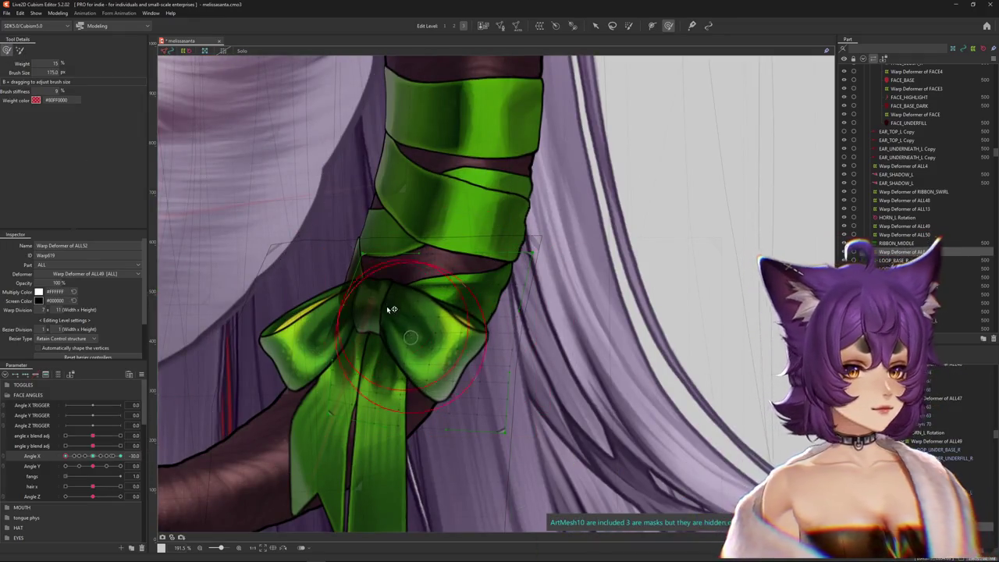
left_click_drag(404, 329, 435, 337)
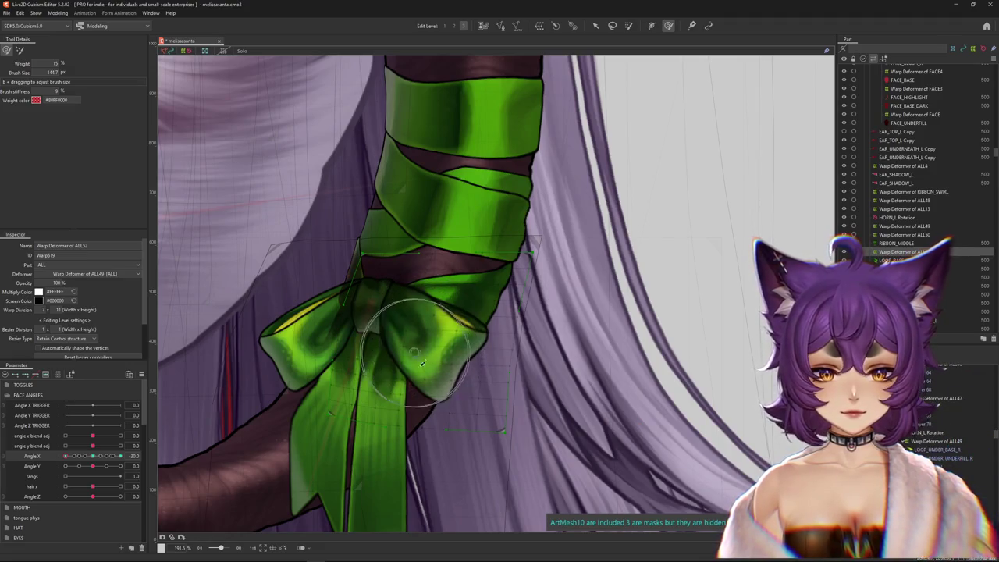
left_click_drag(405, 383, 482, 383)
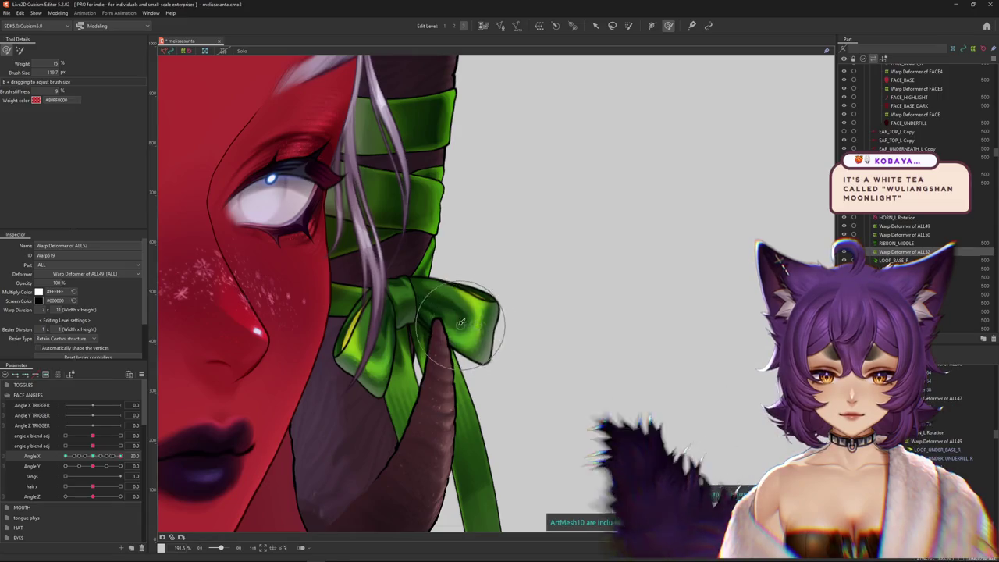
Hide selection overlays, select the LOOP_BASE_R bow mesh, and return Angle X to about 1.0.
key("ctrl+h")
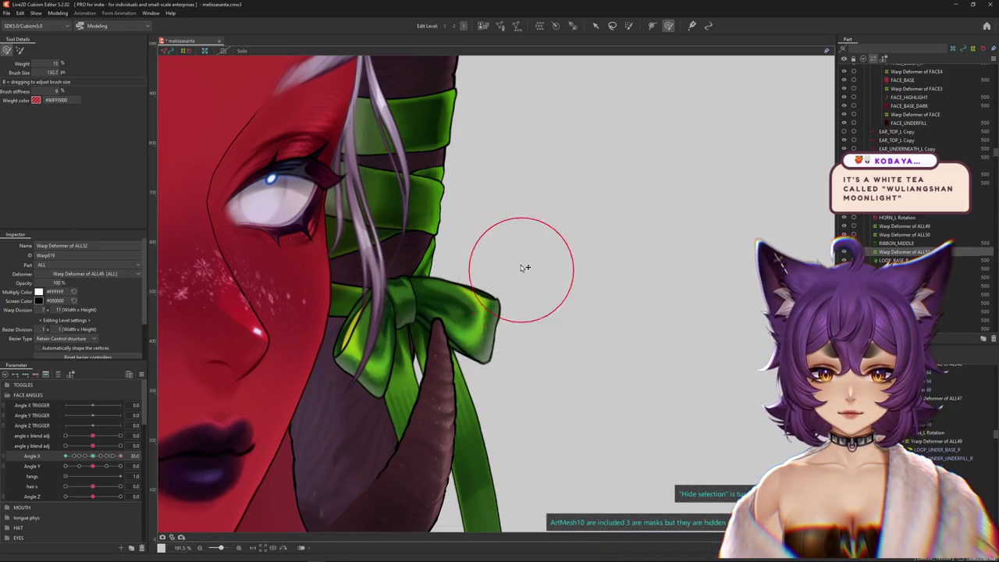
mouse_move(471, 321)
left_mouse_down()
mouse_move(479, 310)
mouse_move(562, 330)
mouse_move(569, 313)
mouse_move(531, 302)
left_mouse_up()
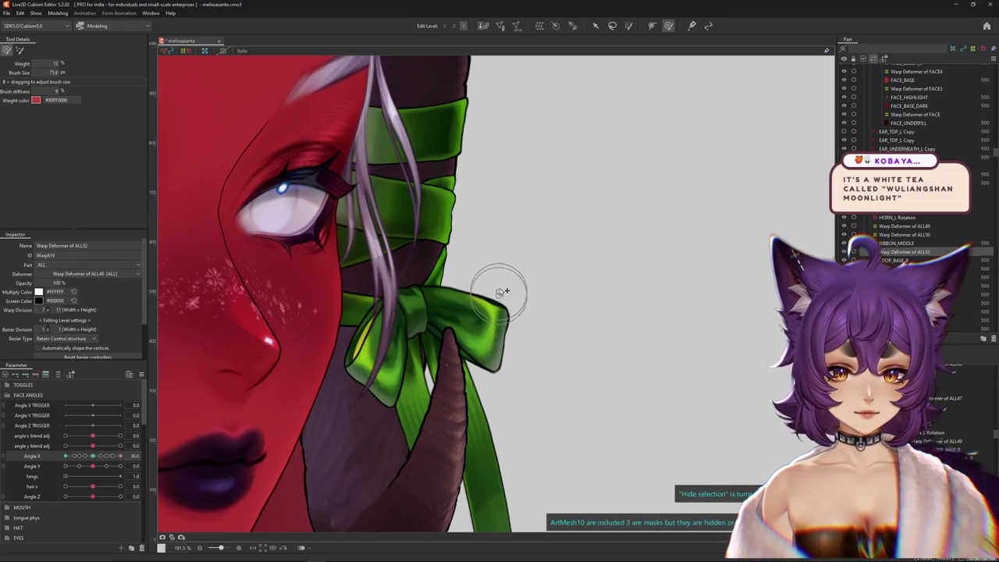
scroll(507, 297, "up", 2)
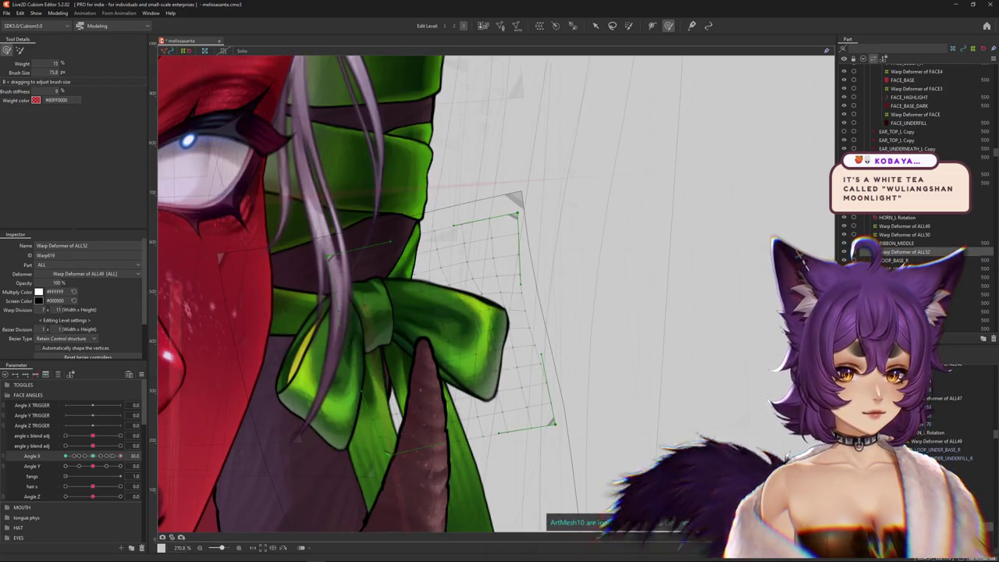
left_click(437, 336)
left_click_drag(79, 457, 93, 455)
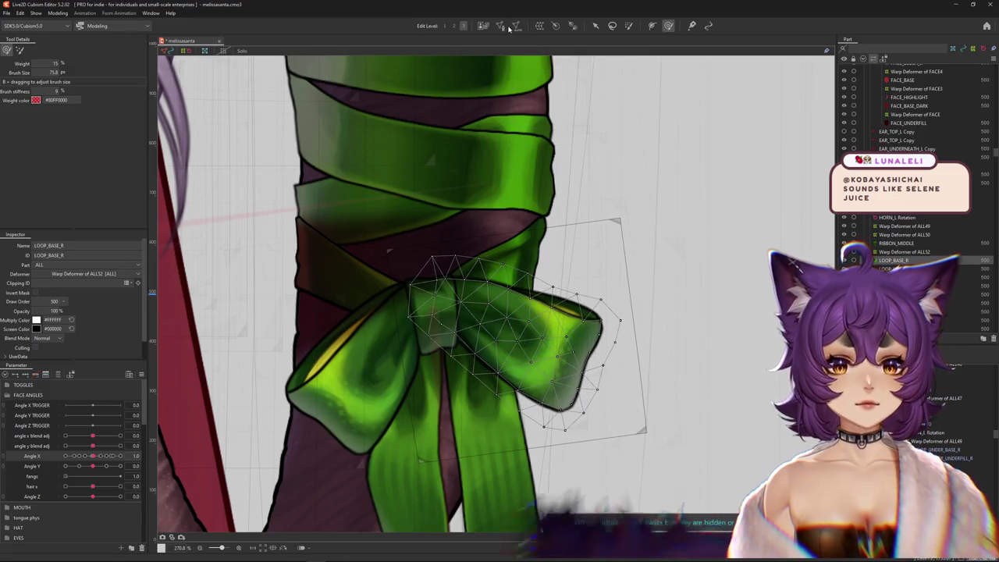
left_click(499, 26)
scroll(575, 322, "up", 2)
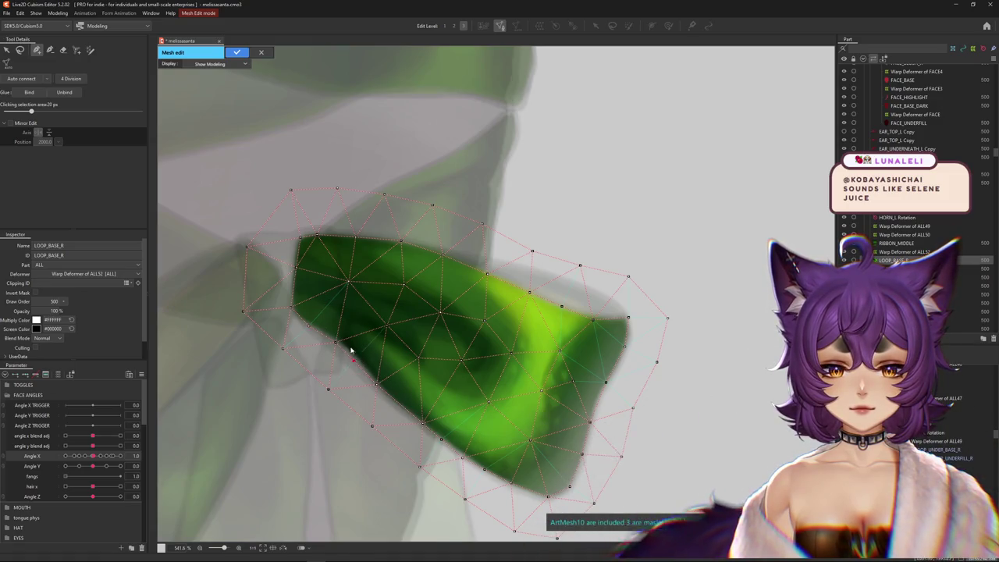
left_click(234, 52)
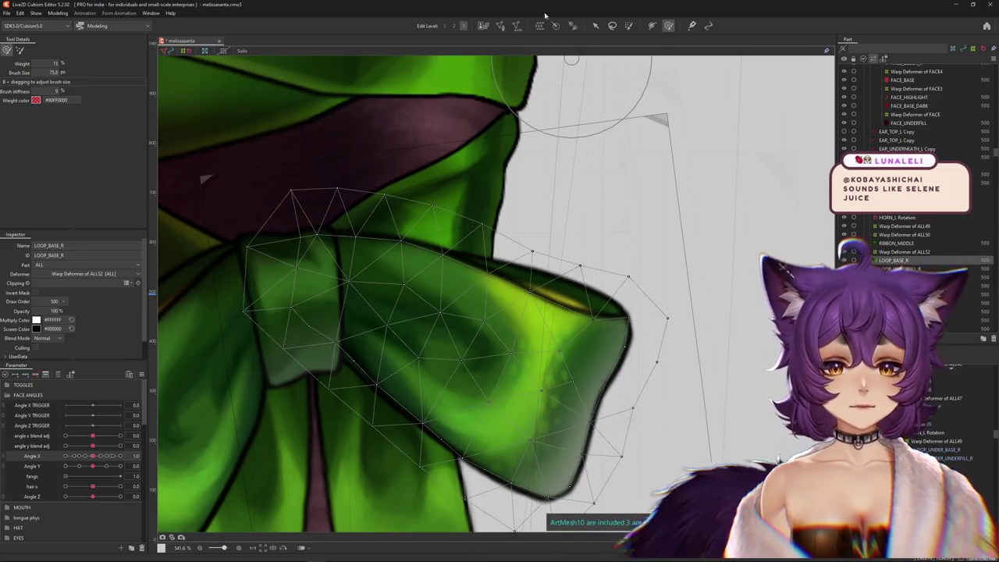
left_click(500, 26)
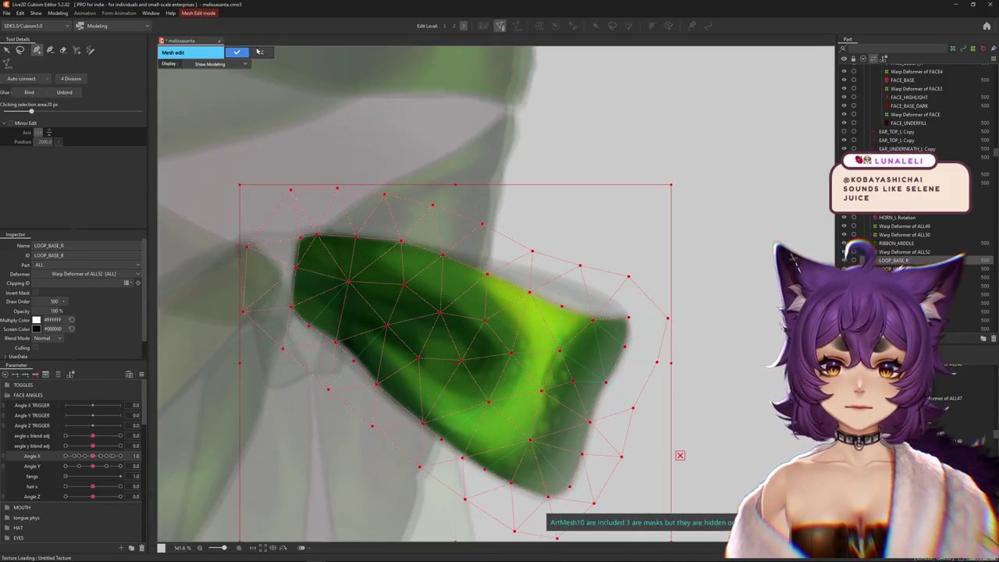
left_click(260, 51)
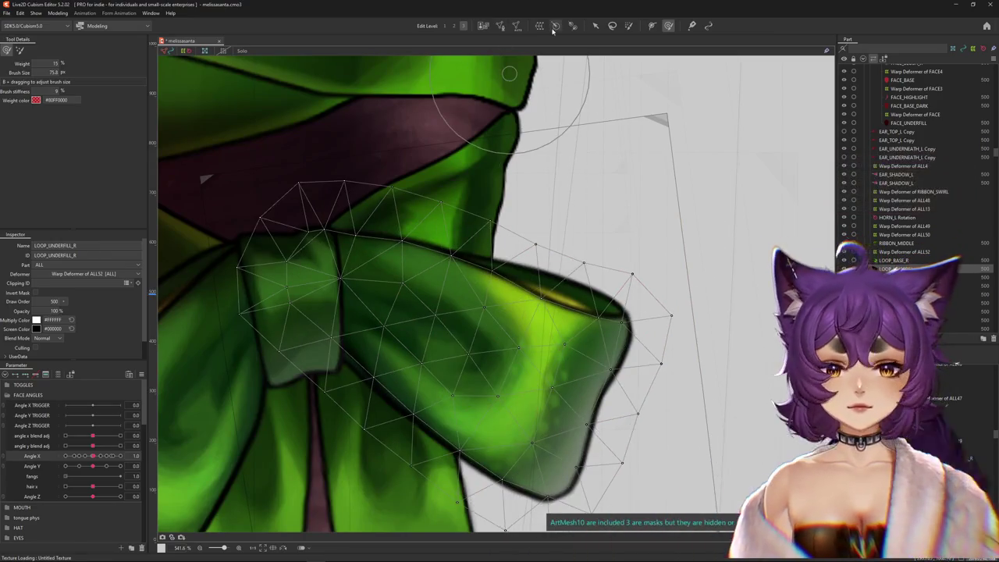
left_click(500, 26)
left_click(50, 49)
scroll(233, 148, "down", 2)
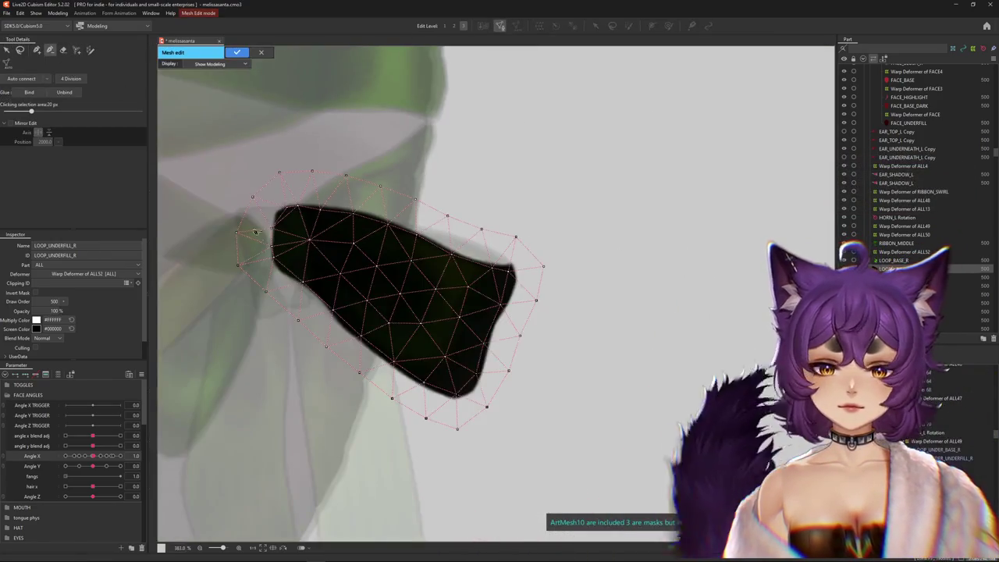
left_click(508, 300)
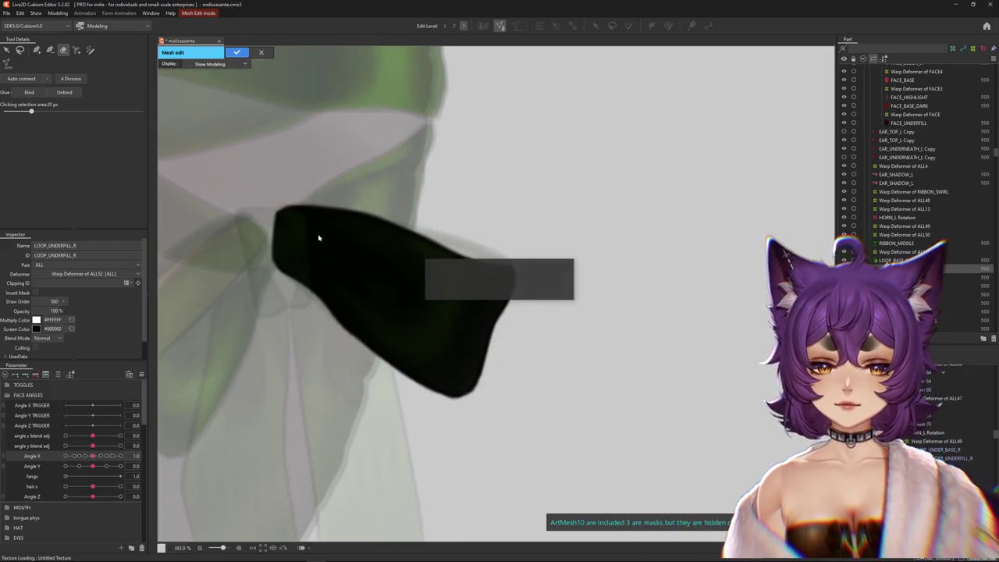
left_click(239, 53)
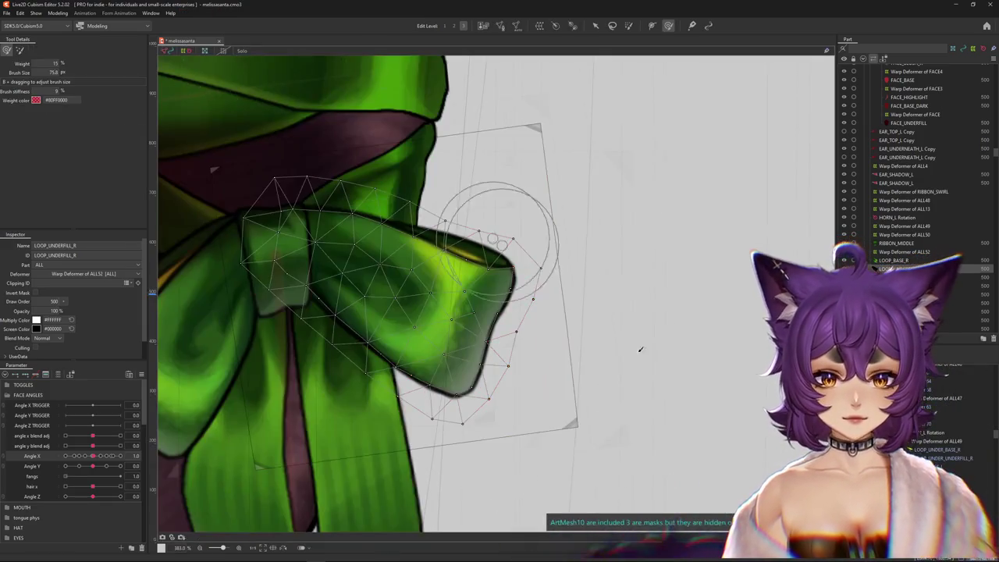
left_click(574, 355)
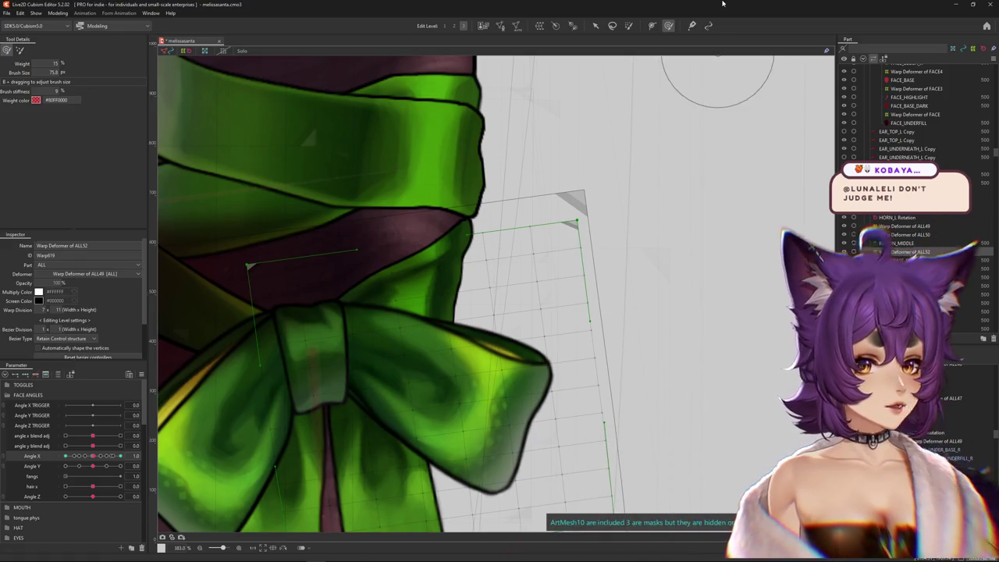
Select the bow's LOOP_UNDERFILL_R mesh from the meshes stacked at the bow loop.
key("ctrl+h")
left_click_drag(568, 361, 788, 421)
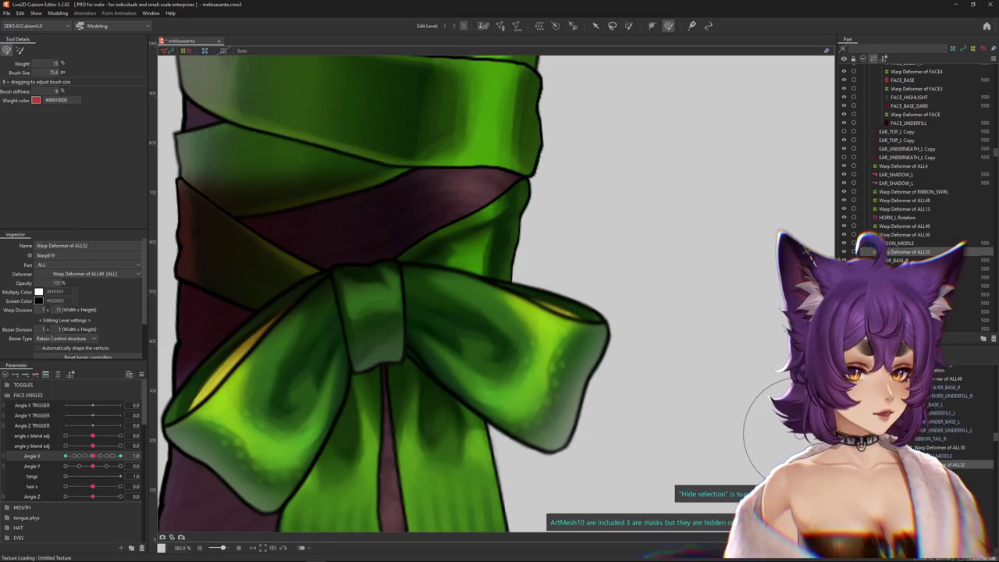
left_click(905, 268)
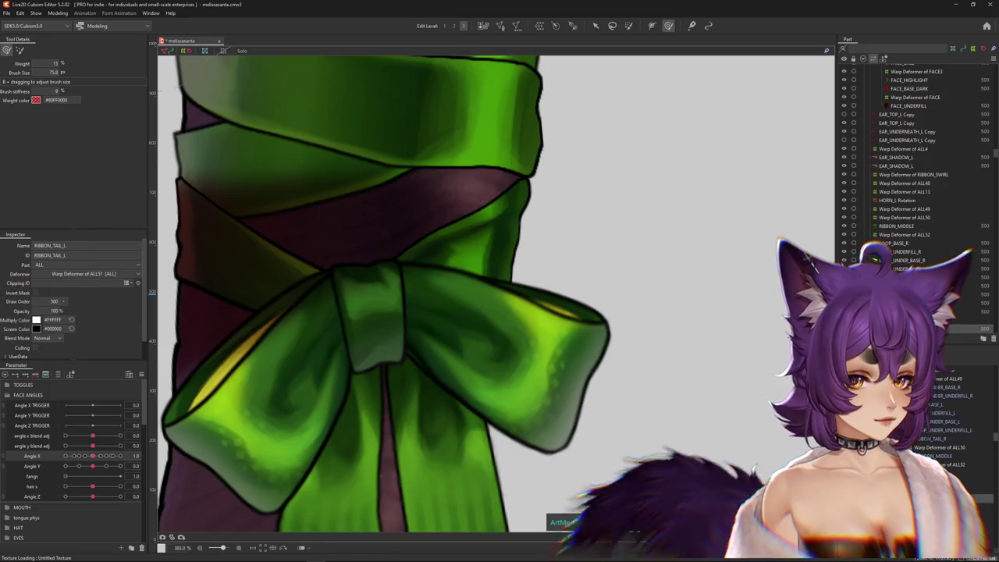
left_click(571, 319)
left_click(625, 328)
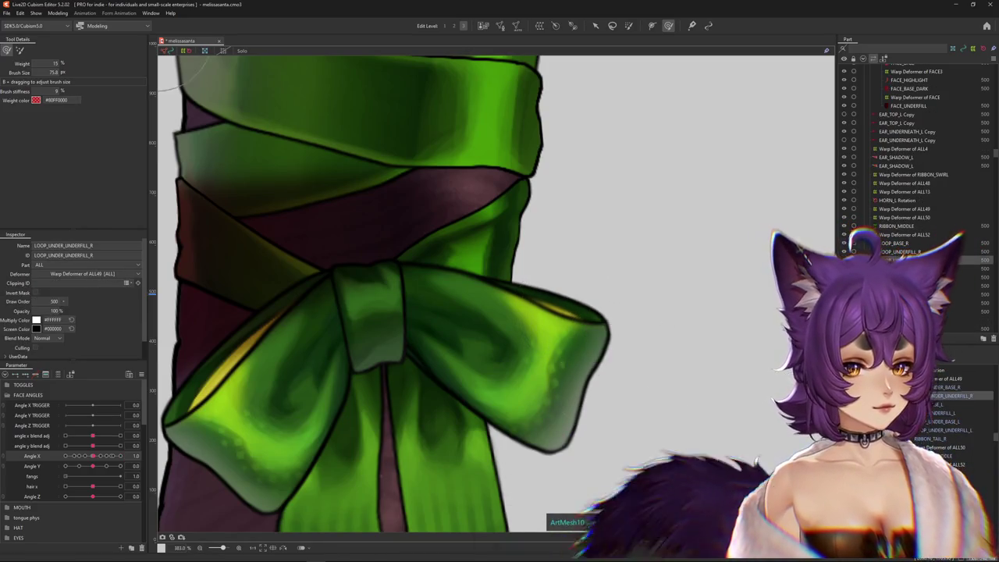
left_click(571, 26)
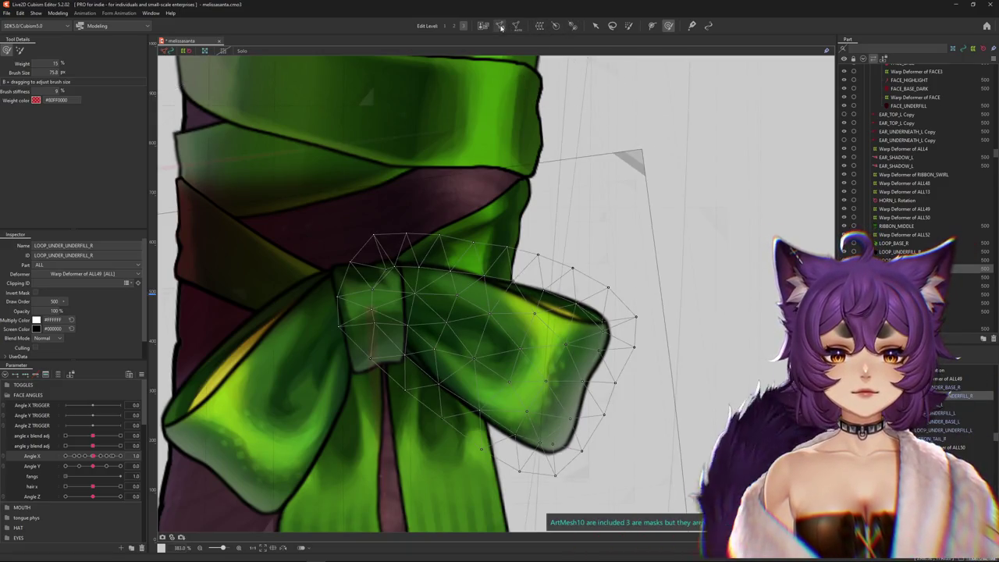
left_click(500, 25)
key("Escape")
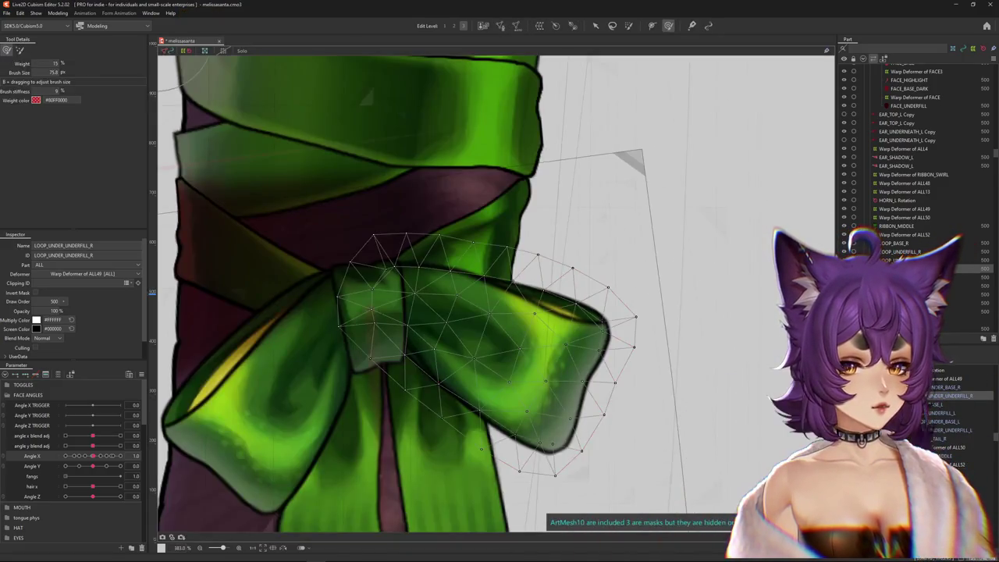
Add LOOP_UNDER_BASE_R and wrap both bow meshes in Warp Deformer of ALL53 with 7×11 division.
left_click(897, 260, "ctrl")
left_click(516, 27)
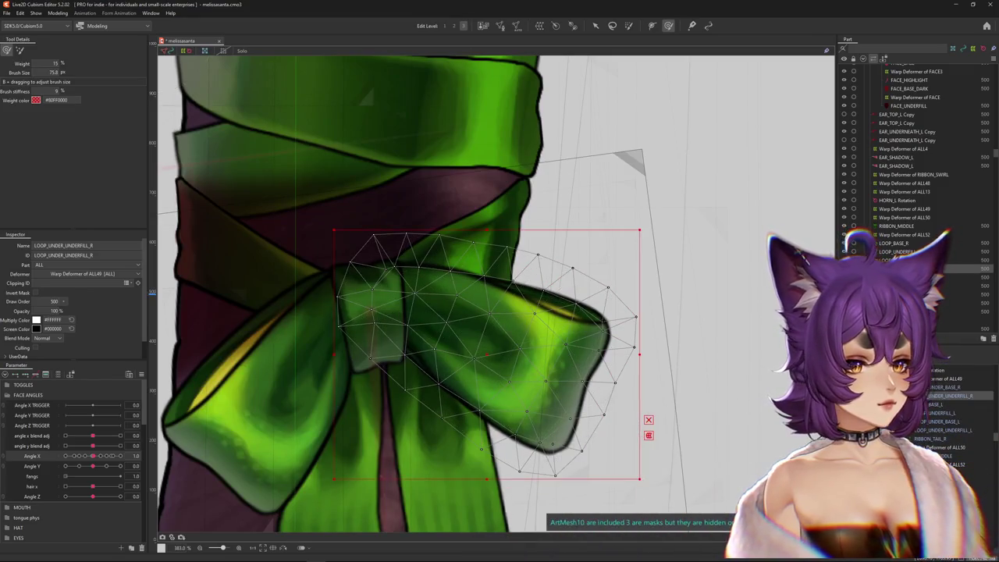
key("Escape")
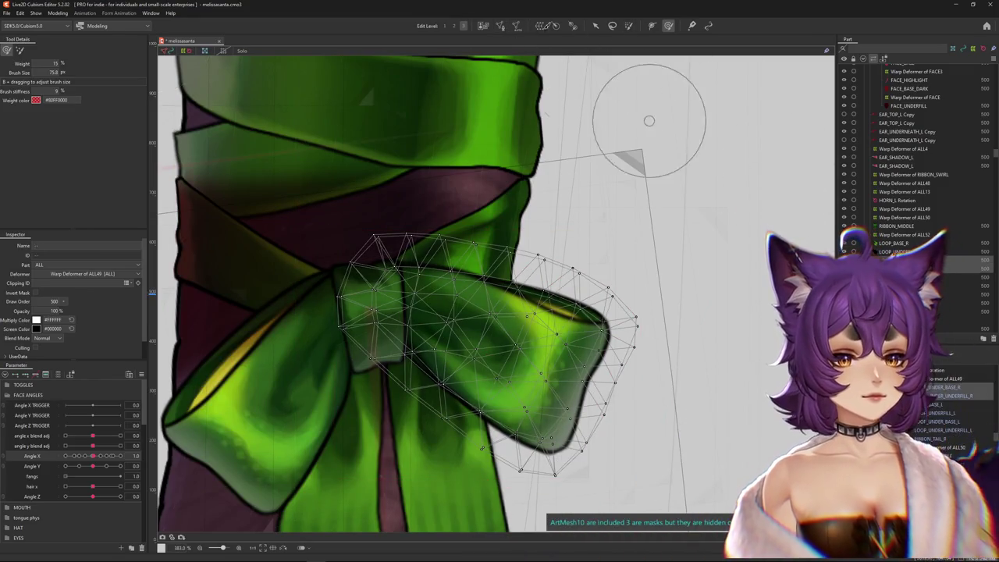
left_click(554, 27)
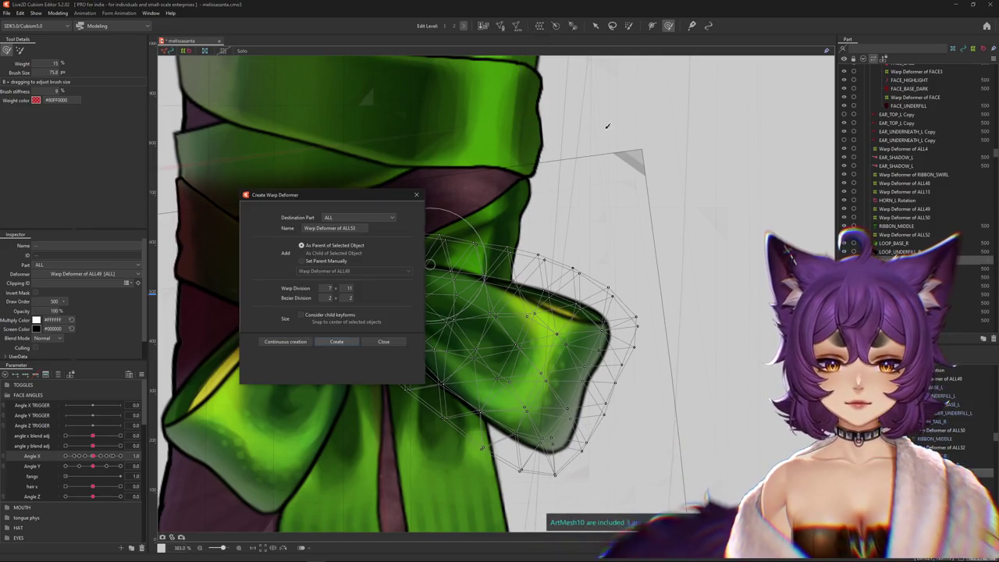
left_click(338, 344)
scroll(414, 301, "down", 3)
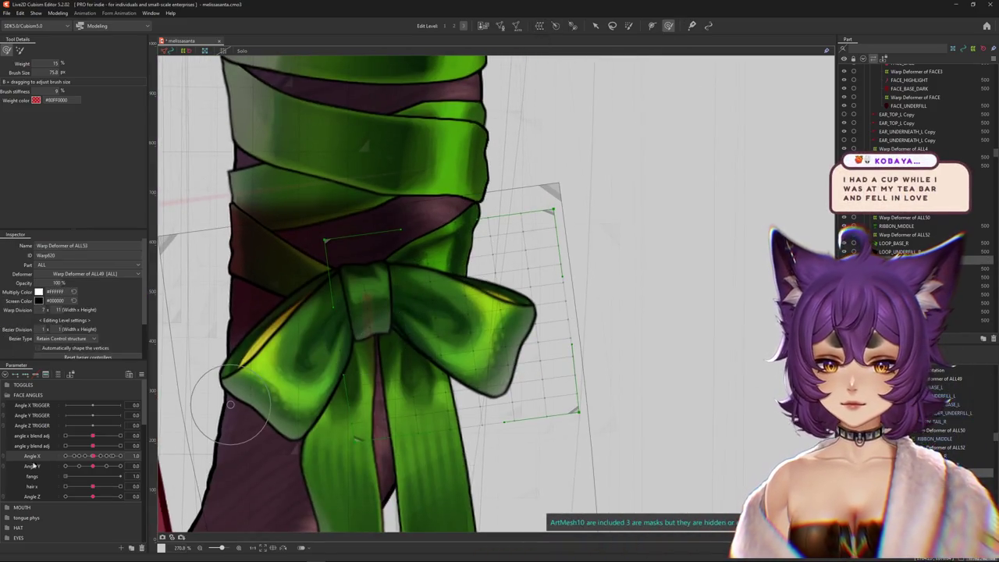
Warp the bow deformer at Angle X 30 so the bow follows the turn, then preview at -30.
left_click_drag(94, 461, 121, 456)
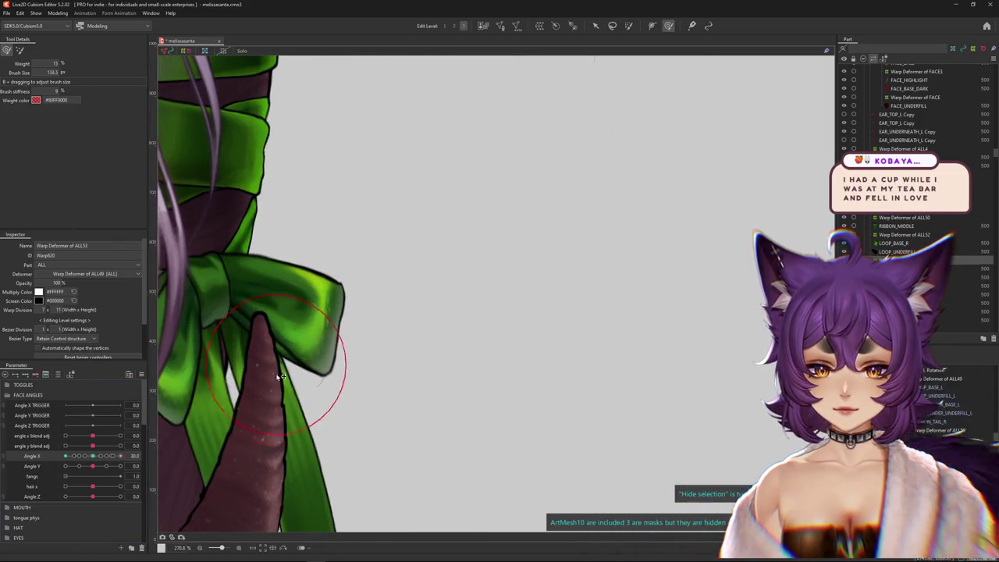
left_click_drag(318, 394, 254, 332)
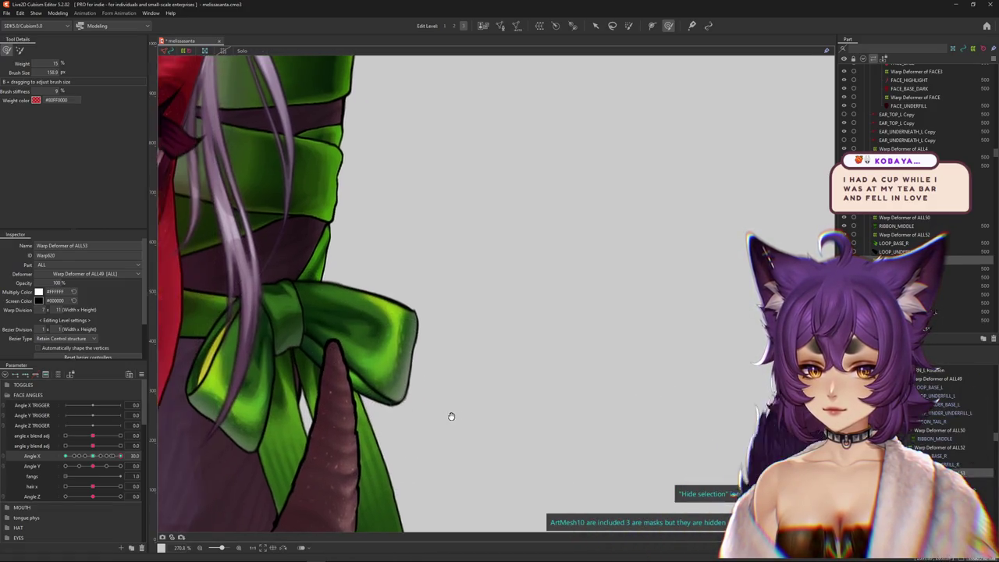
left_click(95, 460)
left_click(120, 456)
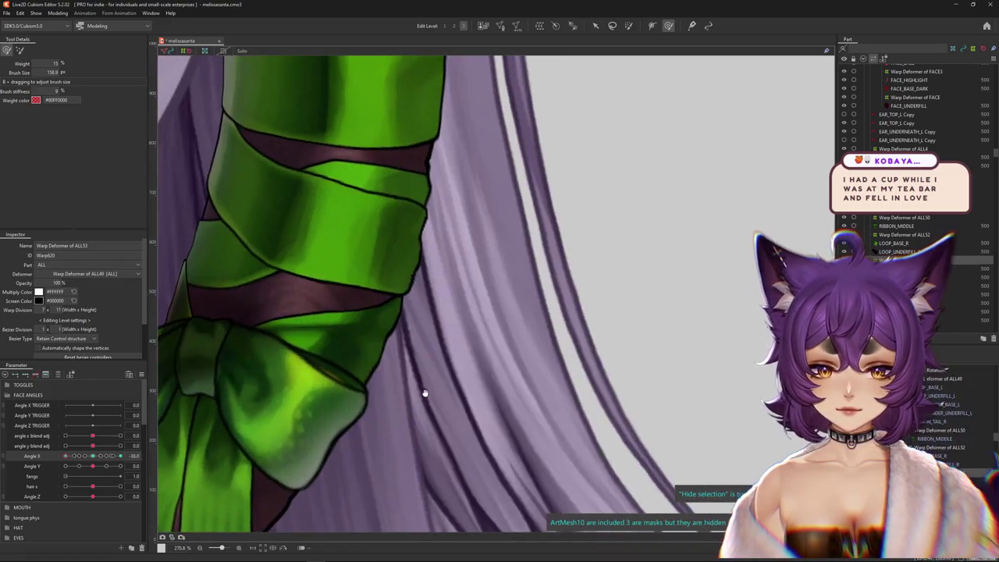
mouse_move(265, 353)
left_mouse_down()
mouse_move(311, 408)
mouse_move(433, 433)
mouse_move(368, 351)
left_mouse_up()
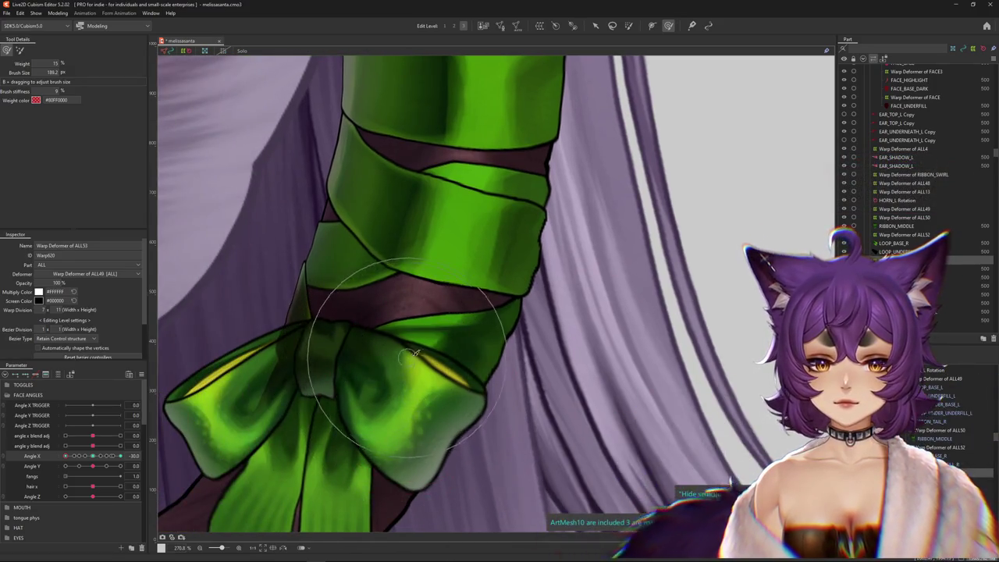
scroll(515, 381, "down", 3)
mouse_move(66, 455)
left_mouse_down()
mouse_move(121, 455)
mouse_move(65, 456)
left_mouse_up()
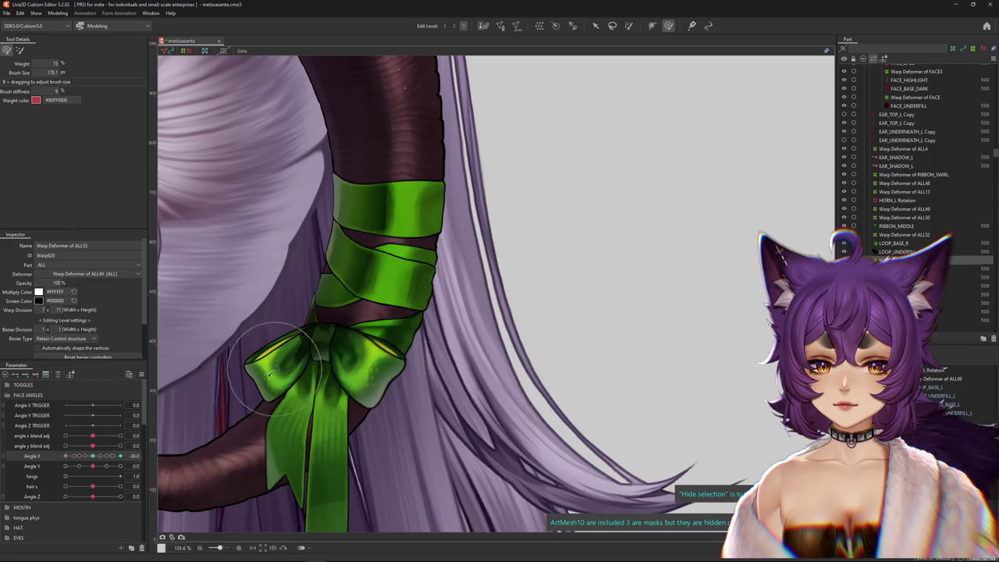
scroll(275, 366, "up", 3)
Wrap the LOOP_BASE_L bow mesh in a new warp deformer, Warp Deformer of ALL54.
right_click(339, 365)
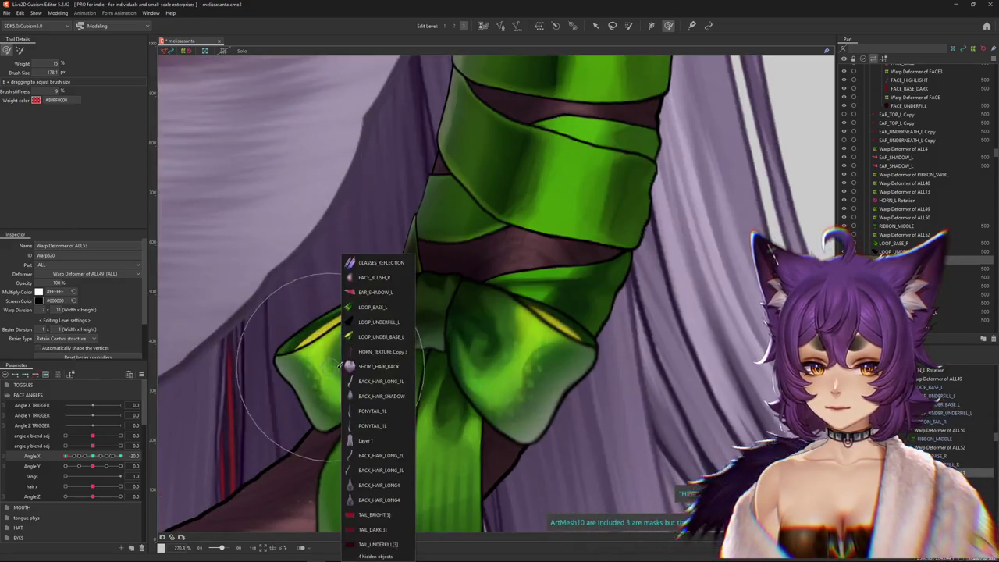
left_click(359, 306)
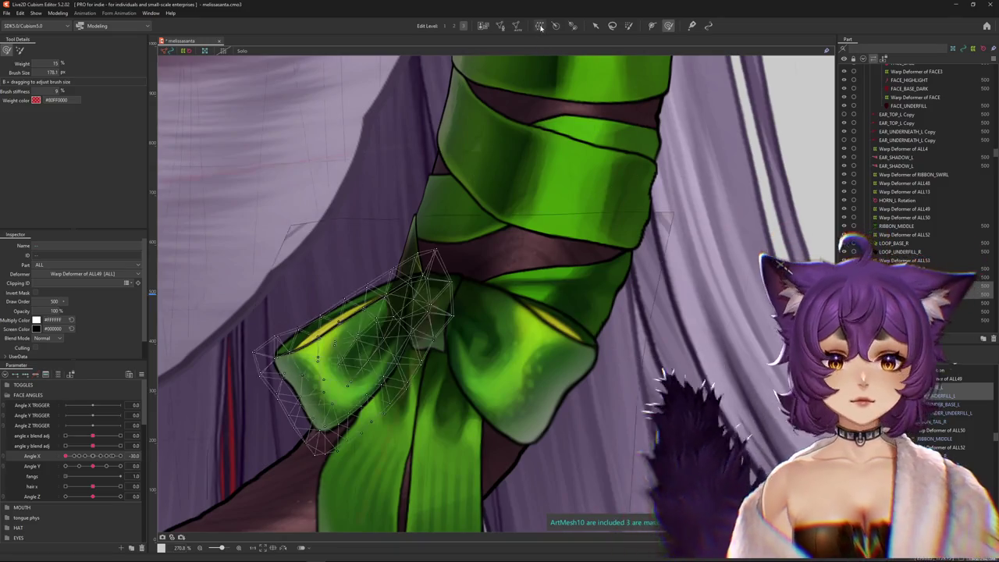
left_click(539, 26)
left_click(373, 341)
left_click(25, 374)
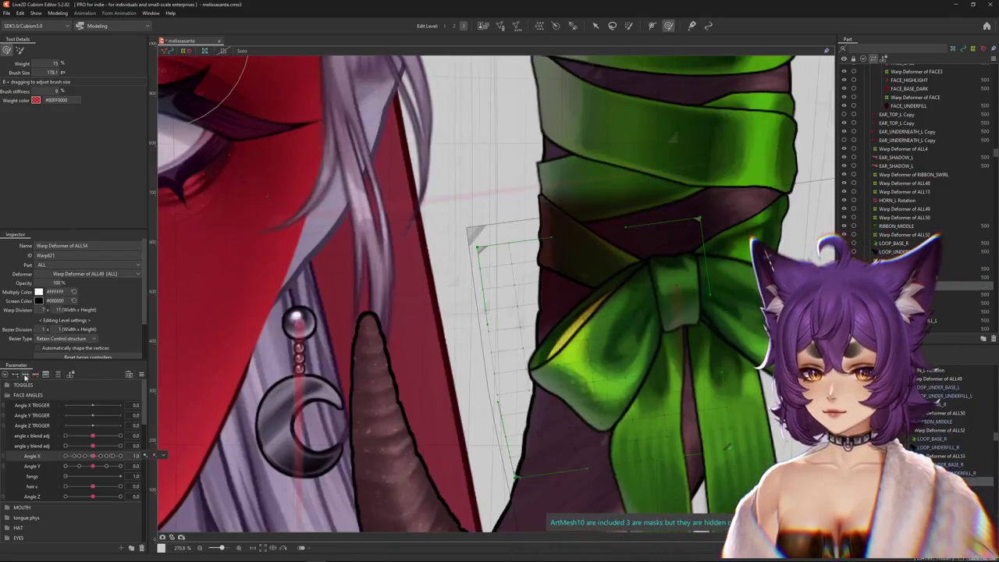
At Angle X 30, shrink the deform brush and warp the ribbon knot and bow loop, then turn to -30.
left_click(120, 456)
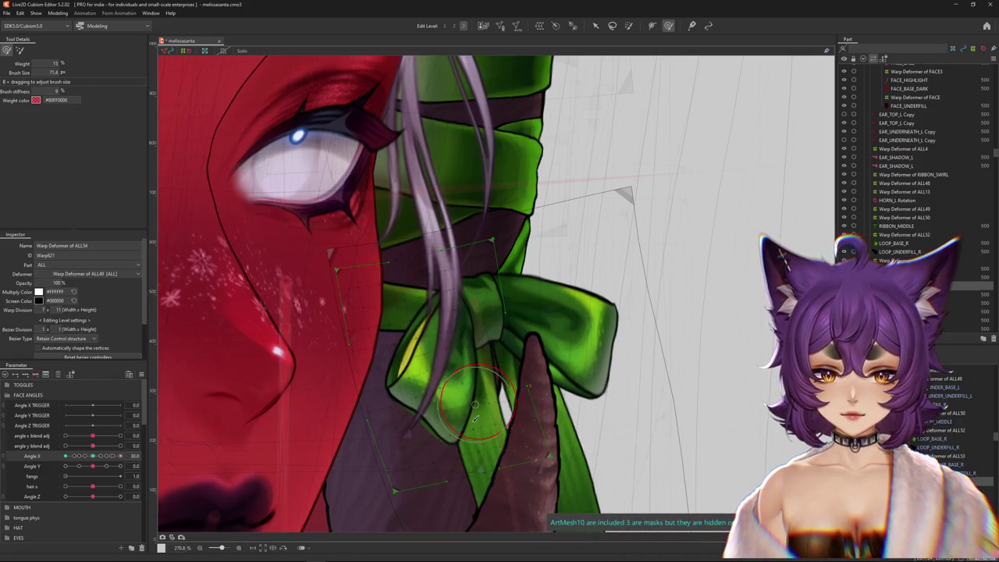
left_click_drag(484, 439, 360, 397)
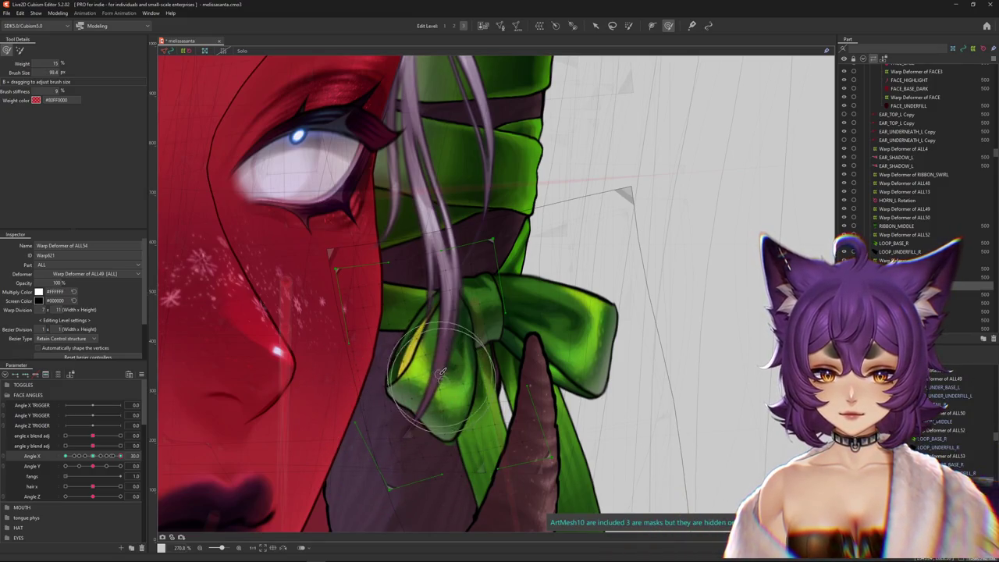
left_click_drag(458, 367, 485, 317)
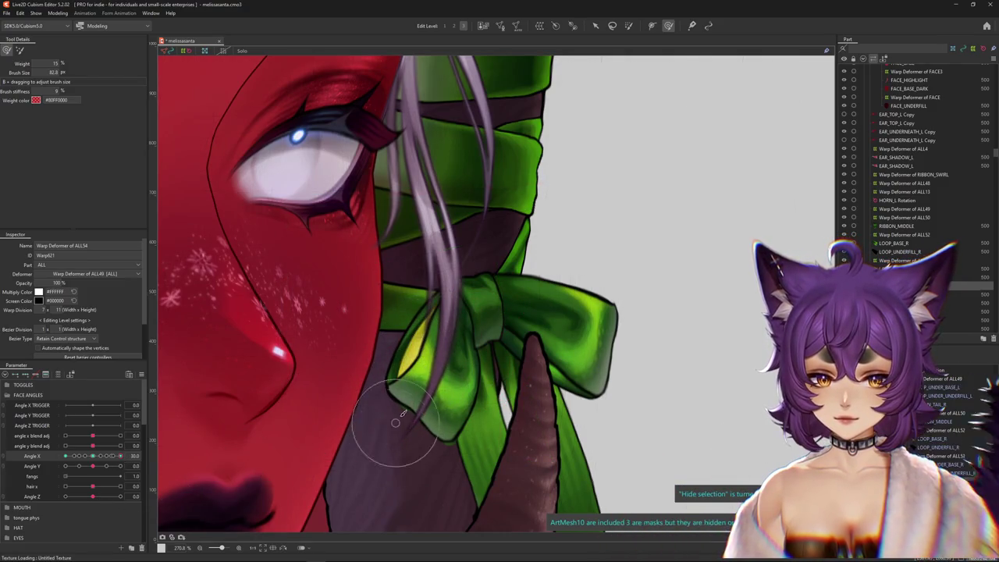
left_click_drag(359, 447, 431, 388)
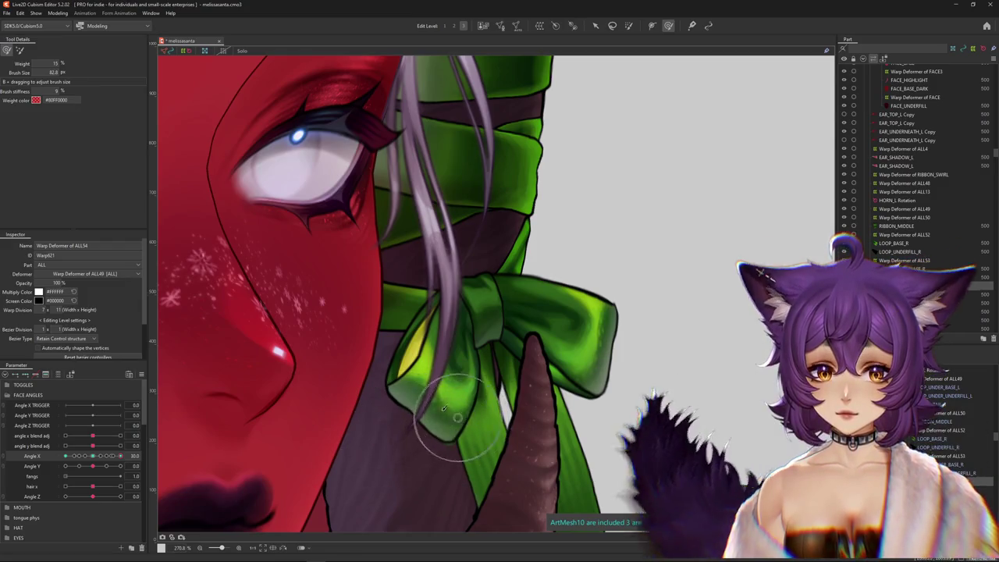
left_click(65, 456)
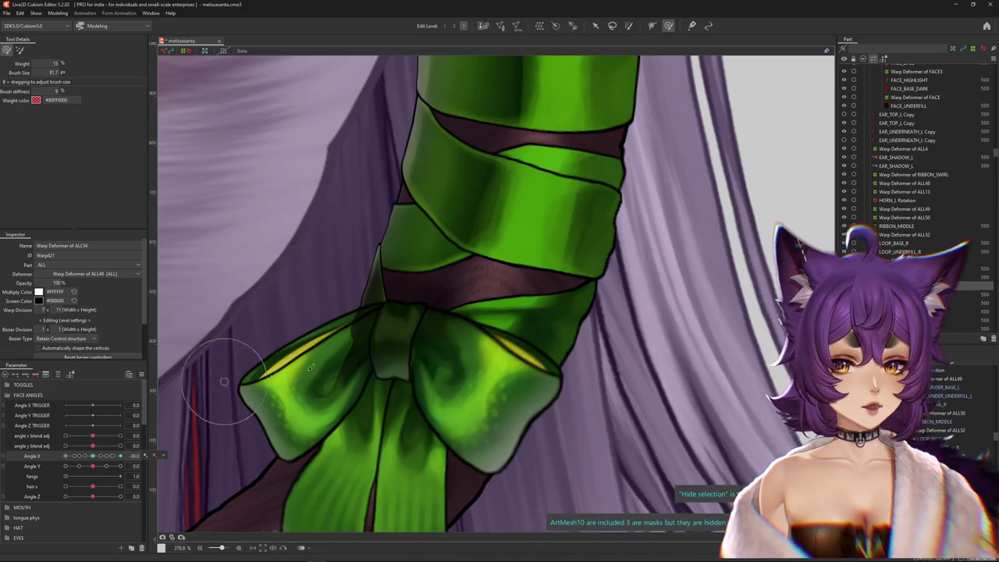
Recentre the view on the bow, hide selection outlines, and maximize a Chrome window over the editor.
left_click_drag(346, 364, 458, 290)
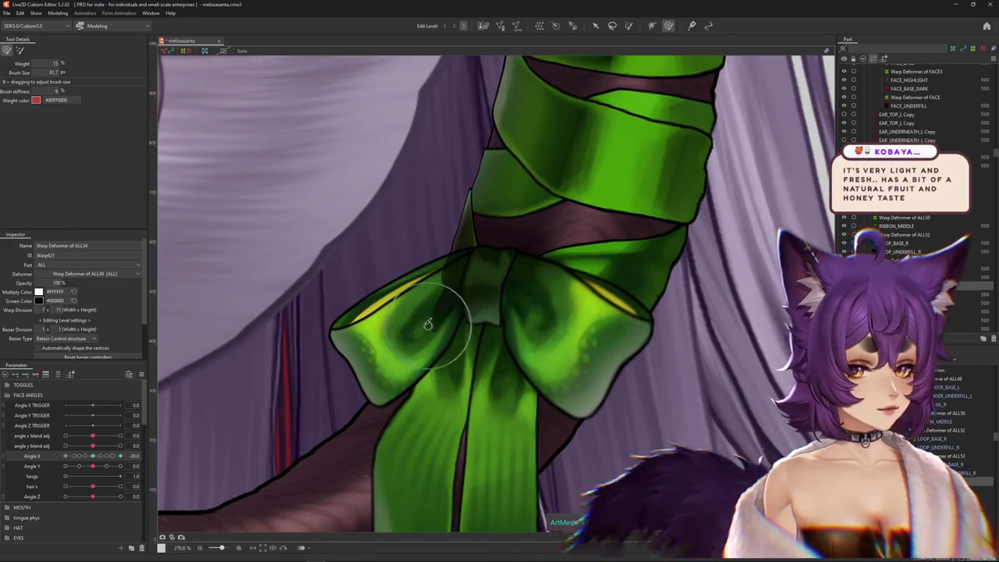
key("b")
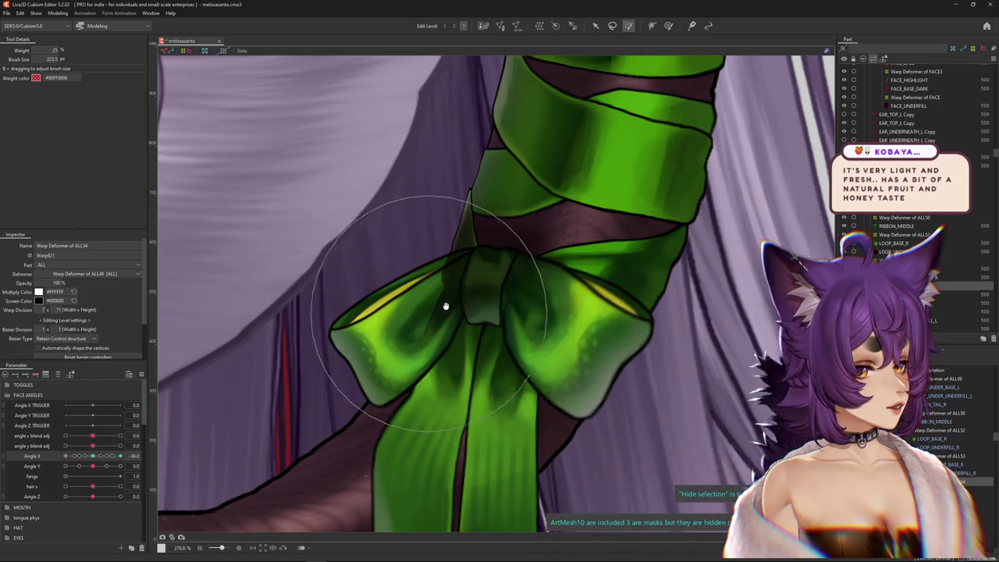
left_click_drag(441, 305, 502, 232)
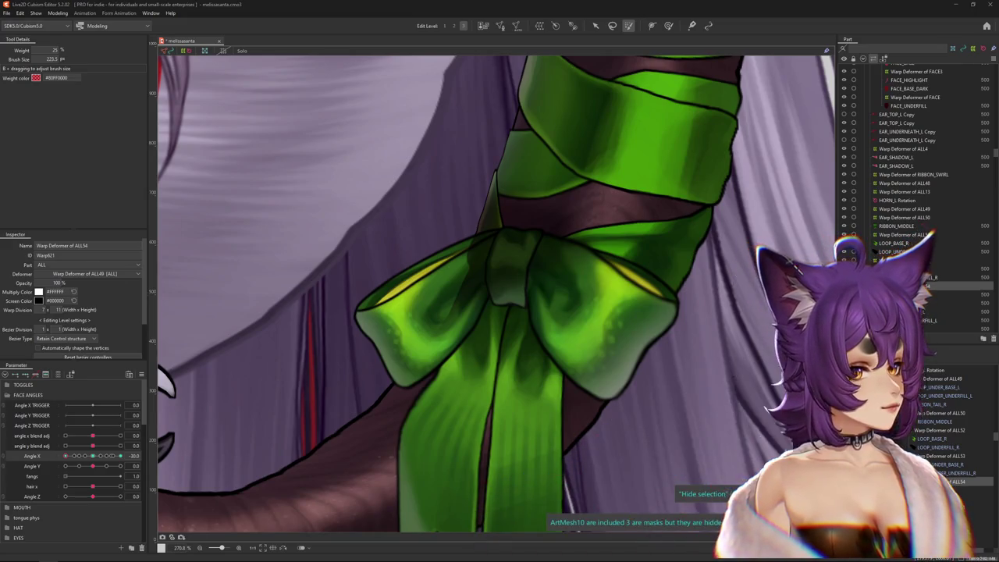
key("h")
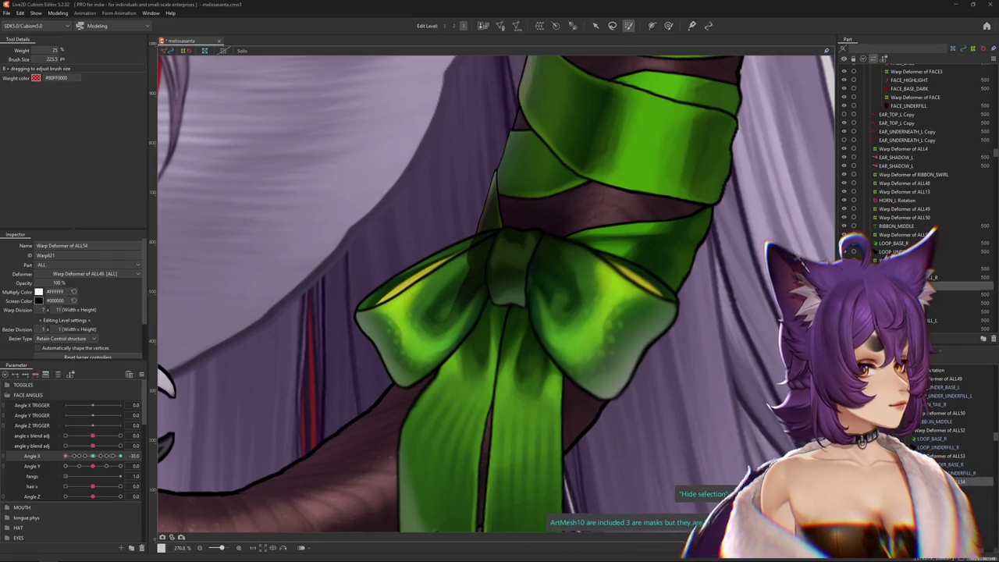
left_click_drag(336, 61, 293, 74)
double_click(422, 74)
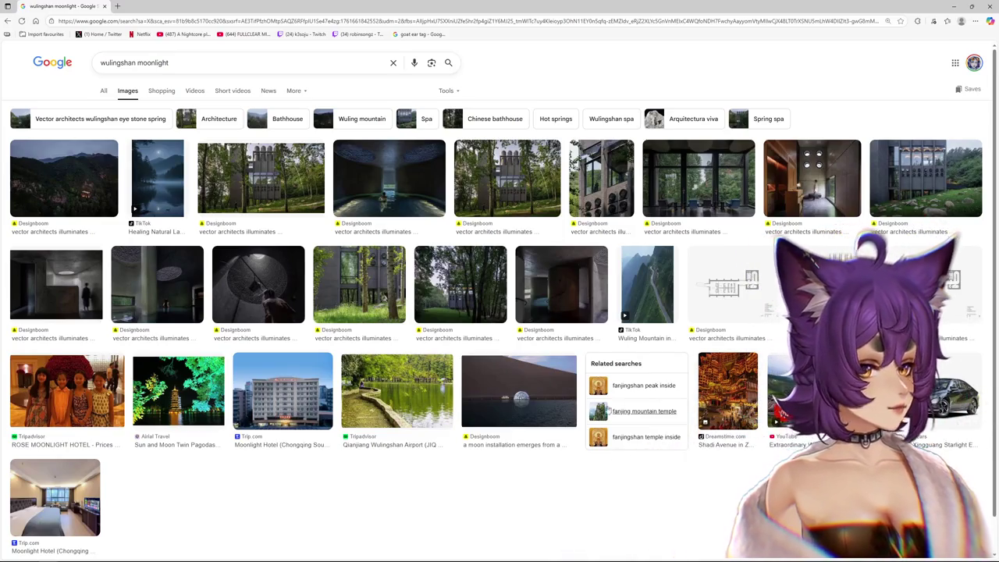
Preview two landscape image results, then restore, widen and move the Chrome window aside.
left_click(92, 189)
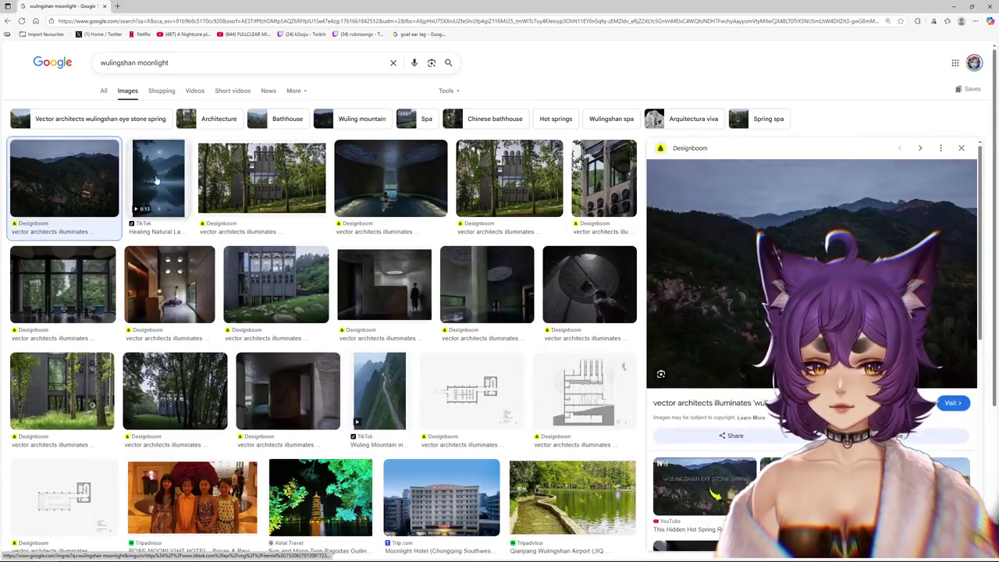
left_click(159, 183)
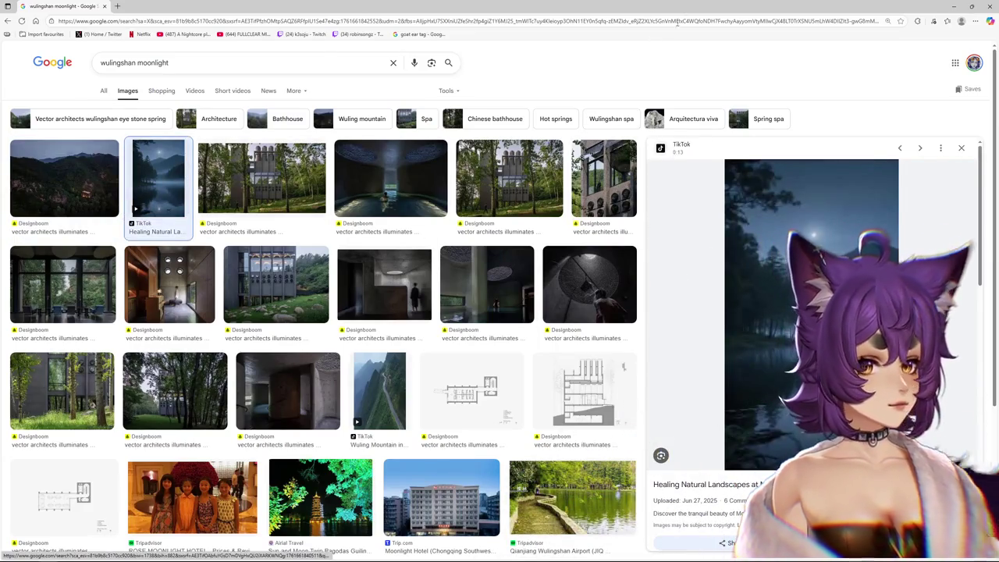
left_click_drag(667, 8, 388, 48)
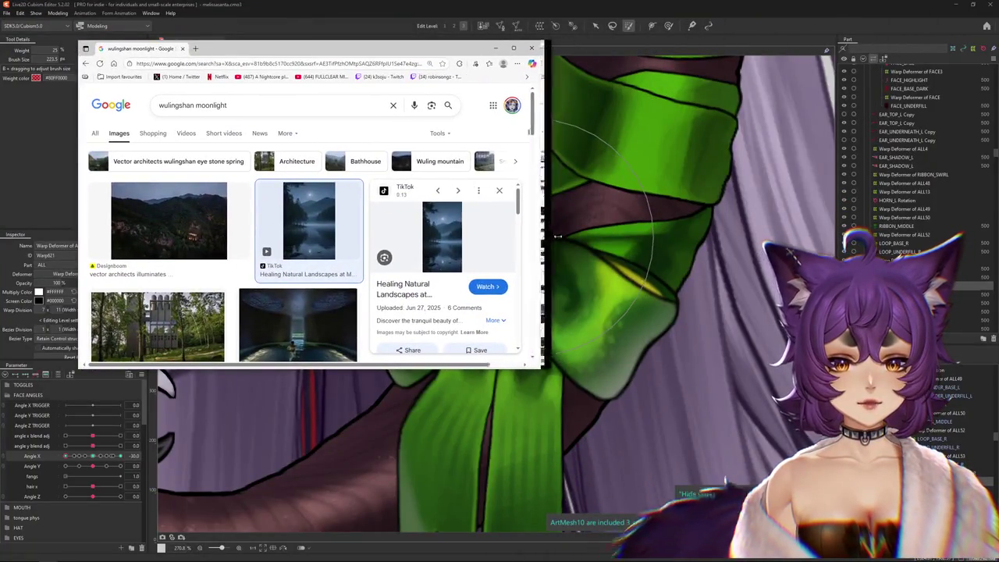
left_click_drag(549, 235, 780, 235)
left_click_drag(515, 50, 998, 27)
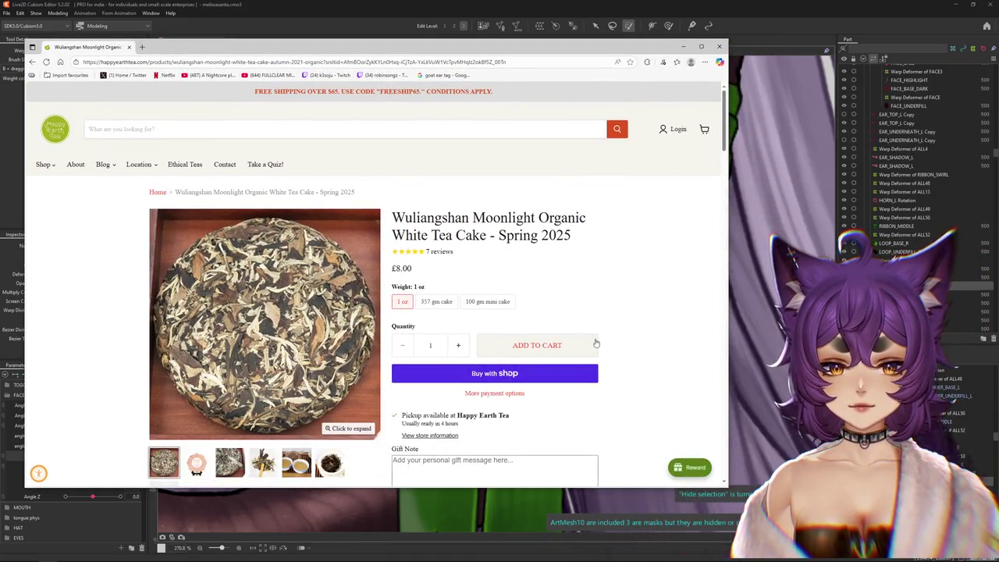
Browse the tea cake product photos, dismiss the email popup, then return to the Live2D canvas.
scroll(468, 351, "down", 1)
left_click(196, 423)
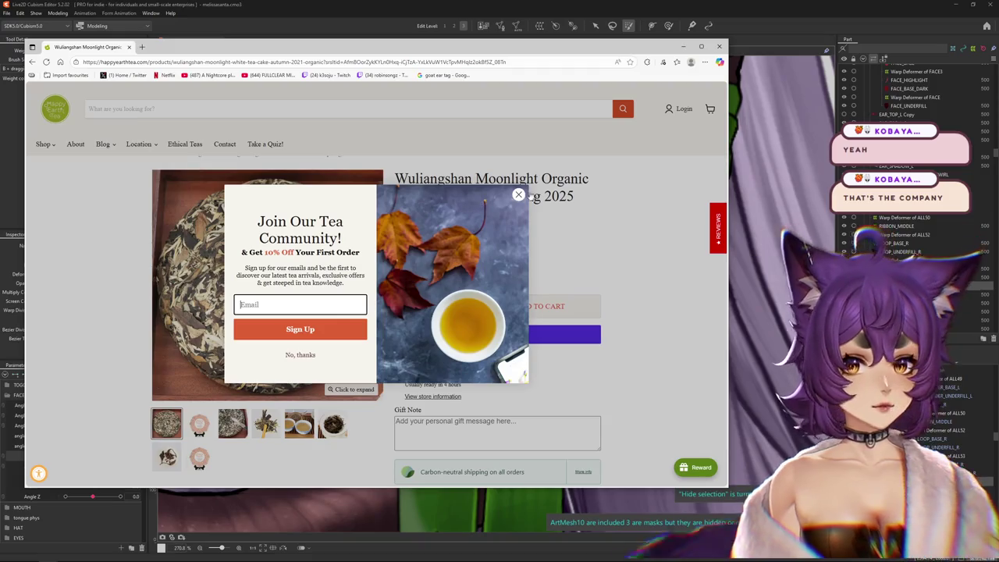
left_click(519, 194)
left_click(328, 333)
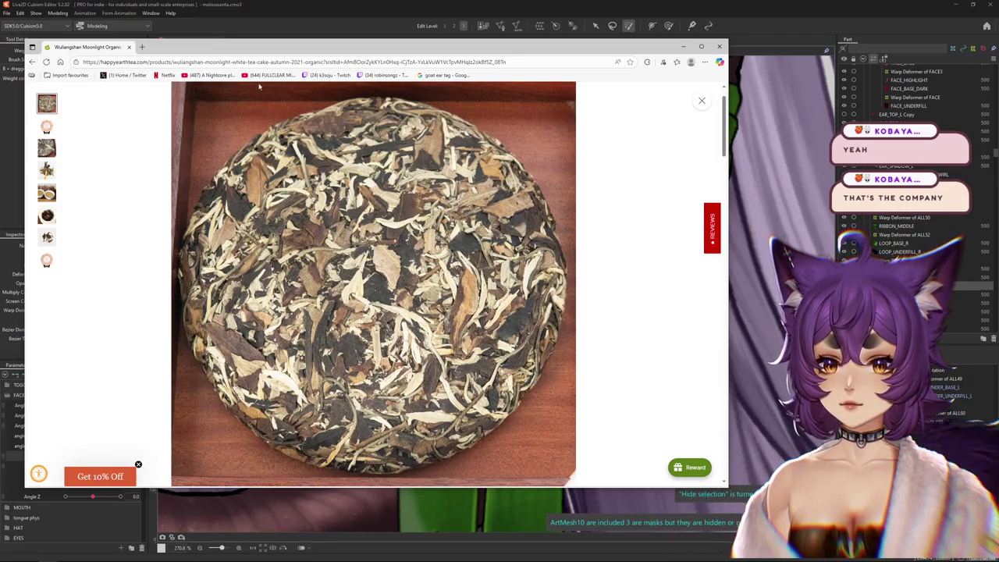
left_click(702, 100)
scroll(621, 218, "down", 2)
scroll(630, 226, "down", 3)
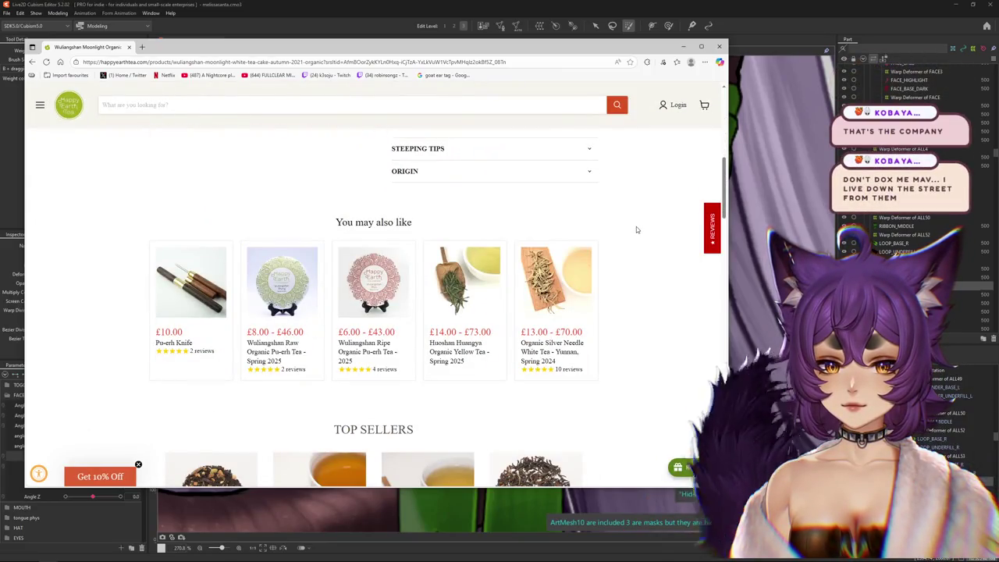
scroll(636, 229, "up", 3)
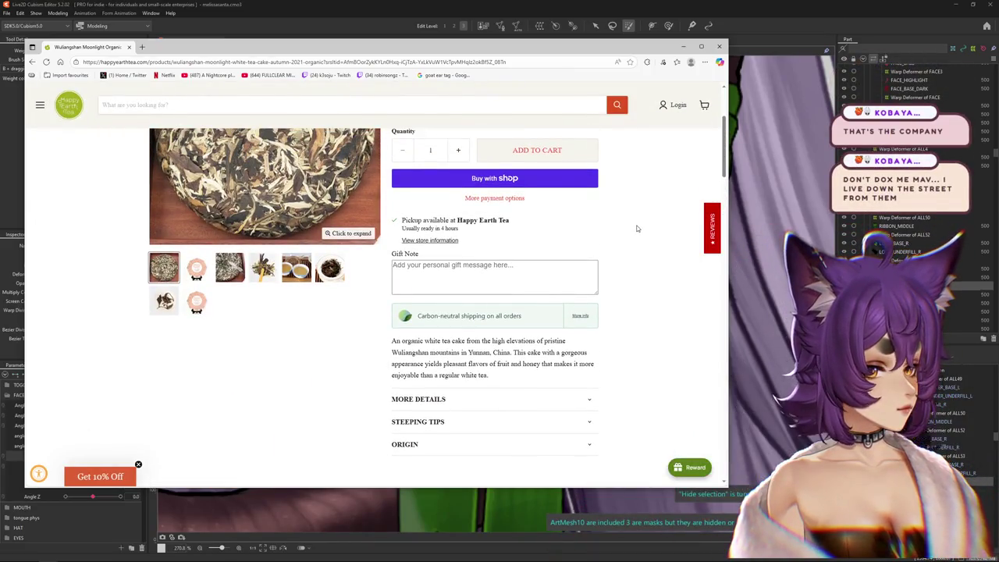
scroll(634, 227, "up", 1)
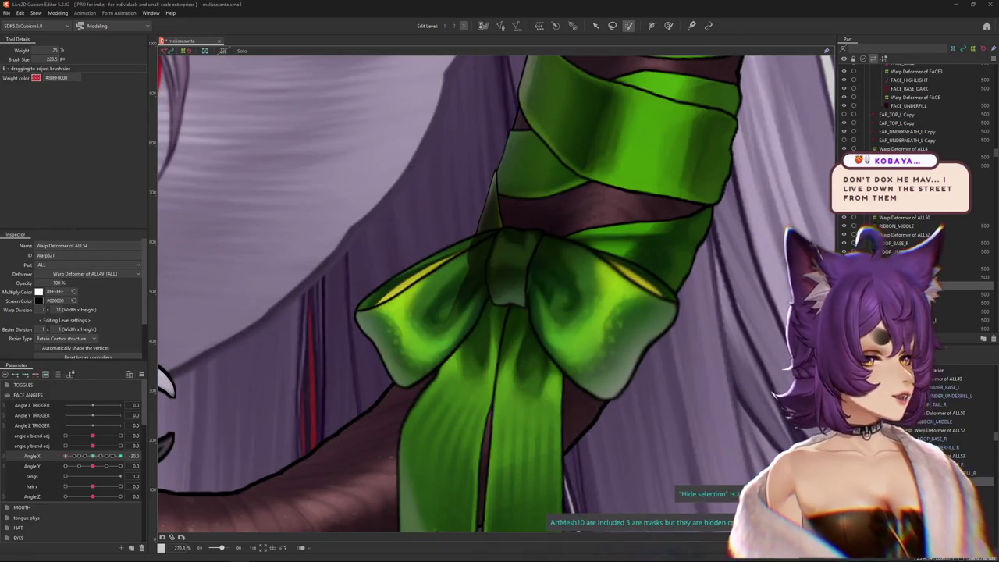
key("ctrl+h")
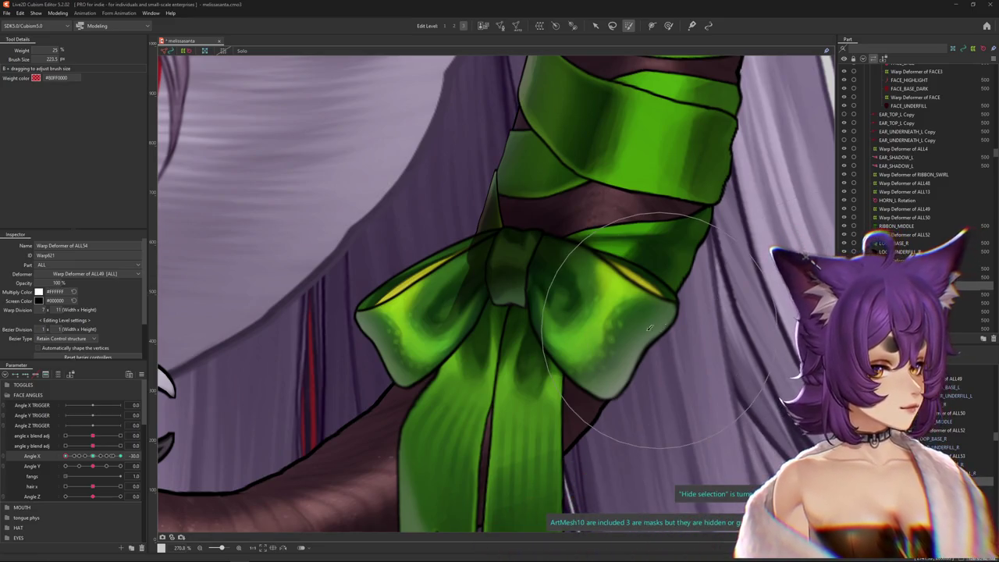
scroll(400, 413, "down", 2)
left_click_drag(120, 455, 53, 463)
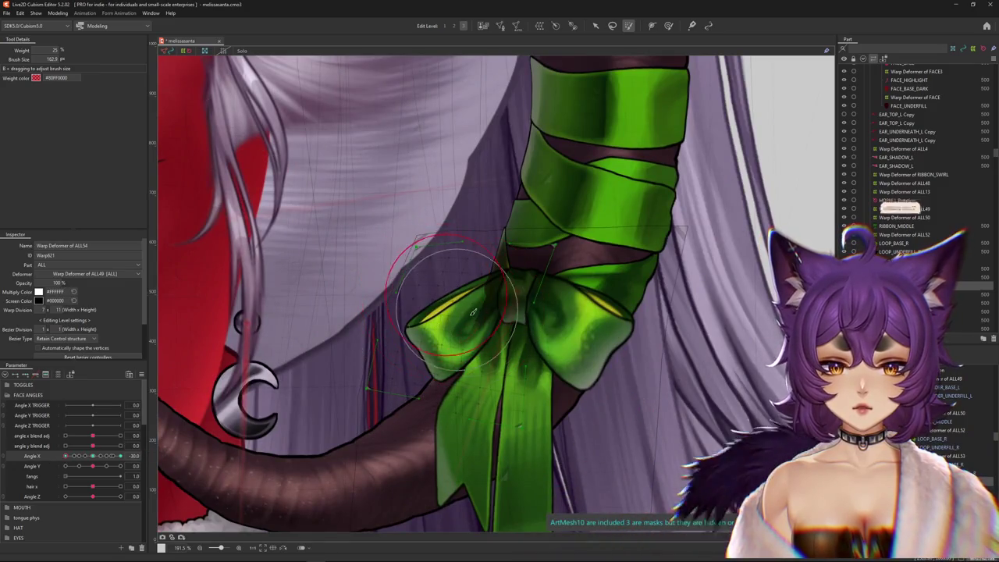
Paint weight onto the bow's left loop, toggling Hide Selection to check the result.
left_click_drag(424, 267, 464, 311)
key("ctrl+h")
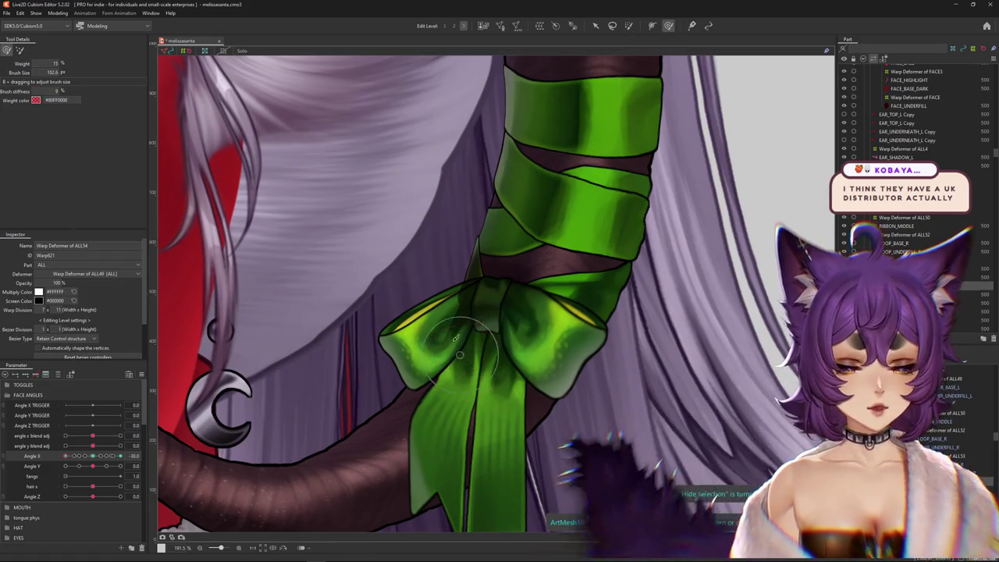
left_click_drag(468, 308, 434, 303)
key("ctrl+h")
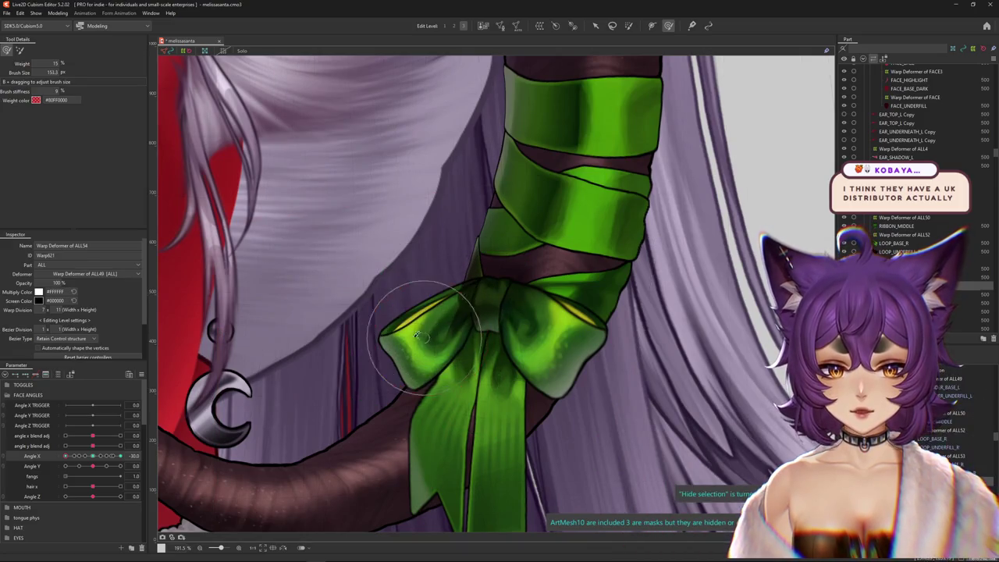
mouse_move(399, 330)
left_mouse_down()
mouse_move(379, 329)
mouse_move(376, 310)
left_mouse_up()
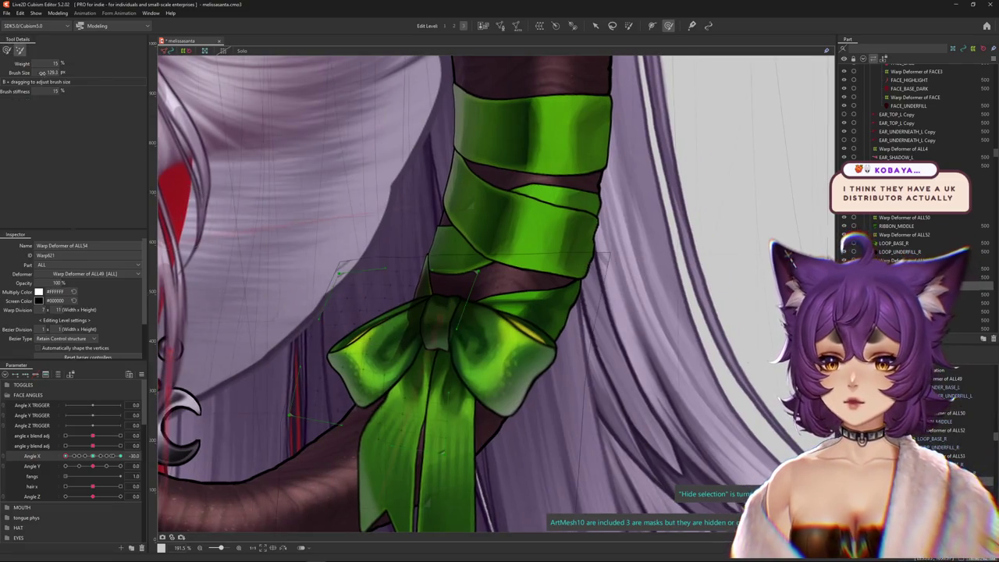
left_click_drag(336, 251, 329, 212)
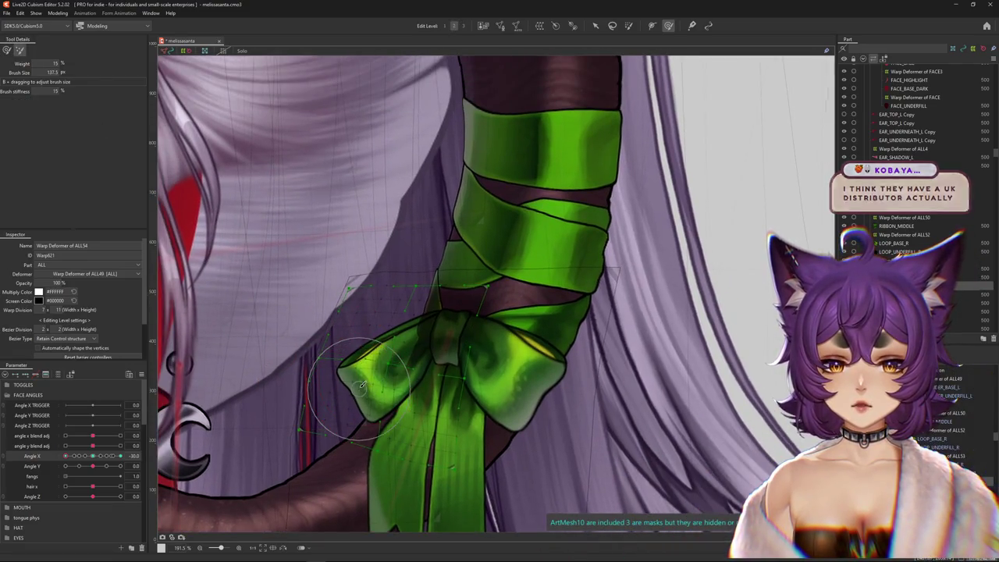
left_click_drag(340, 320, 405, 323)
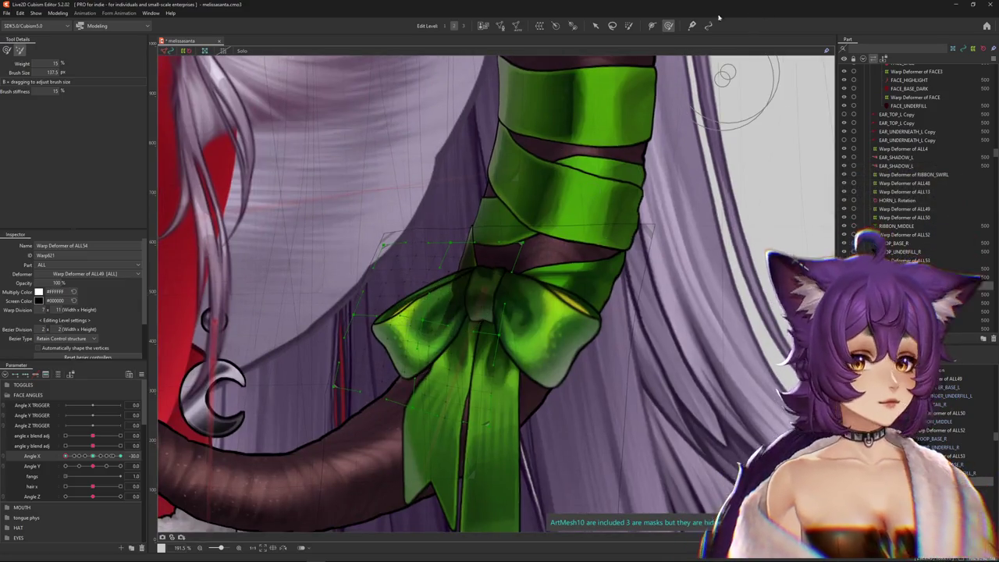
Resize the brush and check the bow's weighting with the head turned to Angle X 30.
left_click_drag(406, 359, 399, 318)
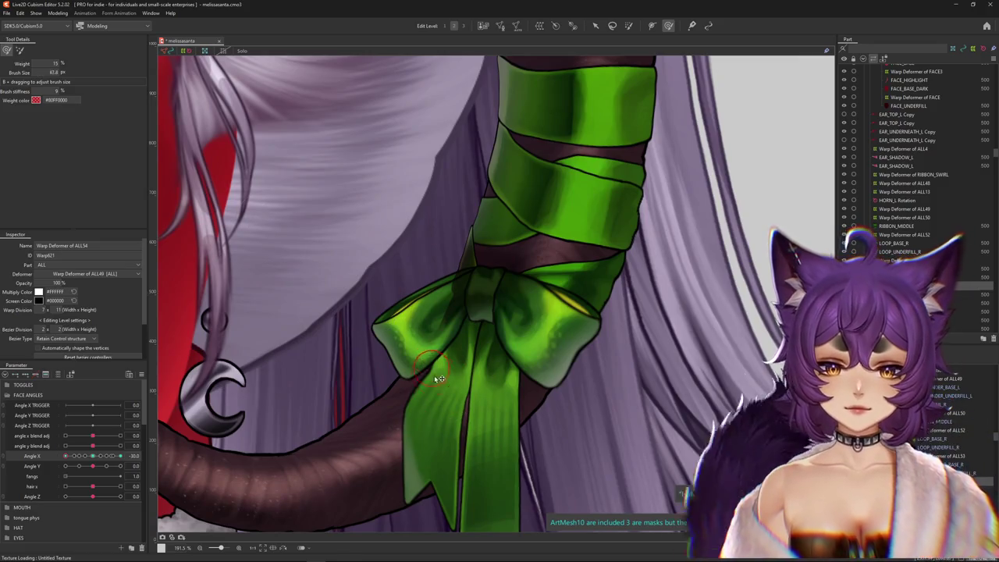
mouse_move(367, 294)
left_mouse_down()
mouse_move(394, 308)
mouse_move(412, 354)
left_mouse_up()
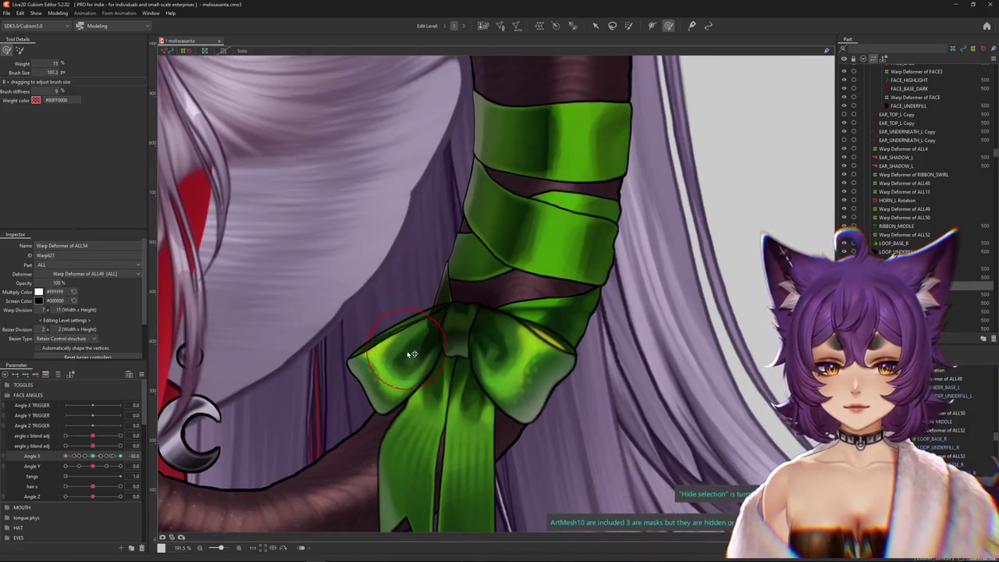
scroll(414, 323, "down", 5)
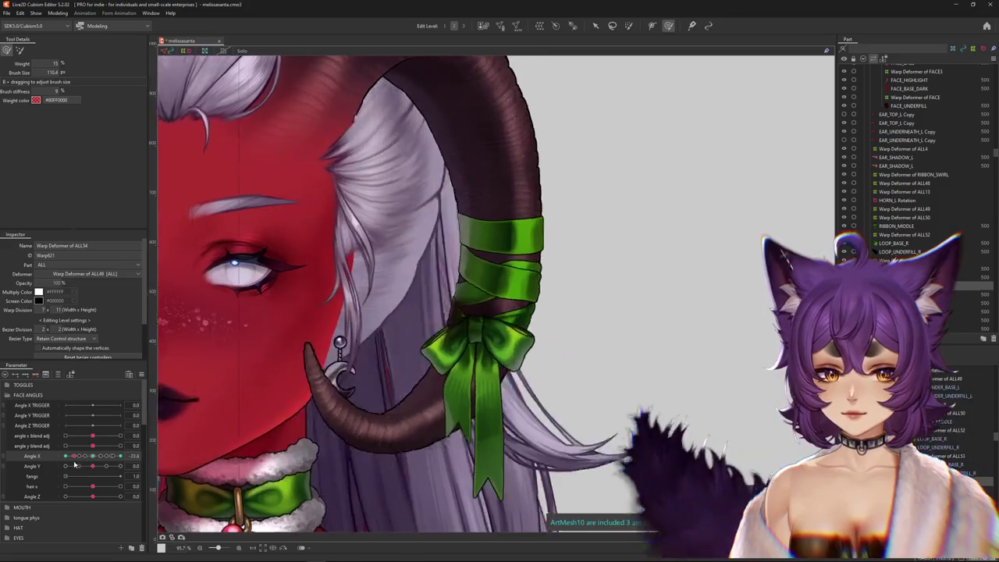
scroll(416, 343, "up", 2)
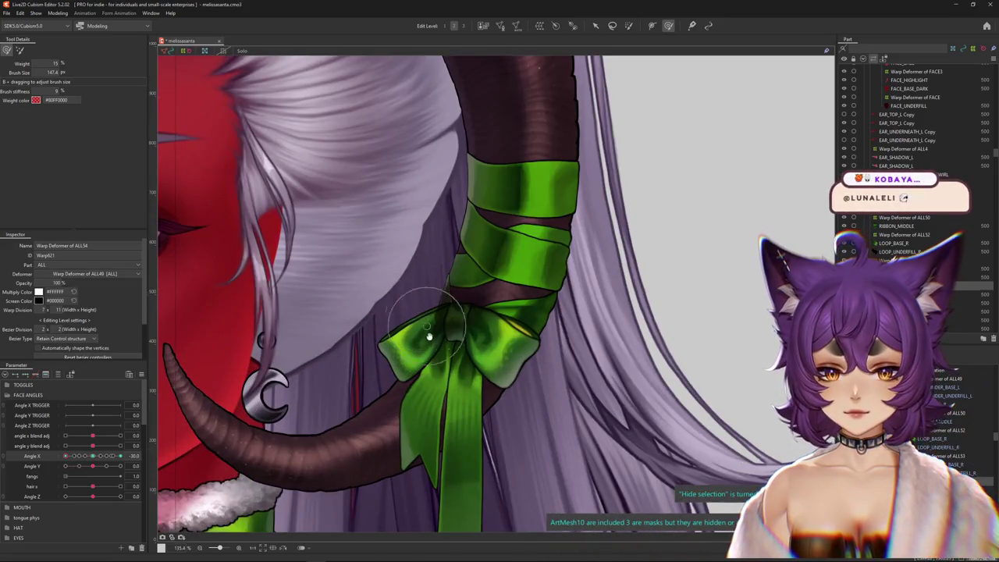
scroll(416, 344, "up", 1)
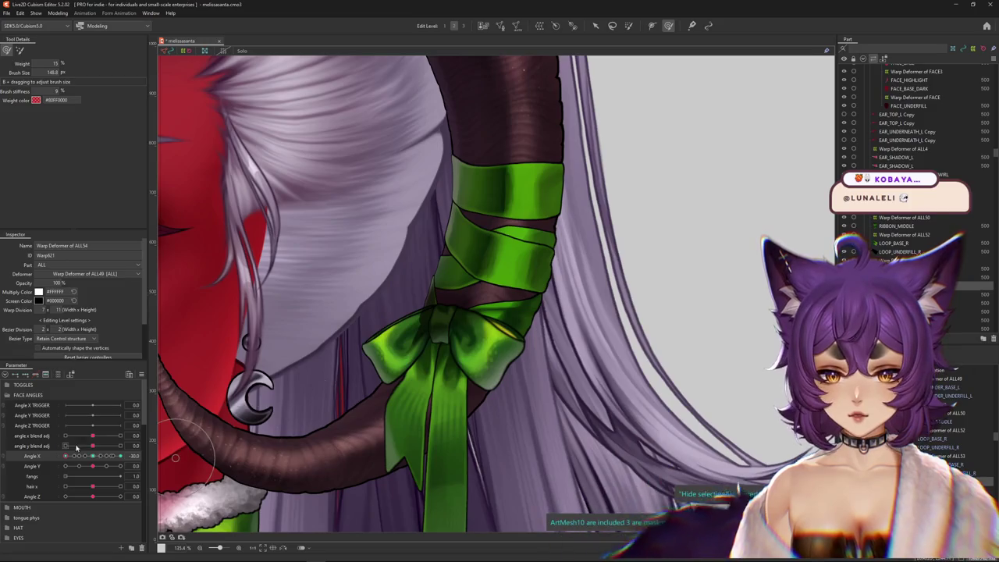
left_click_drag(396, 340, 210, 447)
scroll(468, 334, "up", 1)
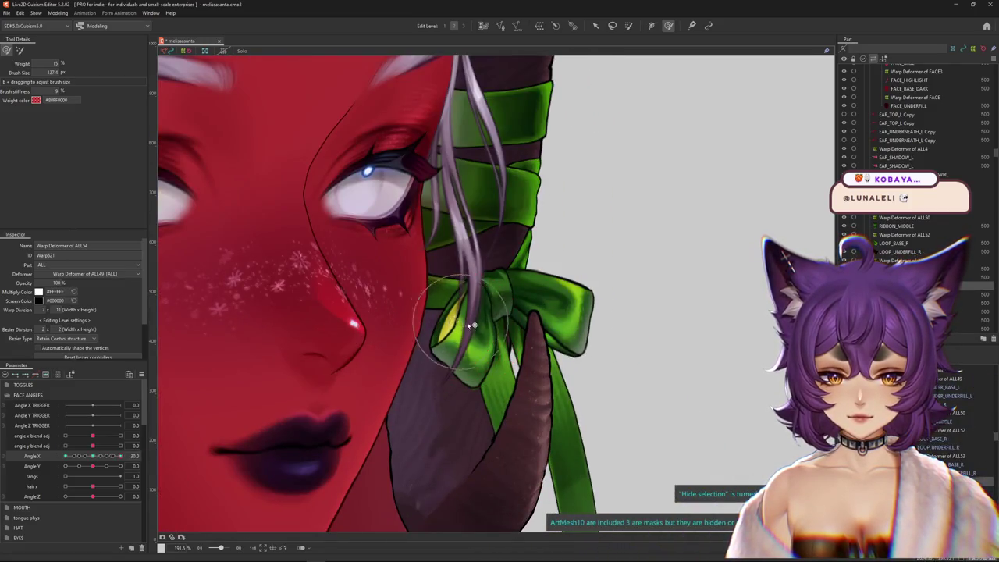
left_click_drag(471, 345, 439, 372)
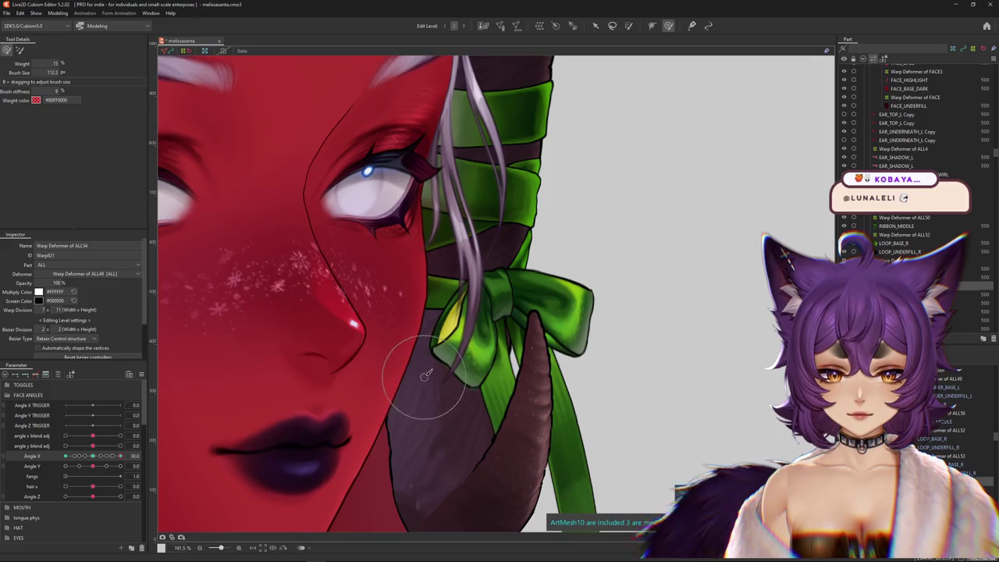
key("ctrl+h")
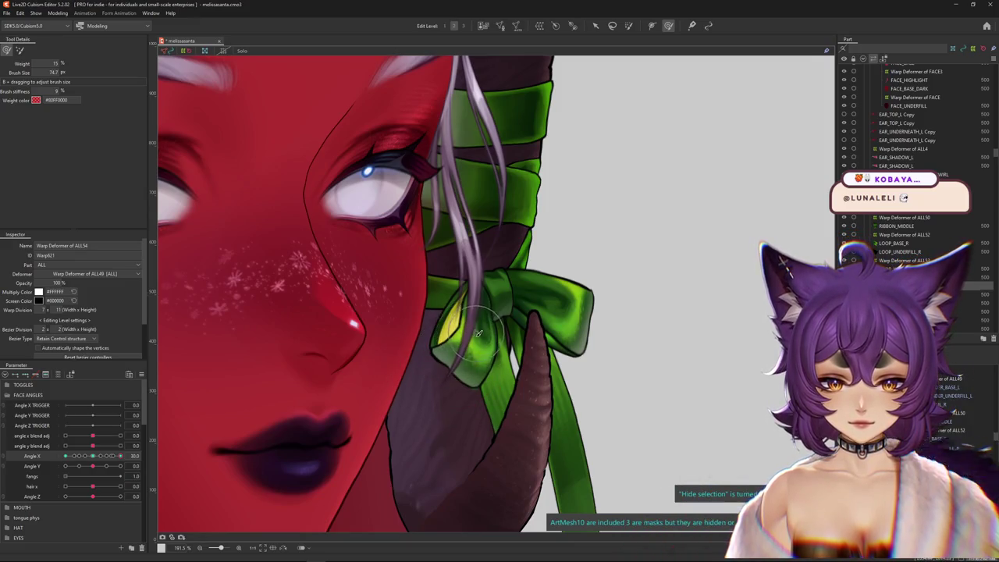
key("ctrl+h")
left_click_drag(485, 443, 454, 405)
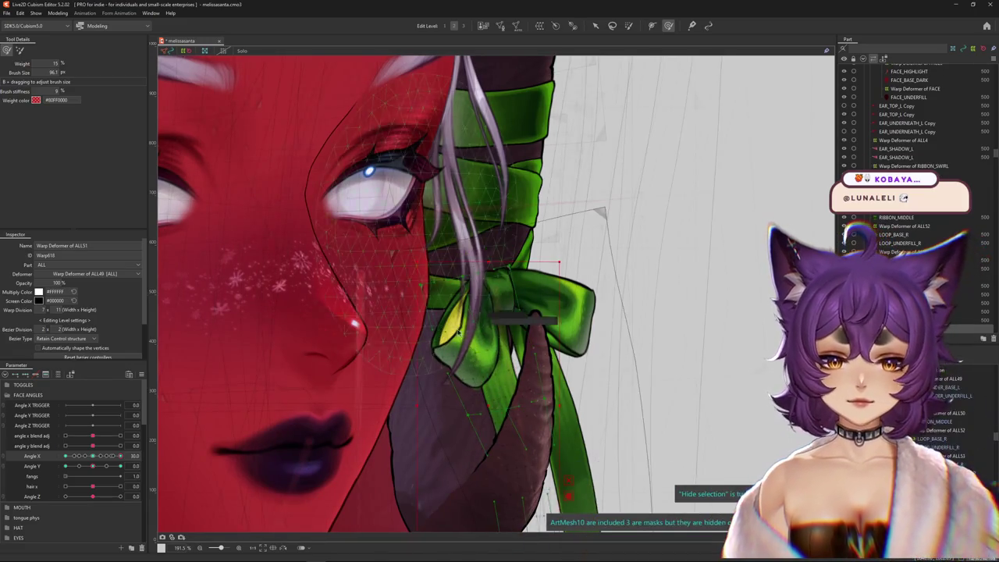
Create a new warp deformer, Warp Deformer of ALL56, around the bow's green loop mesh.
right_click(468, 222)
left_click(503, 478)
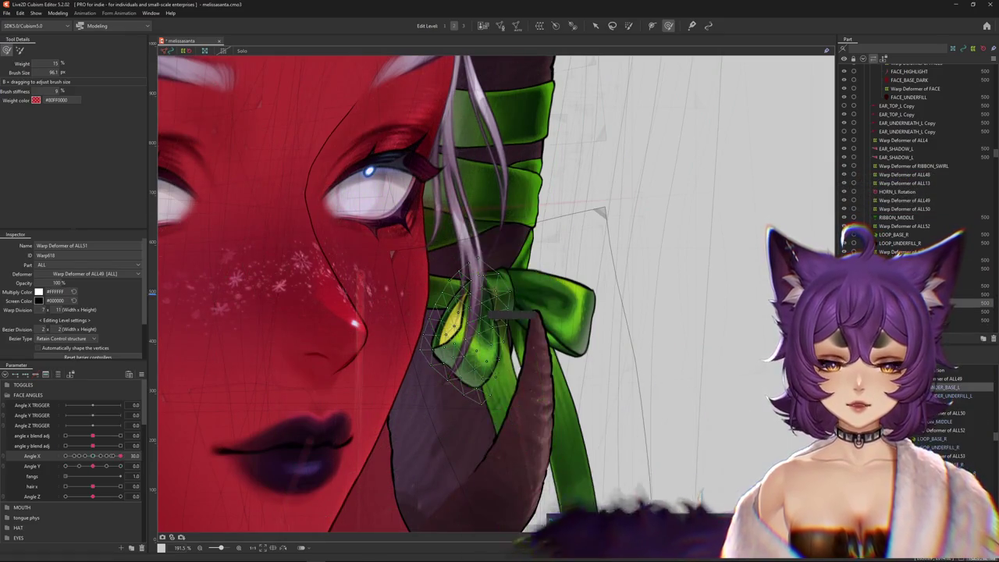
key("w")
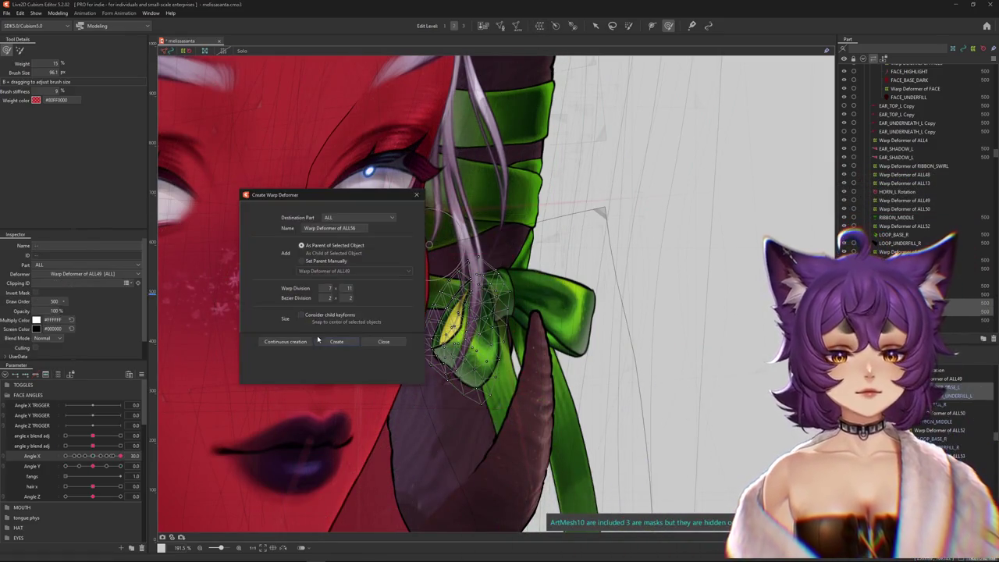
left_click(333, 344)
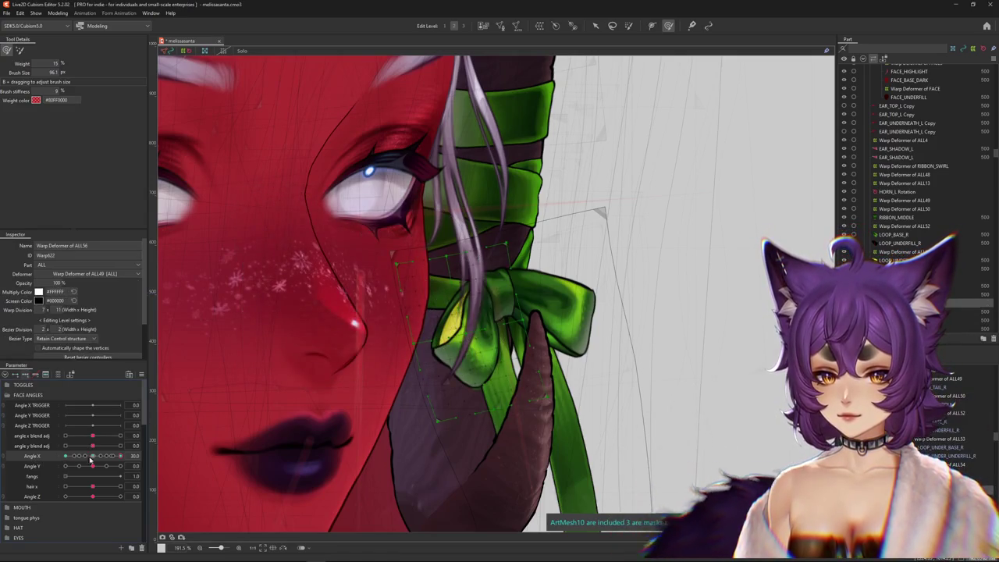
Hide the new deformer's grid and turn the head to Angle X -30.
left_click(94, 457)
left_click(121, 455)
key("ctrl+h")
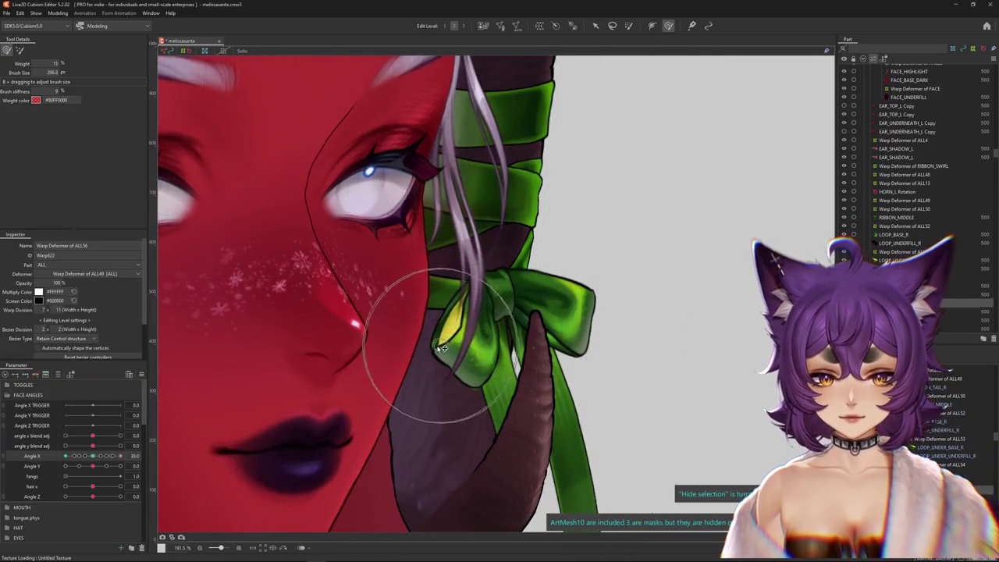
left_click_drag(446, 334, 489, 394)
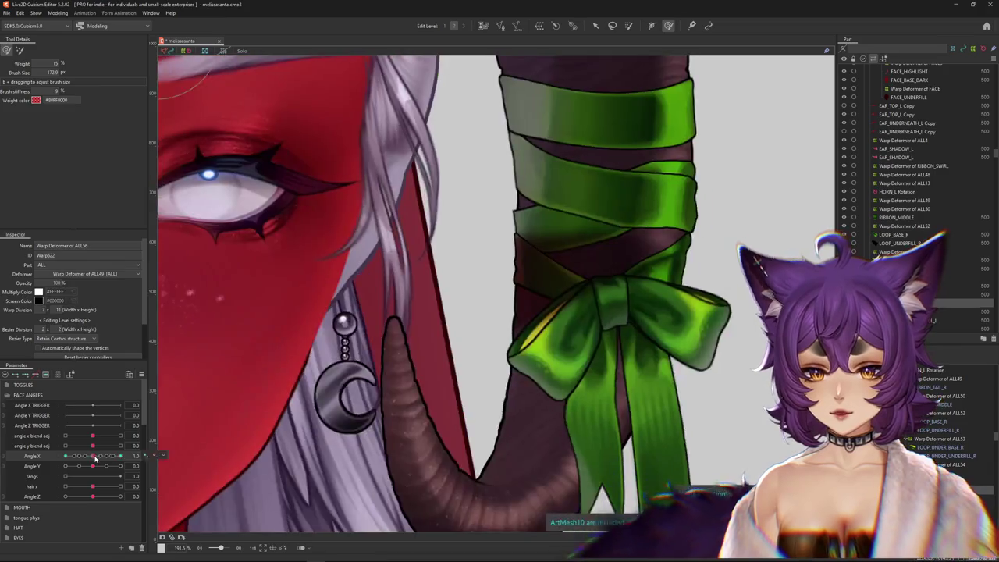
left_click_drag(121, 456, 66, 455)
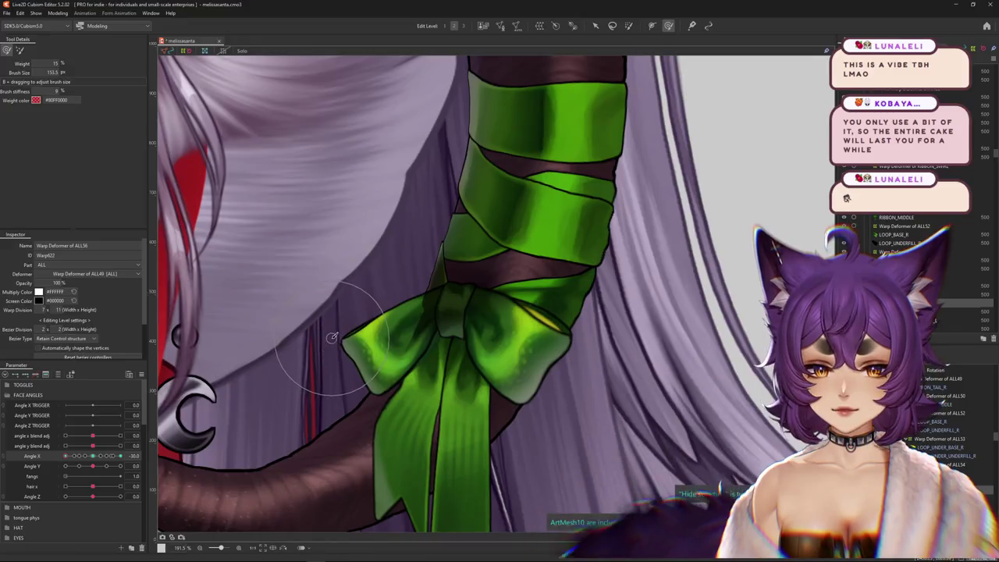
Repaint the bow loop's weights with a smaller brush and select the bow's warp deformers.
scroll(349, 356, "down", 3)
mouse_move(65, 455)
left_mouse_down()
mouse_move(93, 458)
mouse_move(82, 459)
left_mouse_up()
scroll(425, 328, "up", 3)
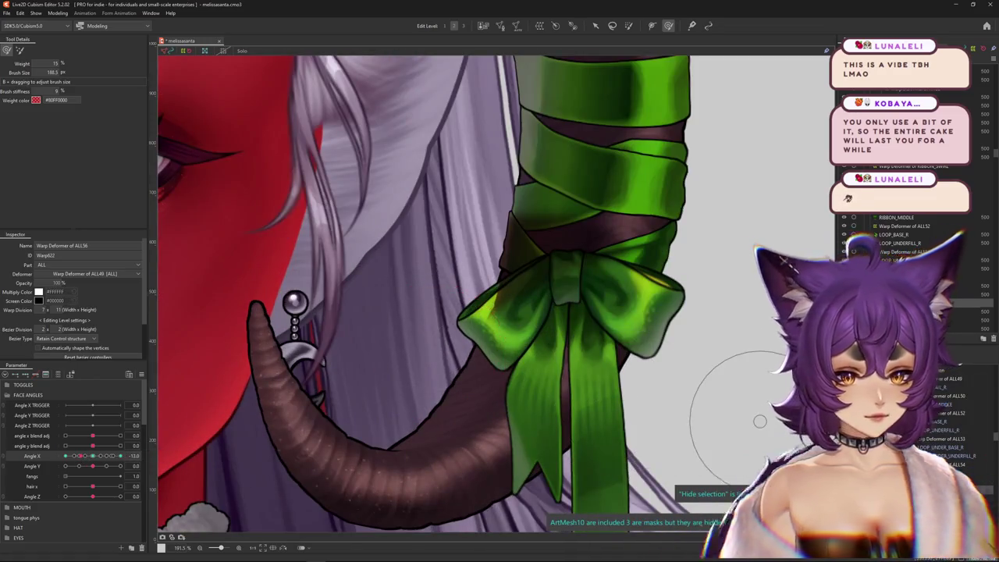
key("ctrl+a")
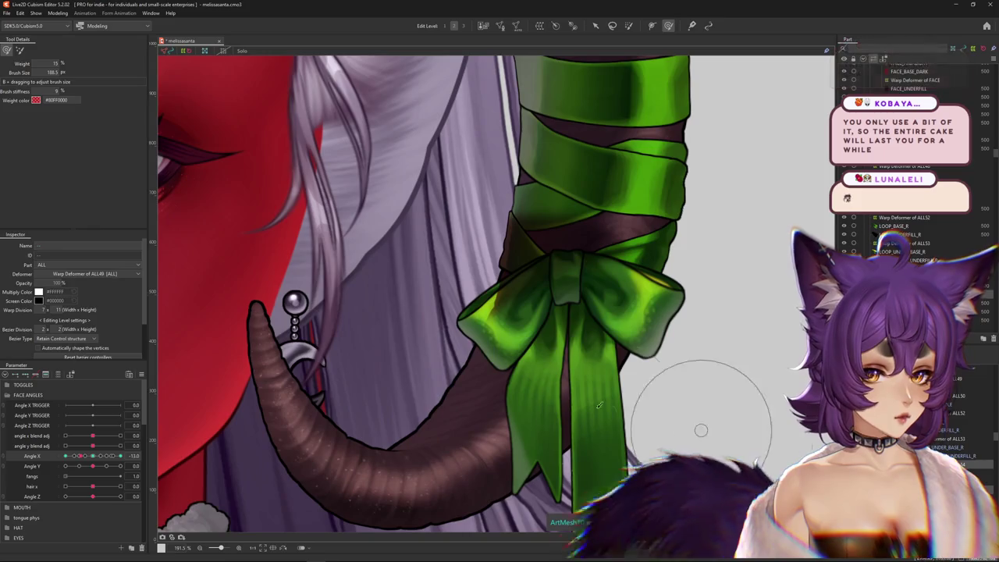
left_click_drag(695, 412, 414, 296)
scroll(414, 328, "left", 3)
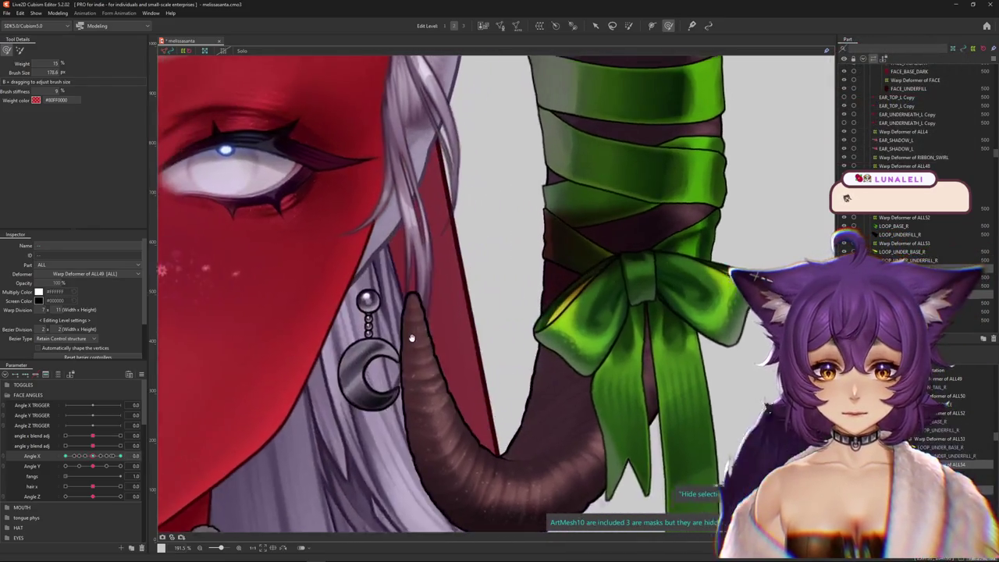
scroll(437, 343, "up", 2)
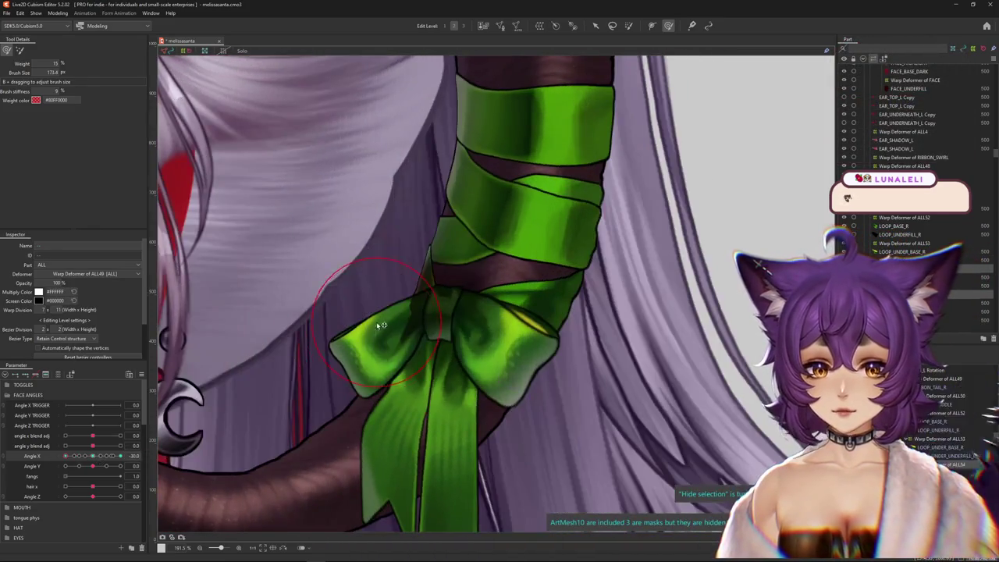
left_click_drag(314, 375, 390, 296)
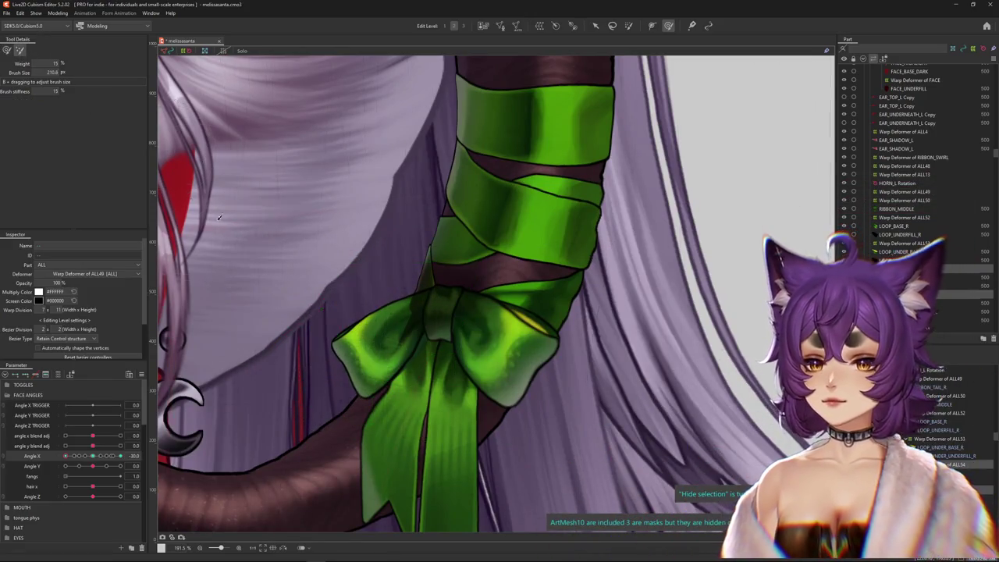
left_click(340, 293)
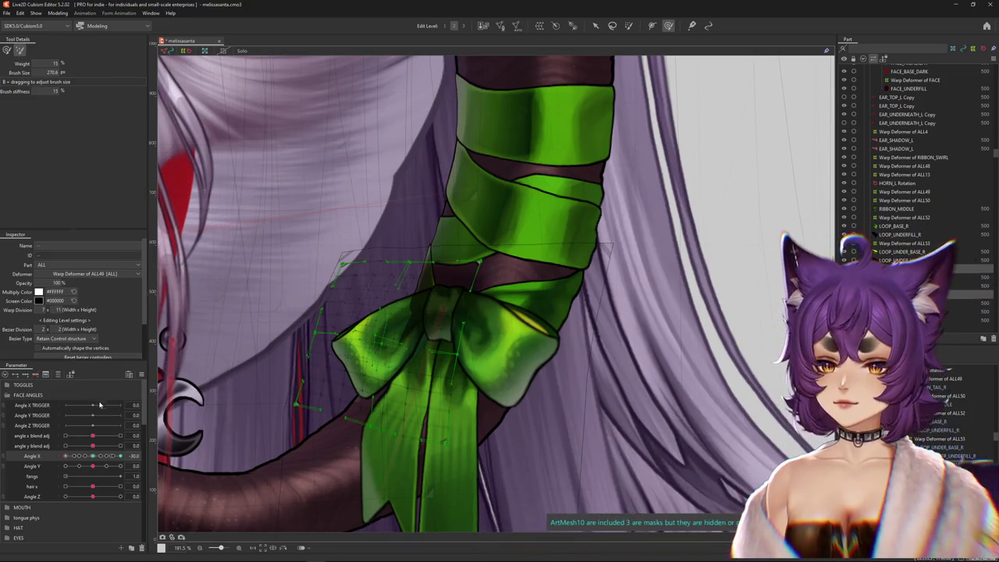
Scrub Angle X to check the bow's motion, leaving the head at Angle X -30.
left_click_drag(96, 455, 120, 455)
scroll(230, 323, "up", 3)
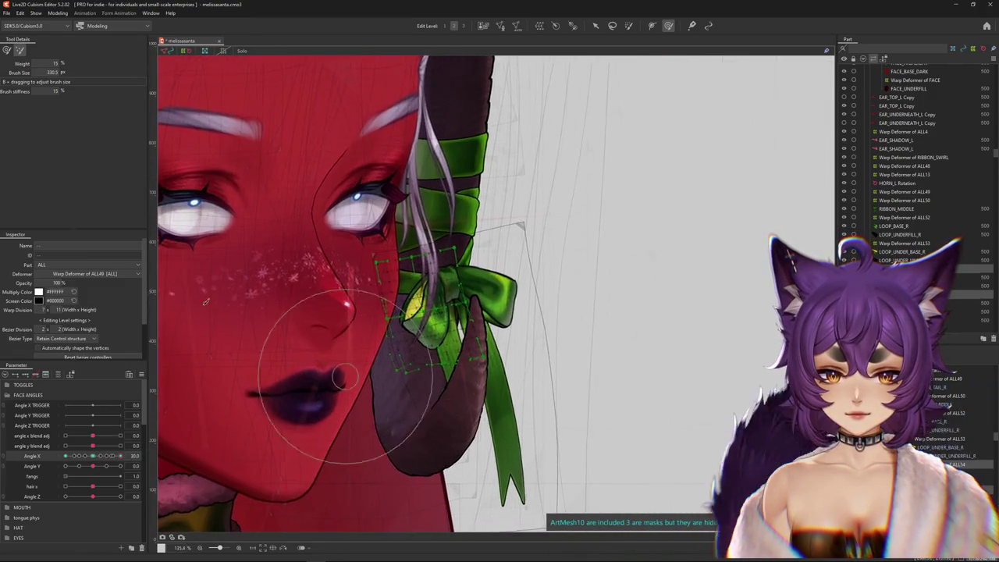
key("ctrl+h")
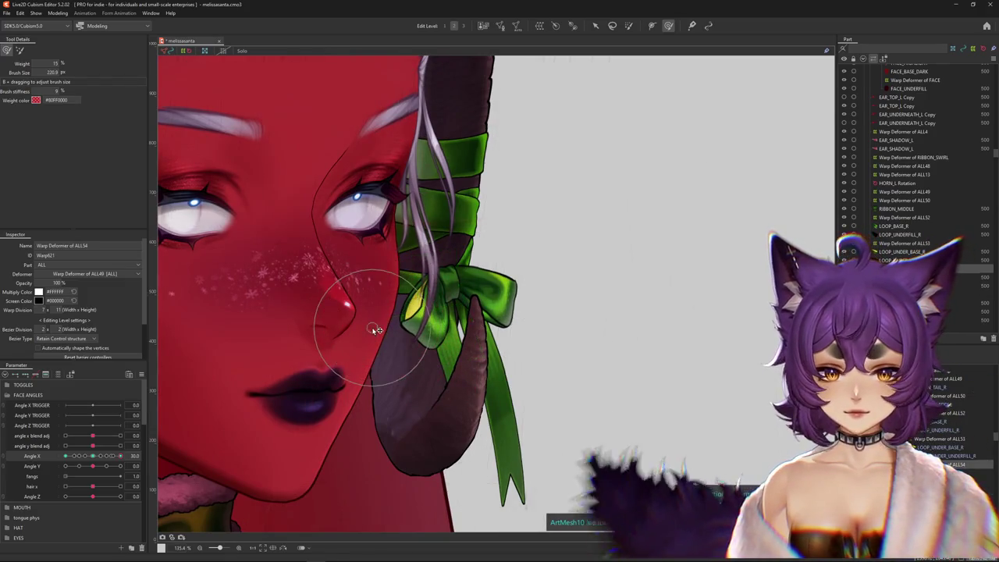
scroll(406, 320, "down", 5)
left_click_drag(117, 456, 121, 467)
left_click(66, 456)
left_click(58, 14)
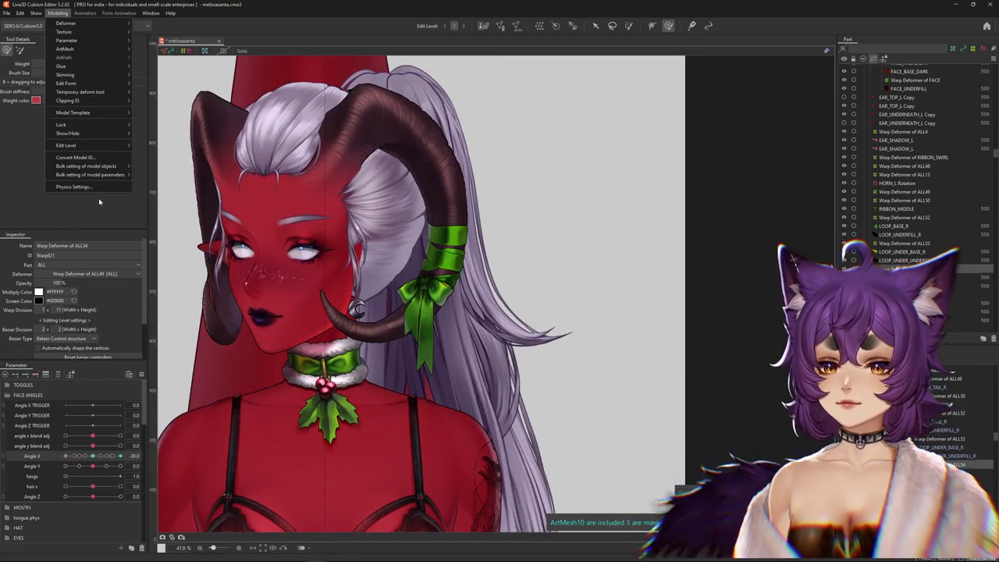
Swing the model in Physics Settings to test the physics, then close it.
left_click(72, 186)
scroll(736, 352, "up", 5)
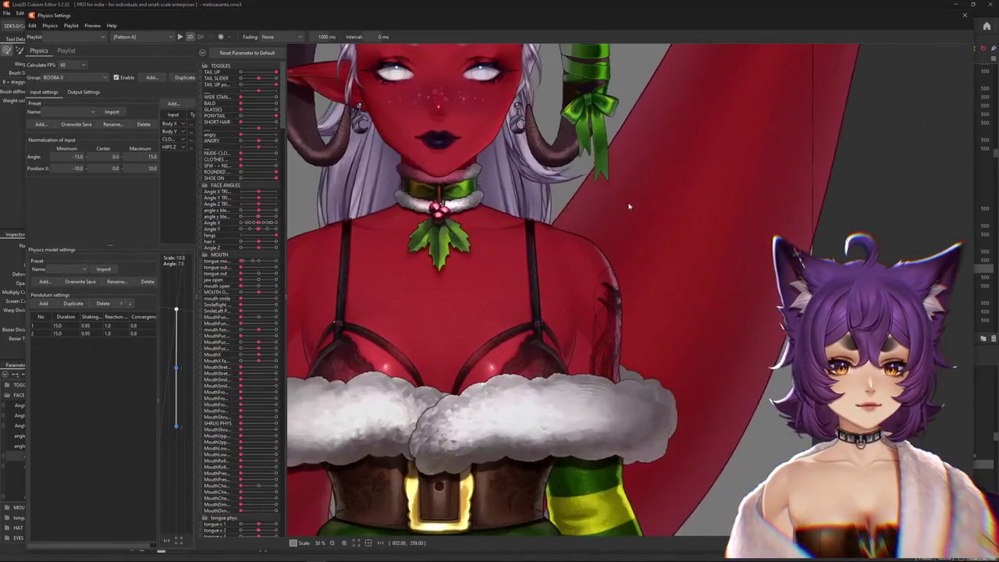
left_click_drag(735, 351, 963, 318)
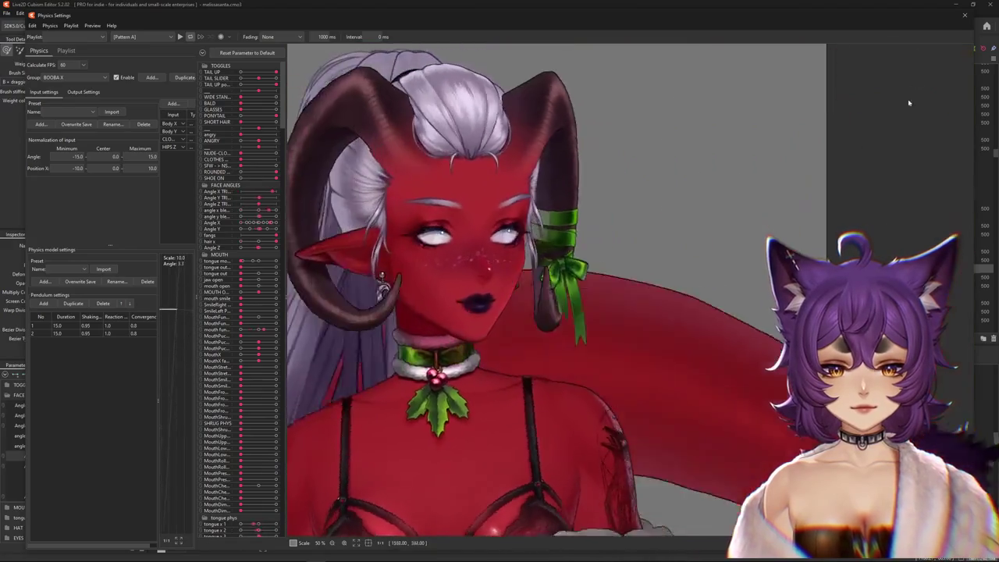
left_click(963, 16)
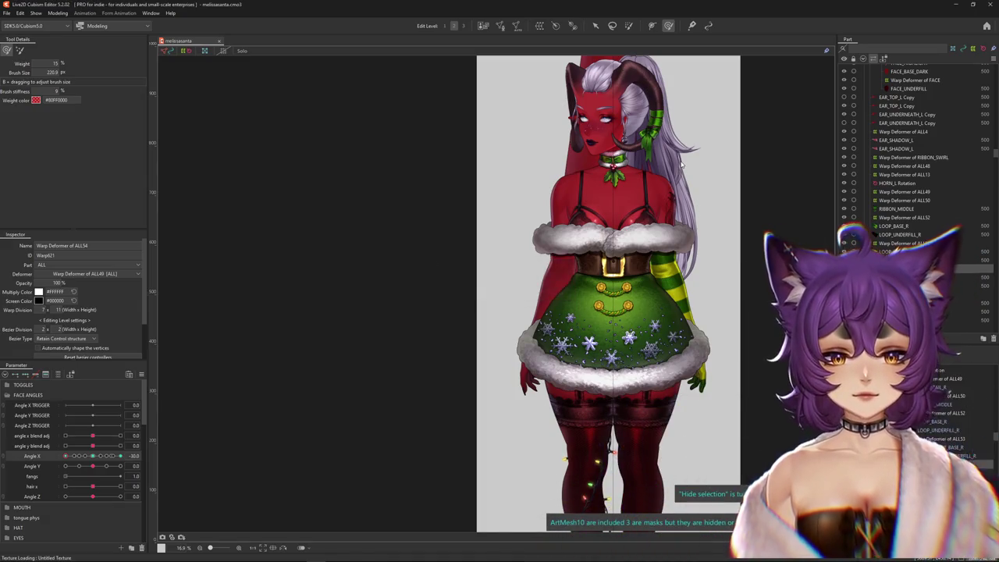
Reopen Physics Settings from the Modeling menu and sway the model to preview hair and tail.
scroll(686, 154, "up", 3)
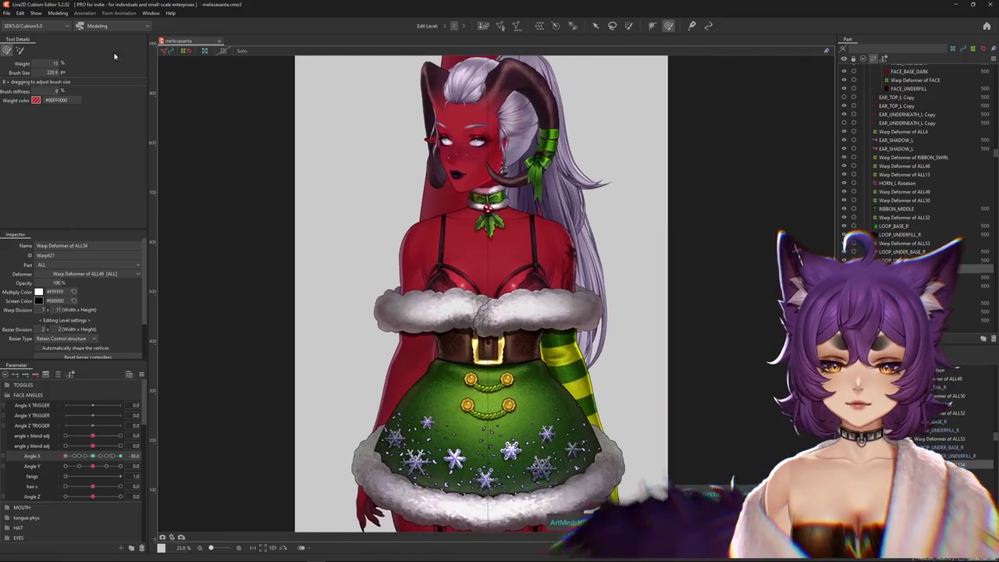
left_click(57, 14)
left_click(74, 187)
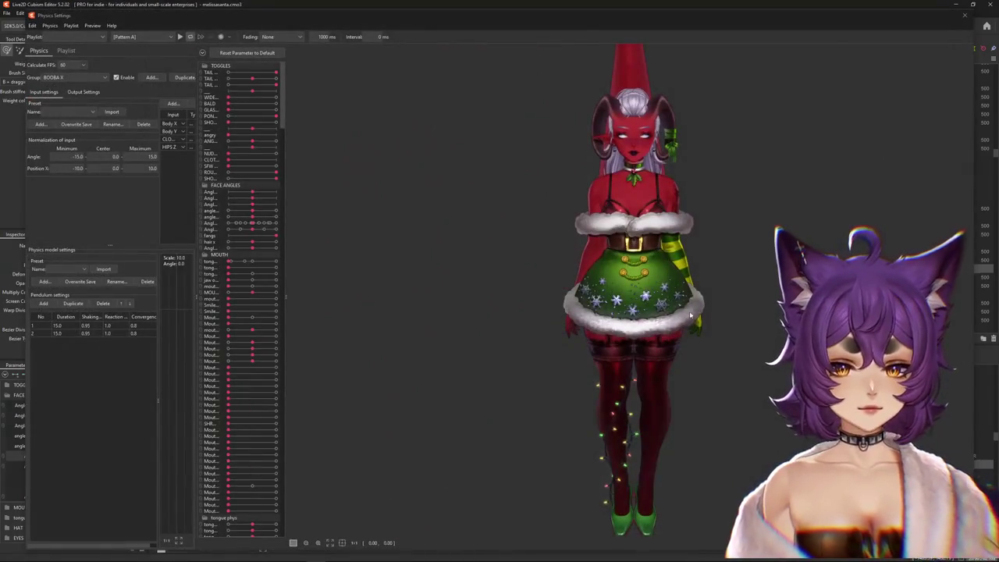
scroll(666, 258, "up", 3)
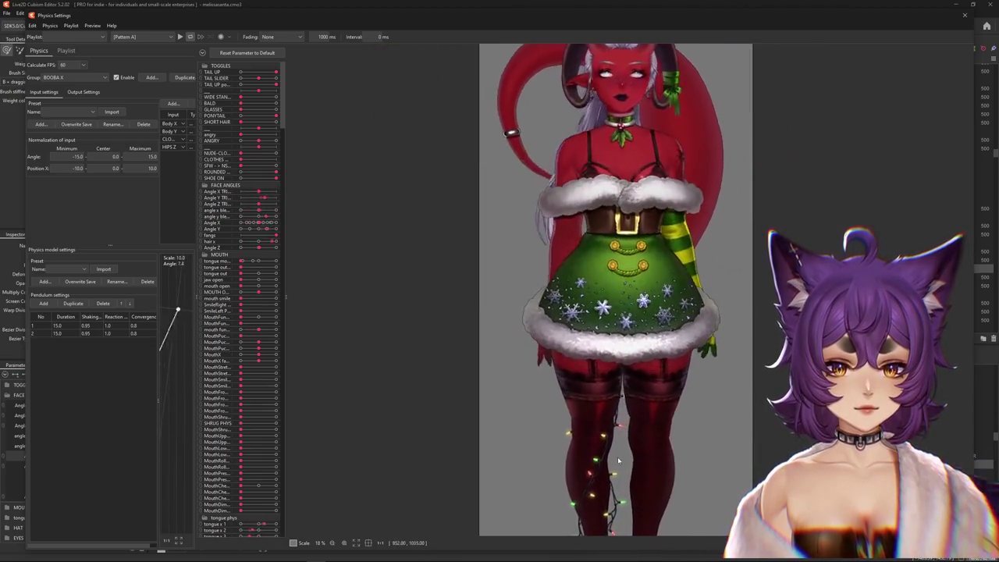
left_click_drag(622, 266, 692, 223)
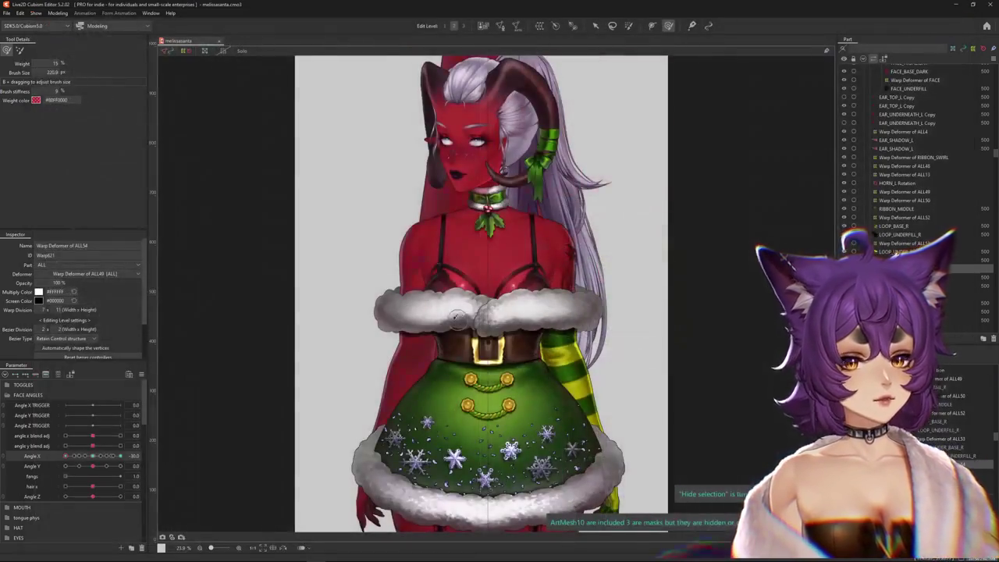
scroll(456, 316, "down", 3)
scroll(383, 365, "up", 3)
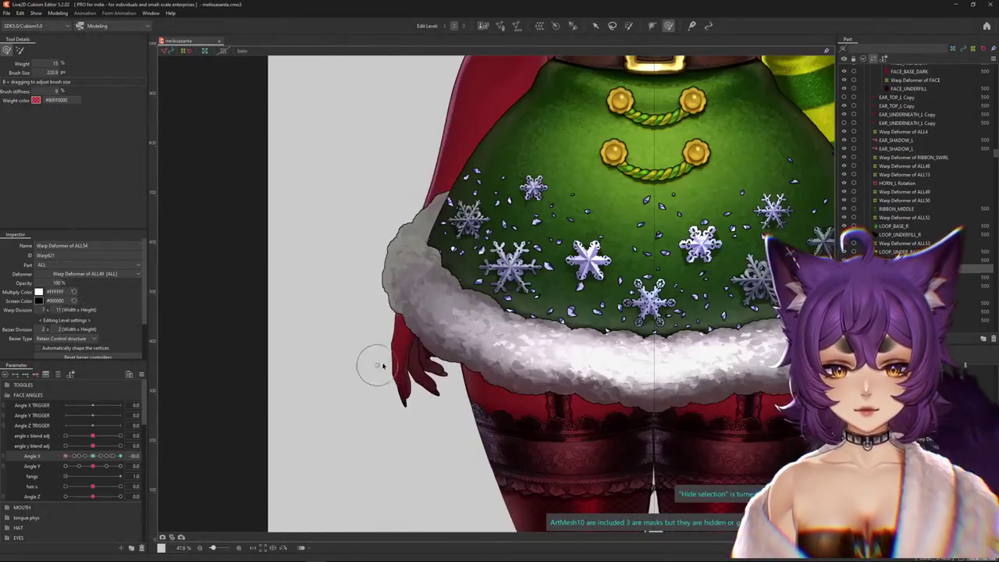
Pick through the hand's stacked meshes: Layer 28, finger meshes and the pinky underfill.
scroll(407, 365, "up", 3)
left_click(394, 413)
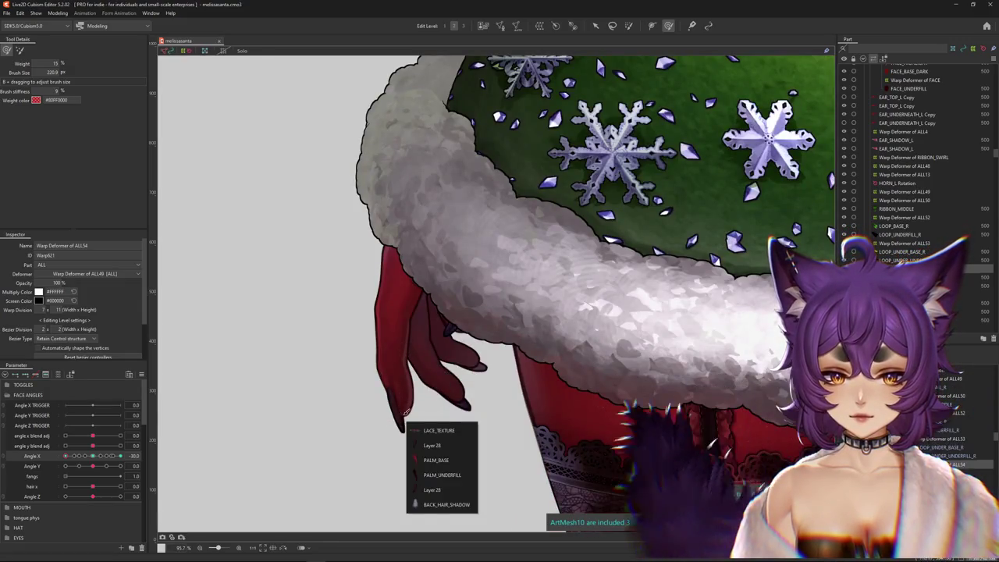
left_click(434, 445)
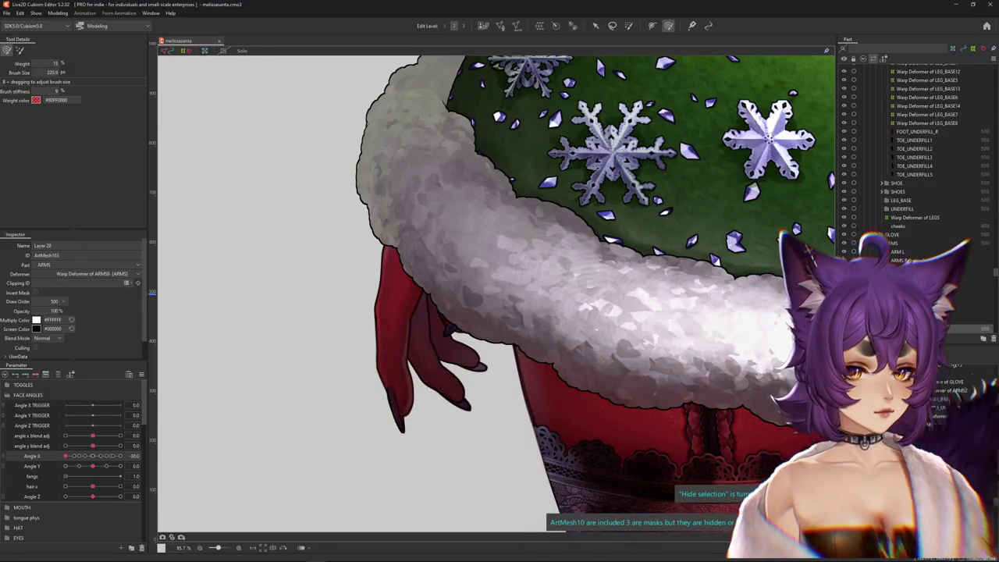
left_click(395, 409)
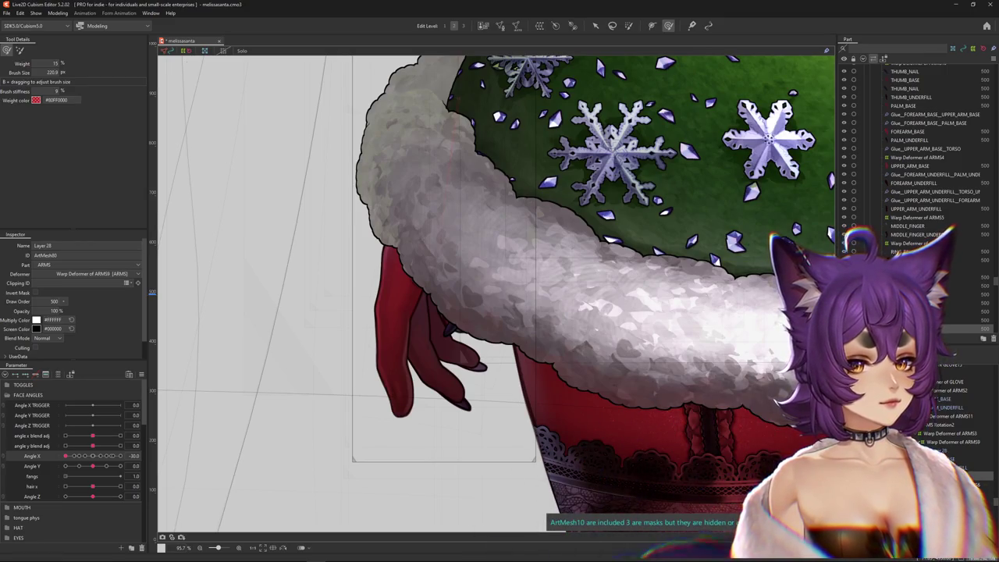
left_click(461, 335)
left_click(467, 361)
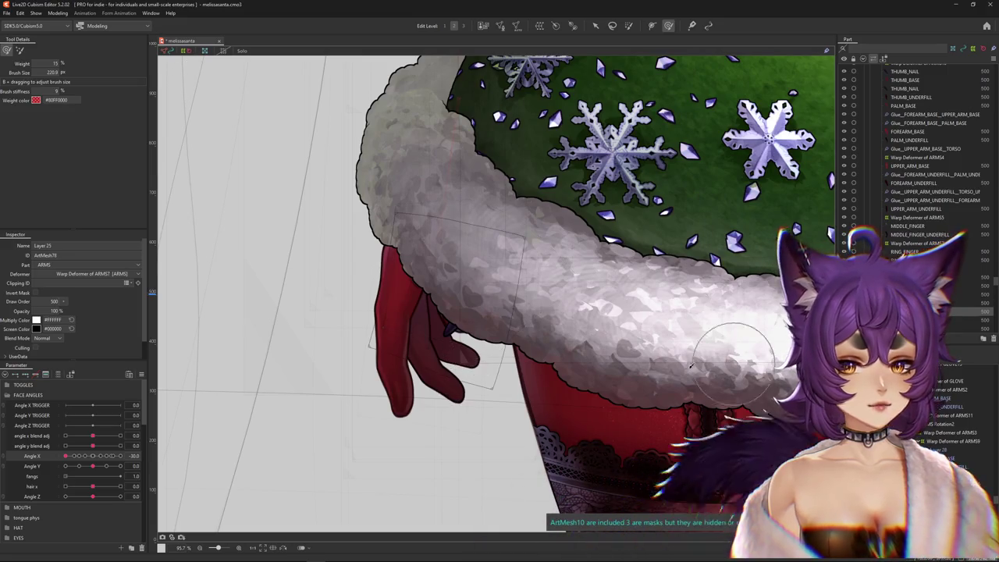
List the hand's overlapping meshes again, zoom out and open the Parameter palette's options.
scroll(889, 184, "up", 4)
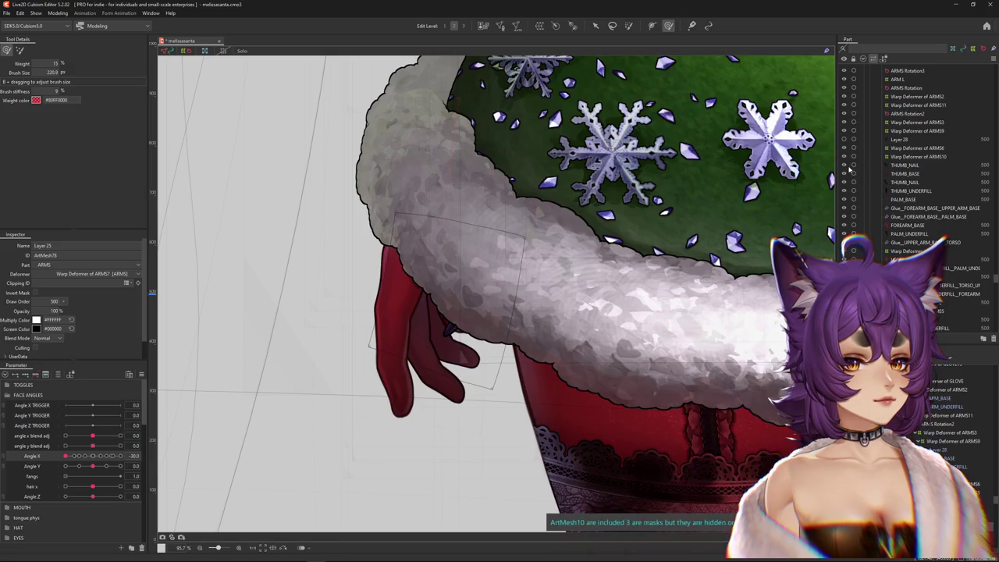
right_click(369, 376)
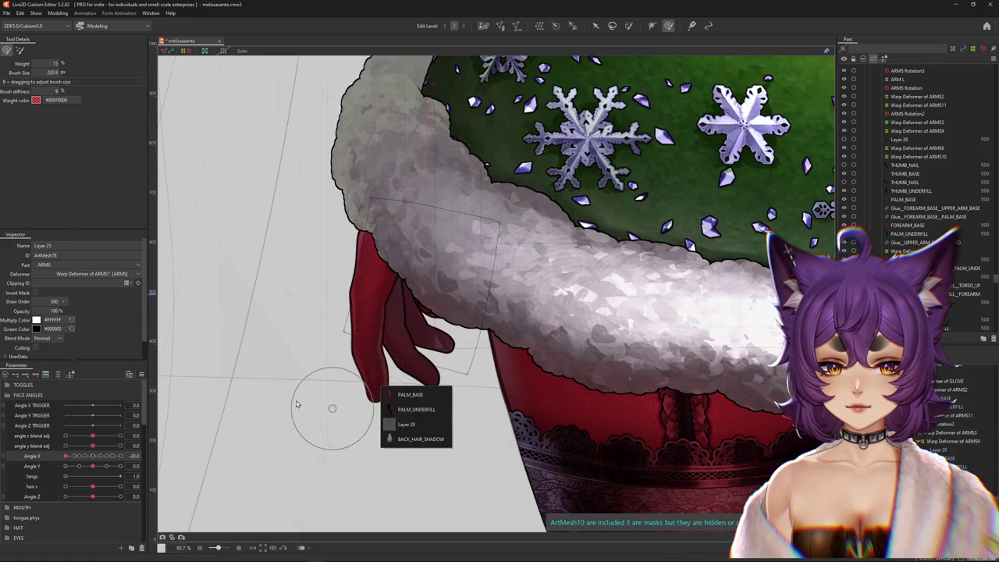
scroll(296, 404, "down", 5)
left_click(142, 374)
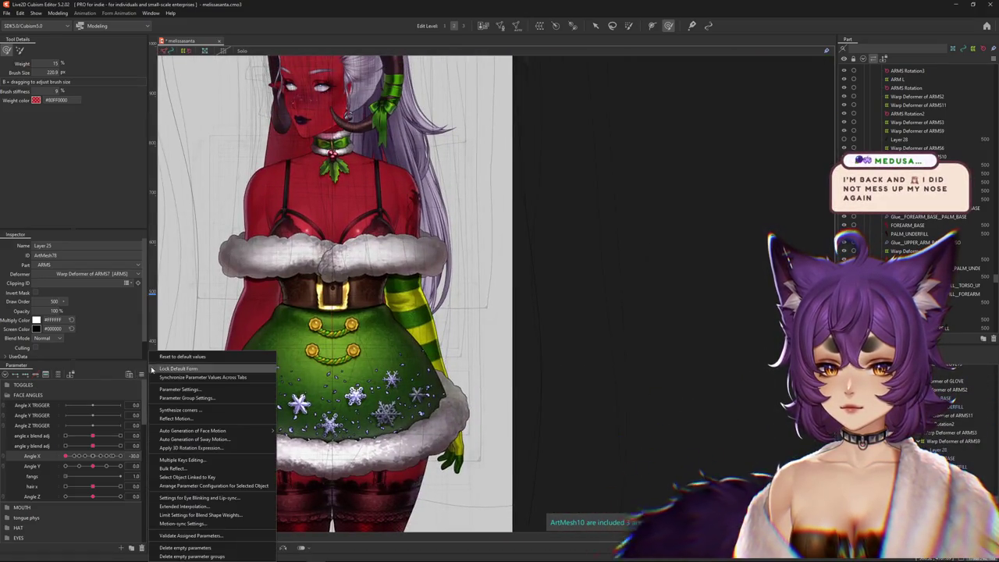
Close the parameter options and inspect the GLOVE_FOREARM_BASE mesh under the striped arm.
left_click(285, 345)
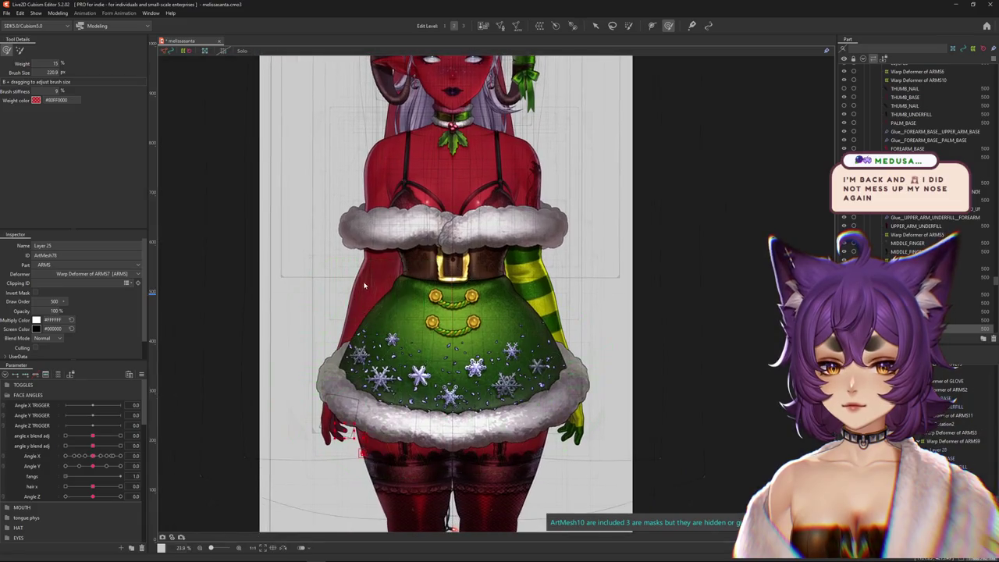
right_click(366, 282)
right_click(544, 286)
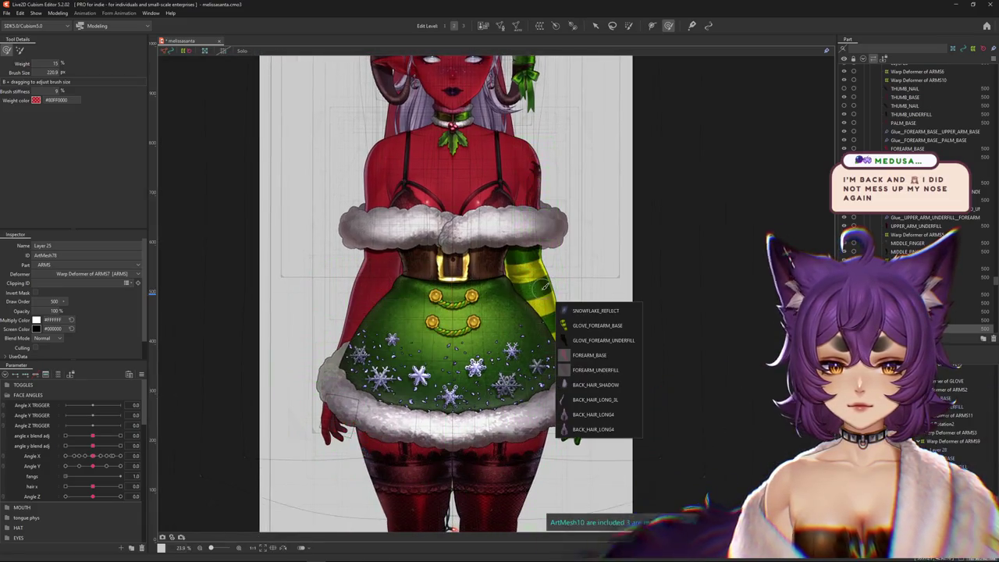
left_click(569, 327)
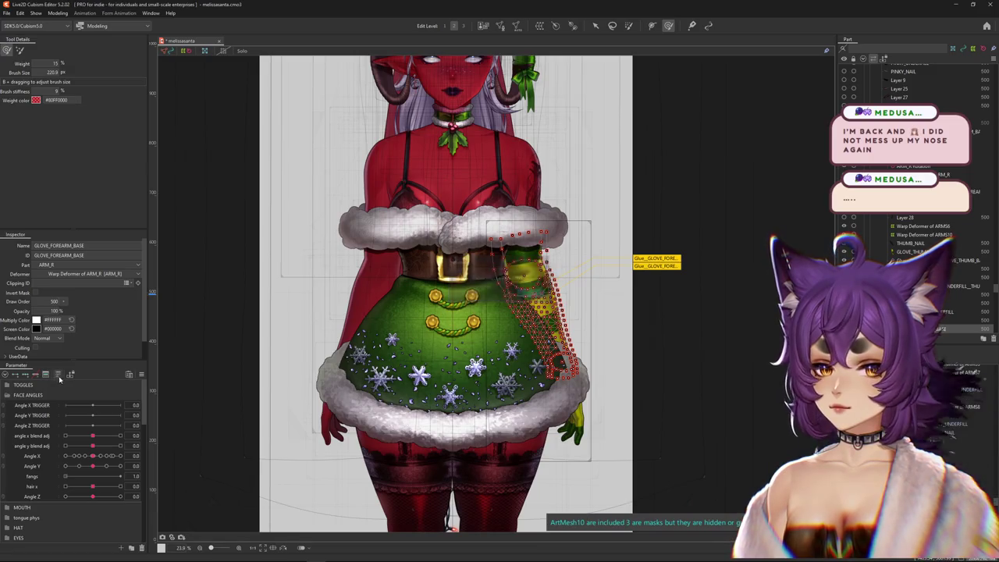
key("Escape")
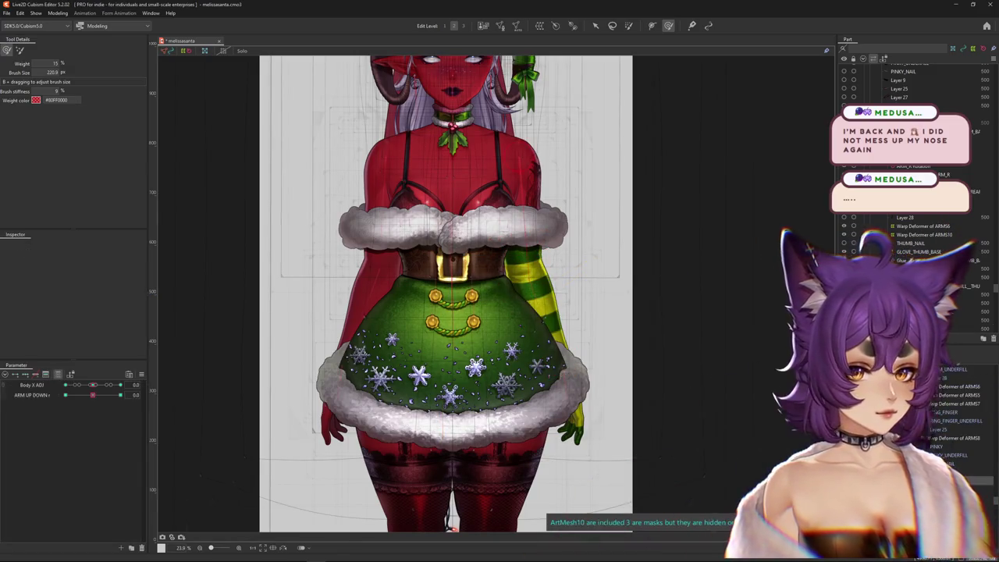
Inspect the ARM_R and ARM L rotation deformers, arm meshes and glue objects, testing ARM UP DOWN.
left_click(968, 140)
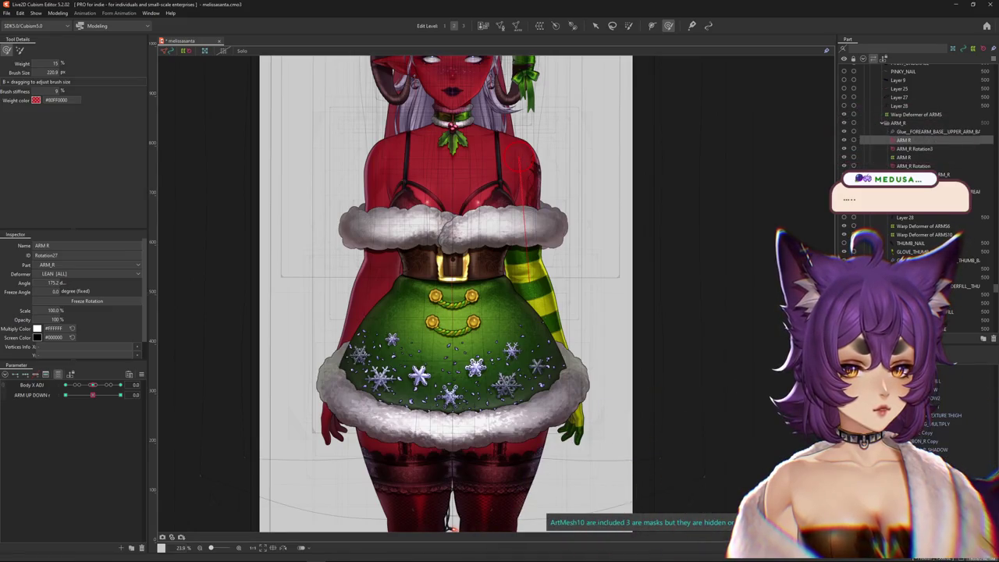
left_click(332, 406)
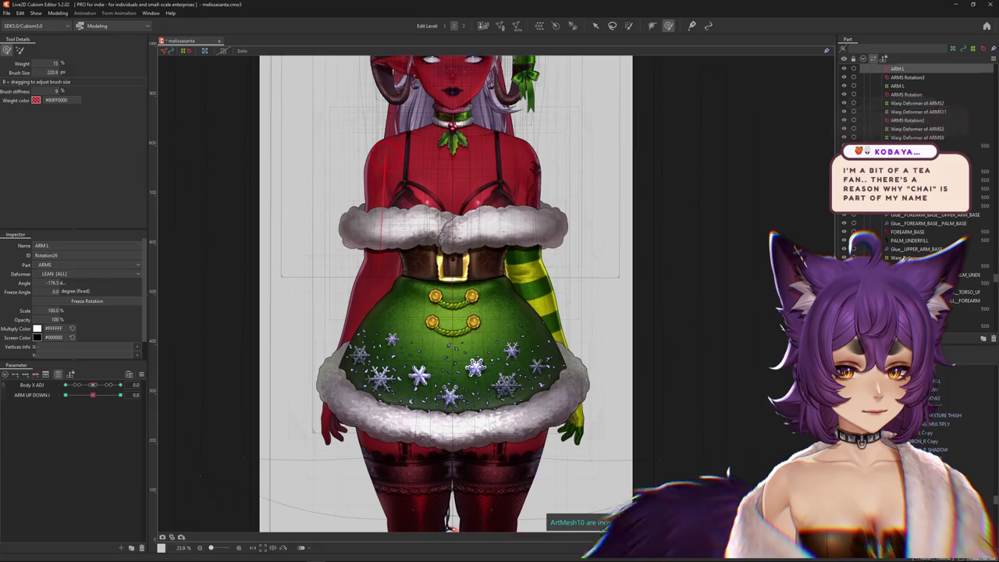
left_click(335, 425)
mouse_move(93, 395)
left_mouse_down()
mouse_move(108, 397)
mouse_move(93, 395)
left_mouse_up()
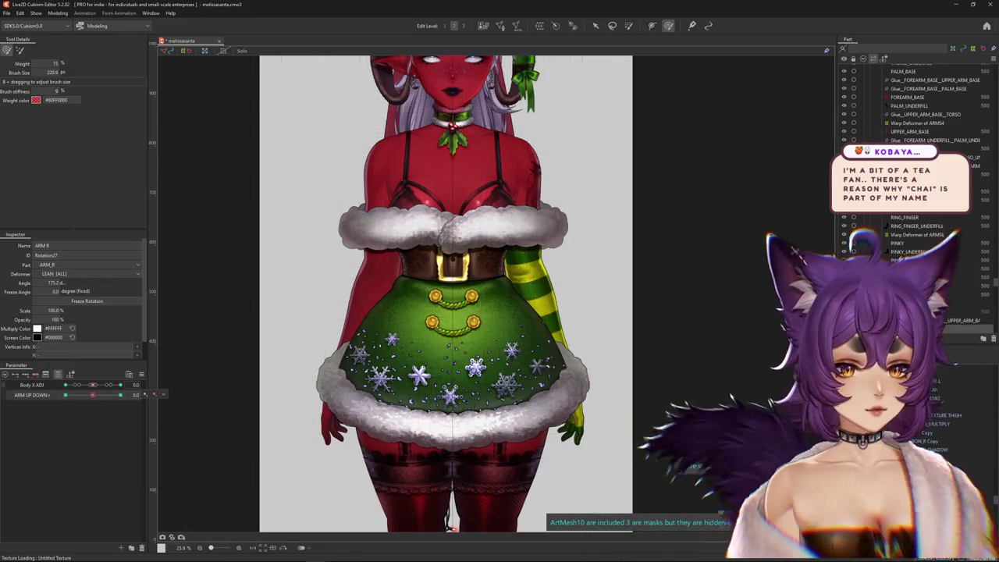
left_click(538, 312)
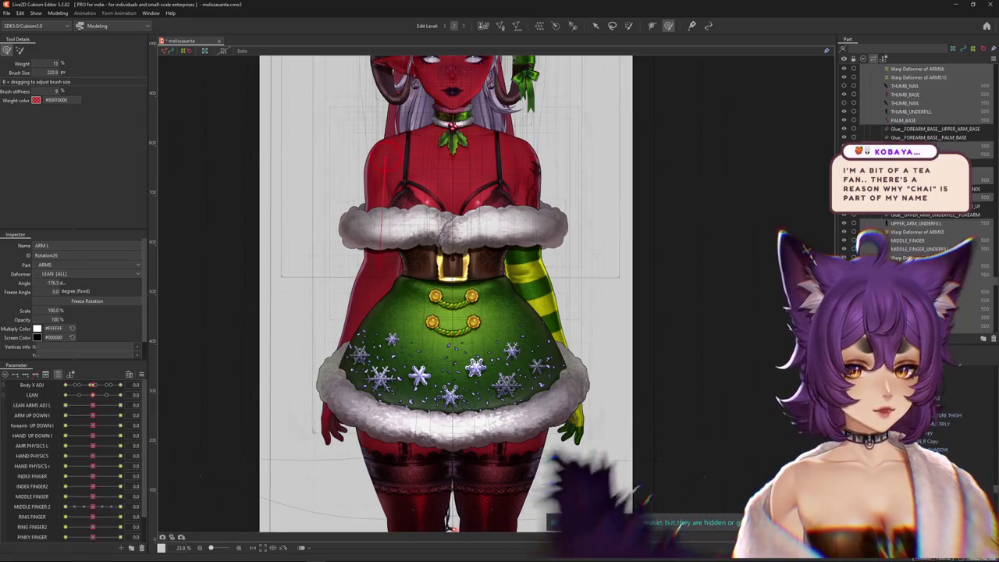
left_click(343, 367)
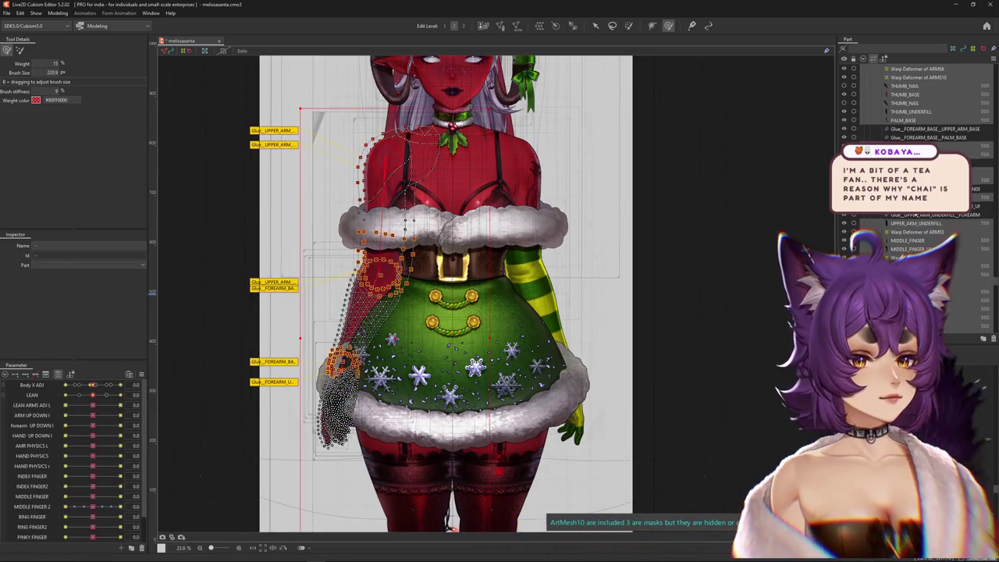
left_click(921, 214)
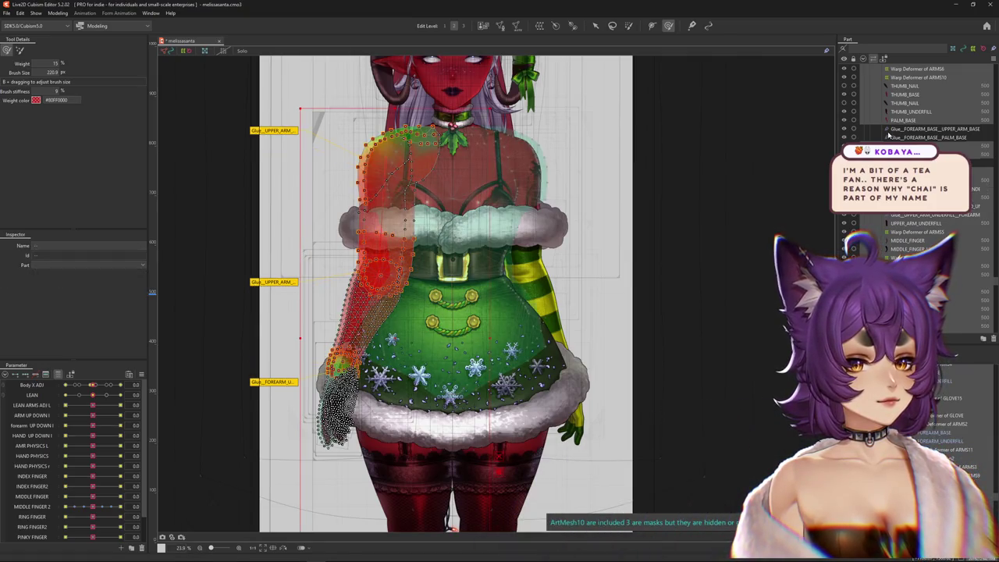
left_click(928, 137)
scroll(899, 155, "down", 5)
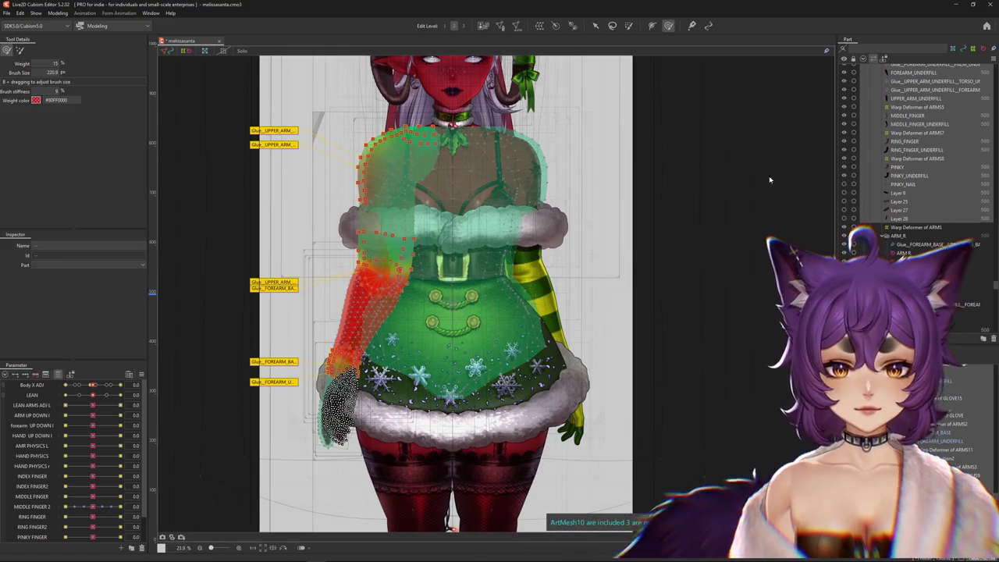
left_click(680, 412)
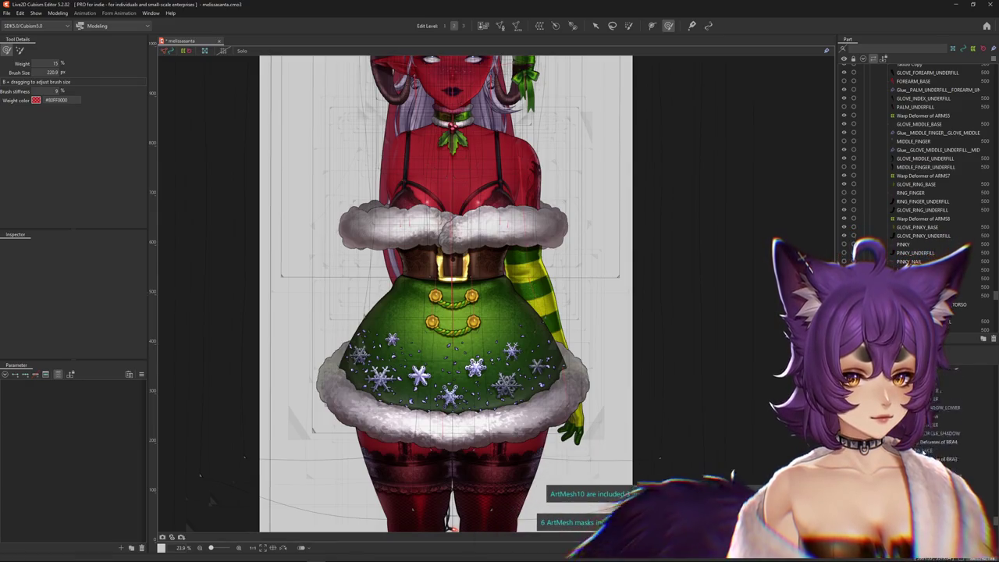
Select UPPER_ARM_BASE, then the ARM_R rotation deformer, and start Create Warp Deformer.
right_click(530, 153)
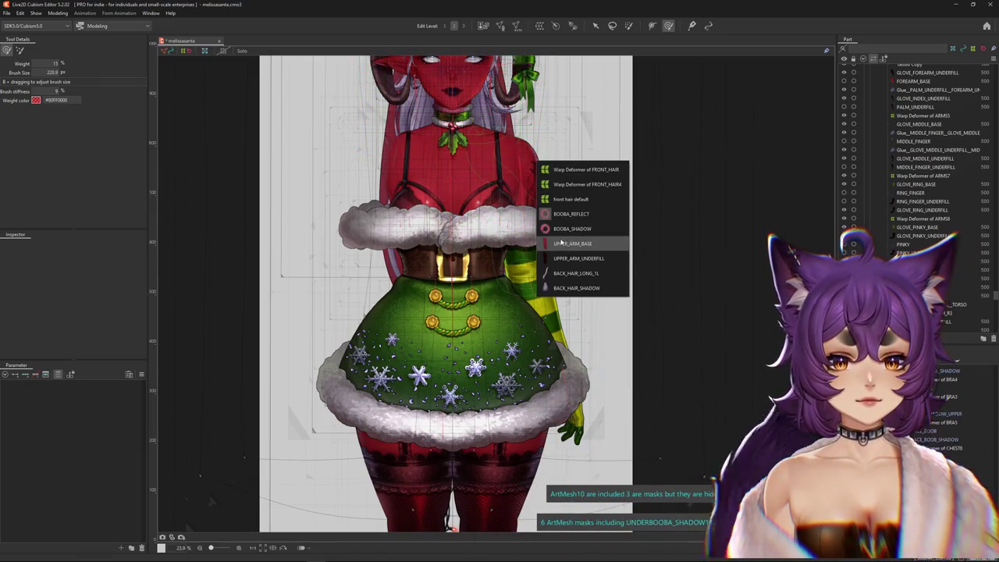
left_click(572, 243)
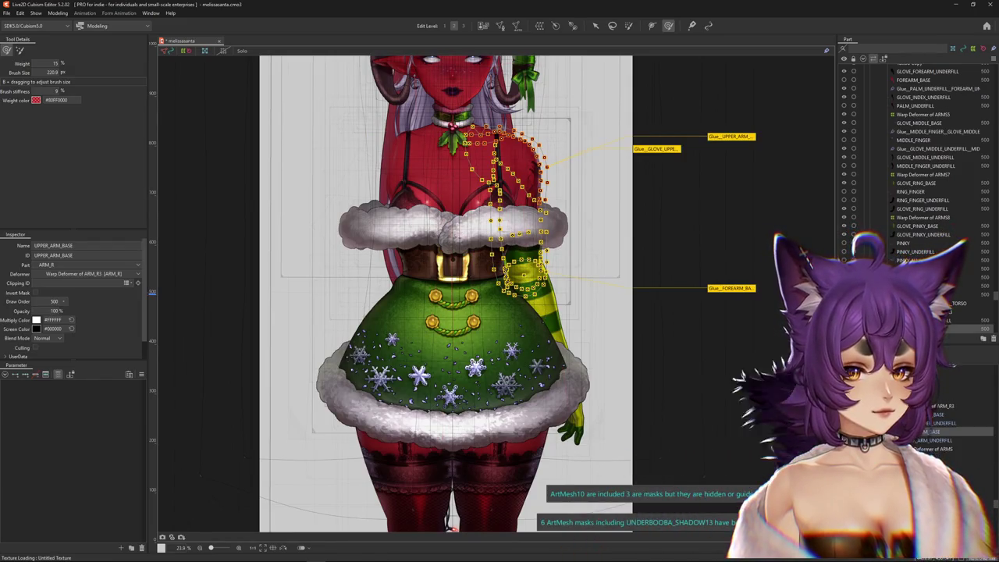
left_click(717, 233)
left_click(540, 26)
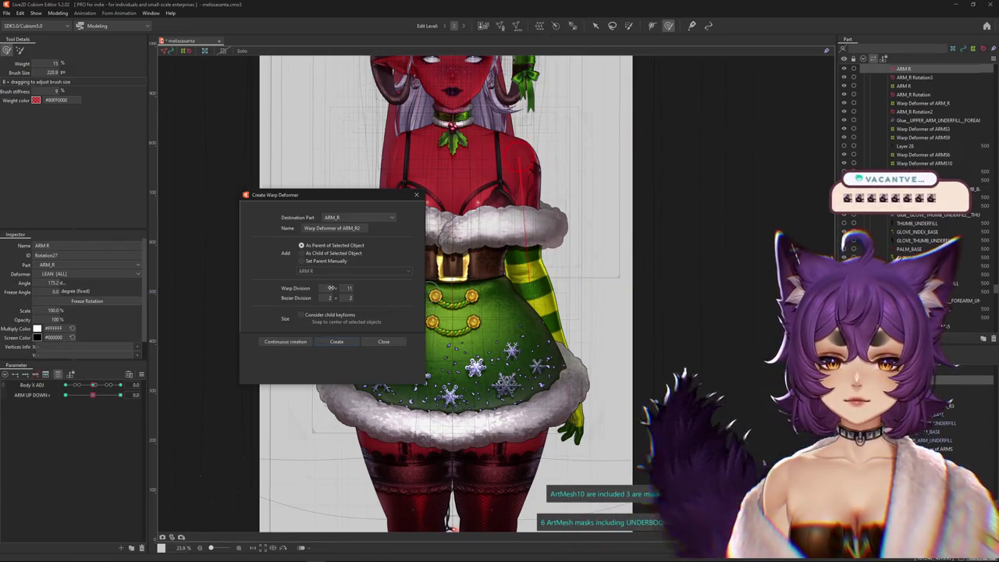
Confirm the 2×2 Warp Deformer of ARM_R2 as parent of the selected ARM_R.
left_click(336, 342)
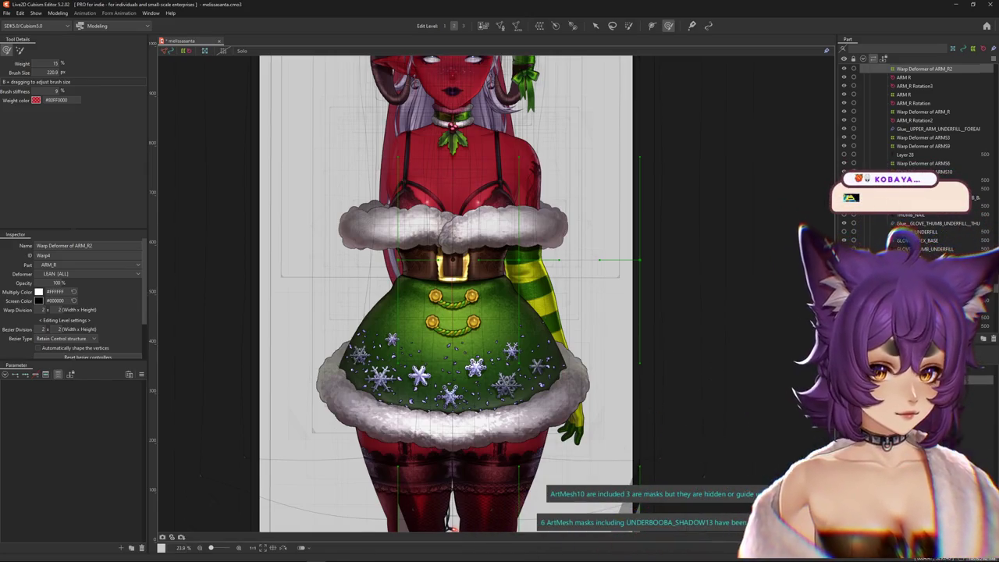
Select the right arm, hand and upper-arm glue meshes.
left_click(920, 224)
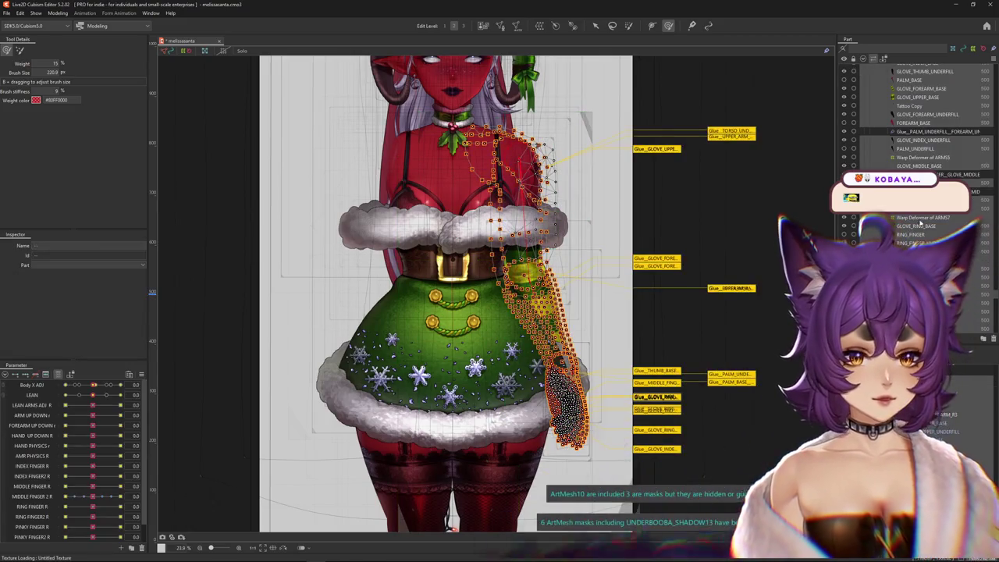
left_click(913, 234)
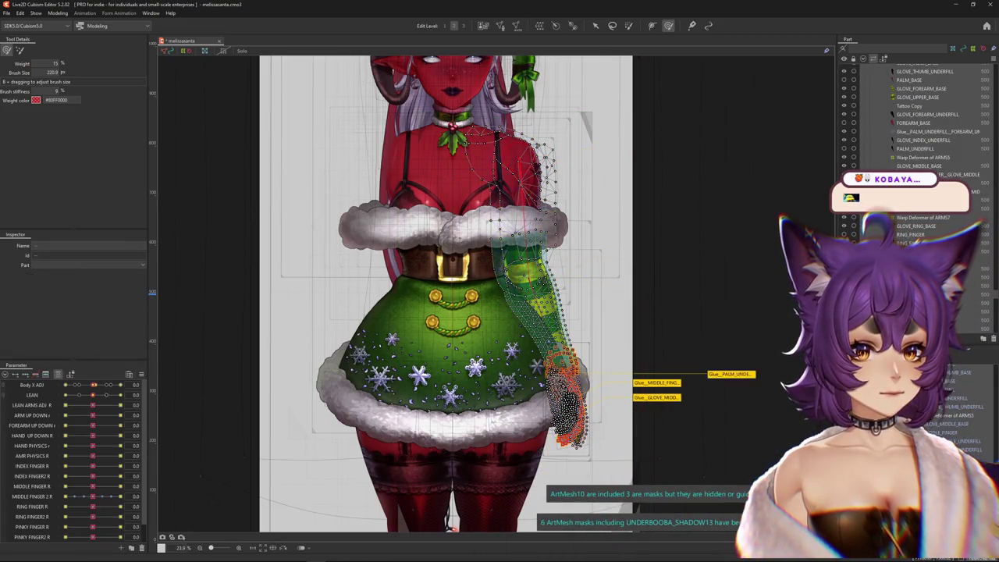
left_click(921, 138, "ctrl")
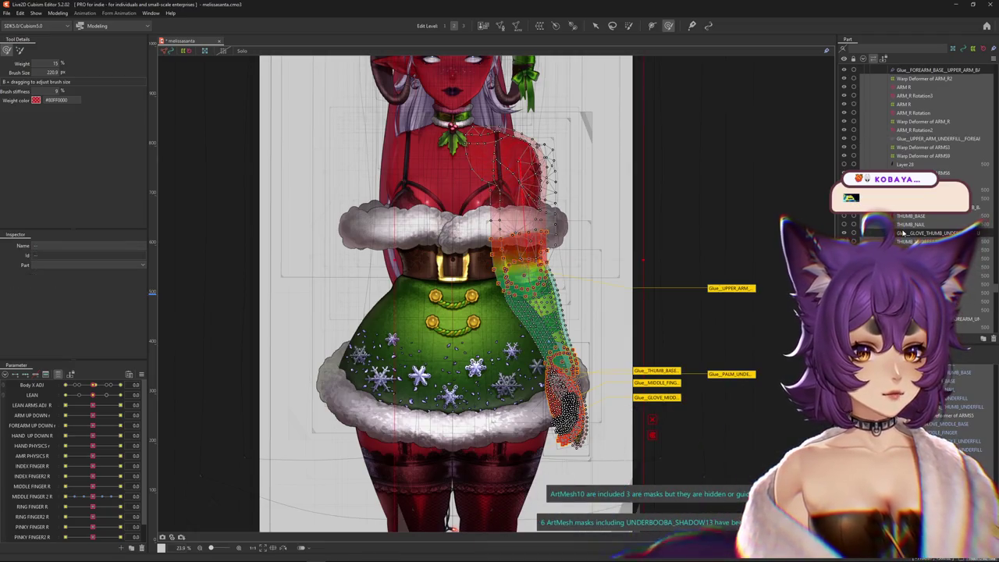
scroll(905, 195, "up", 5)
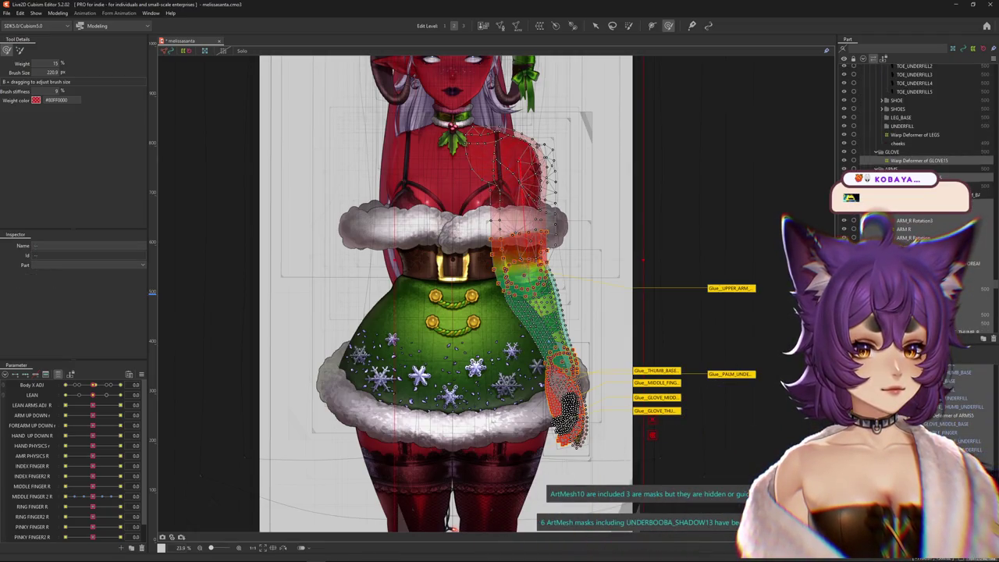
scroll(913, 156, "down", 5)
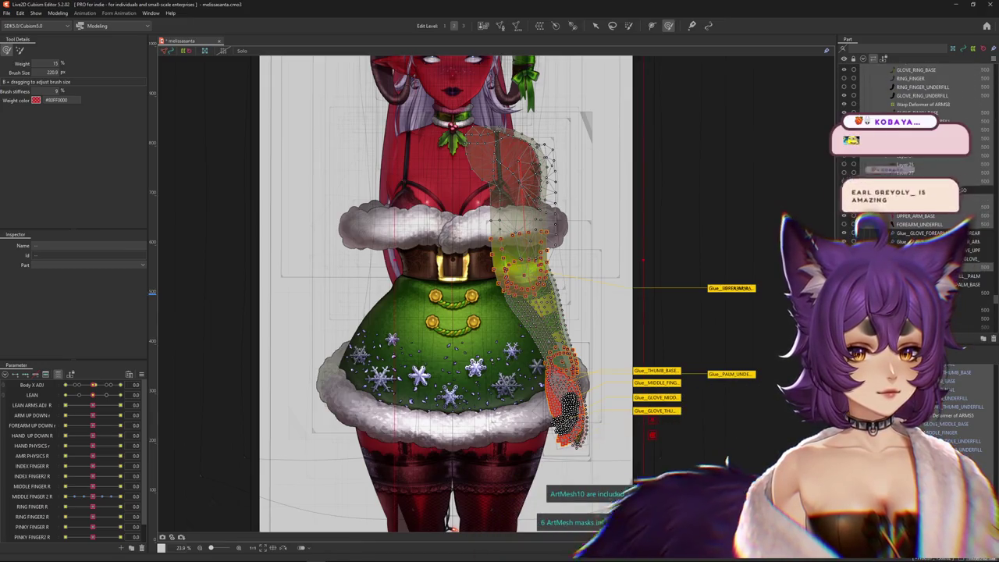
left_click(515, 187, "shift")
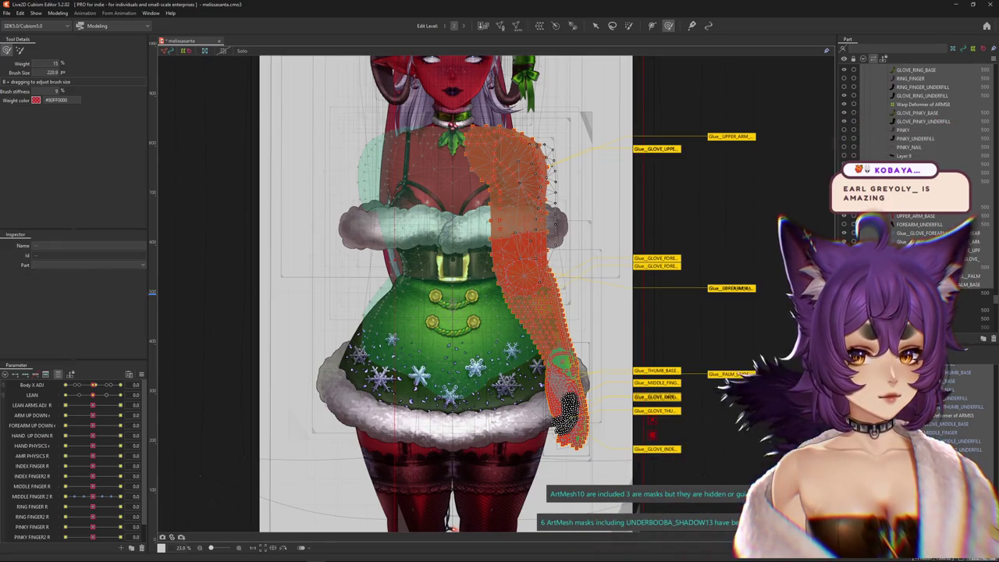
scroll(913, 117, "up", 5)
scroll(913, 117, "up", 5)
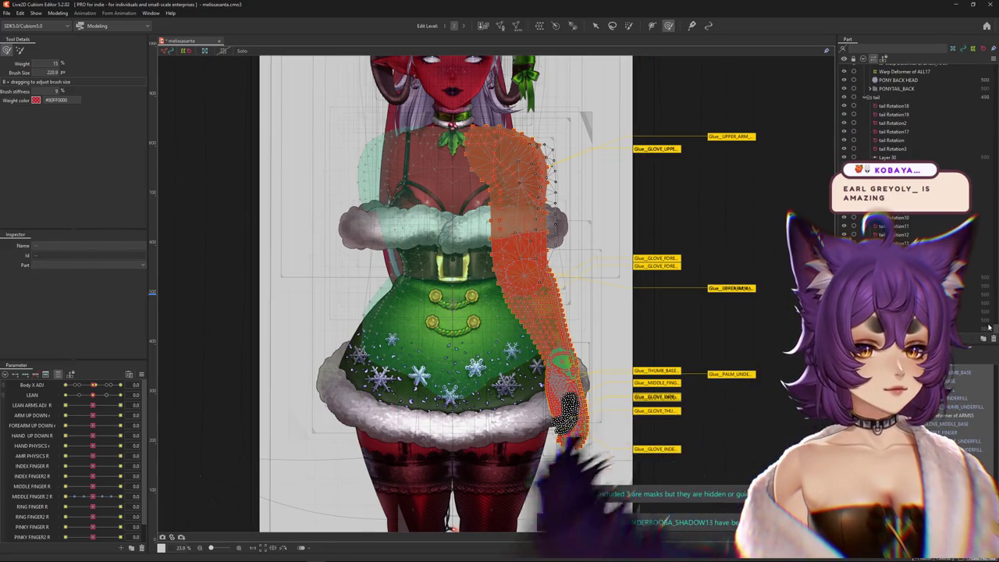
scroll(913, 117, "up", 5)
scroll(913, 117, "up", 5)
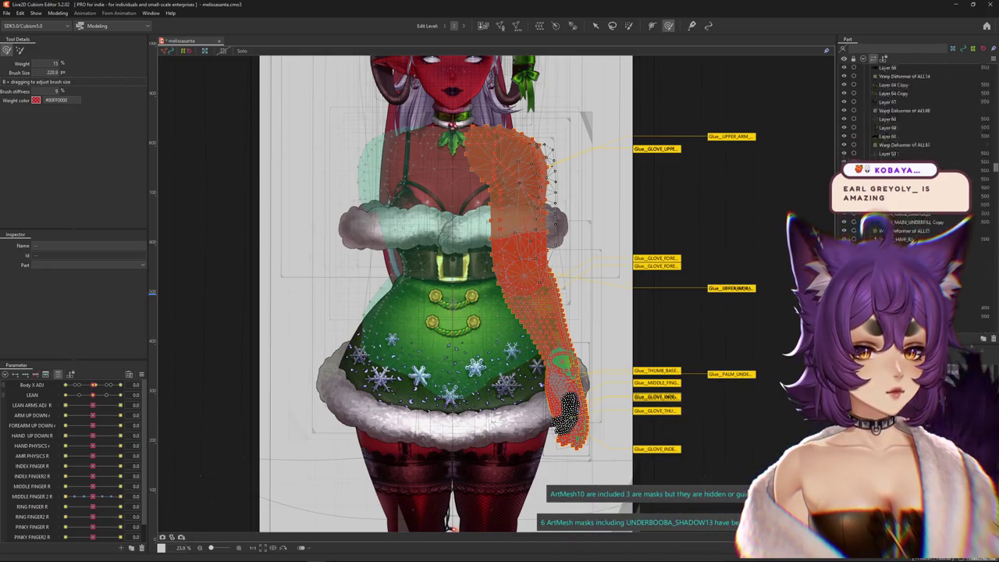
scroll(913, 117, "up", 5)
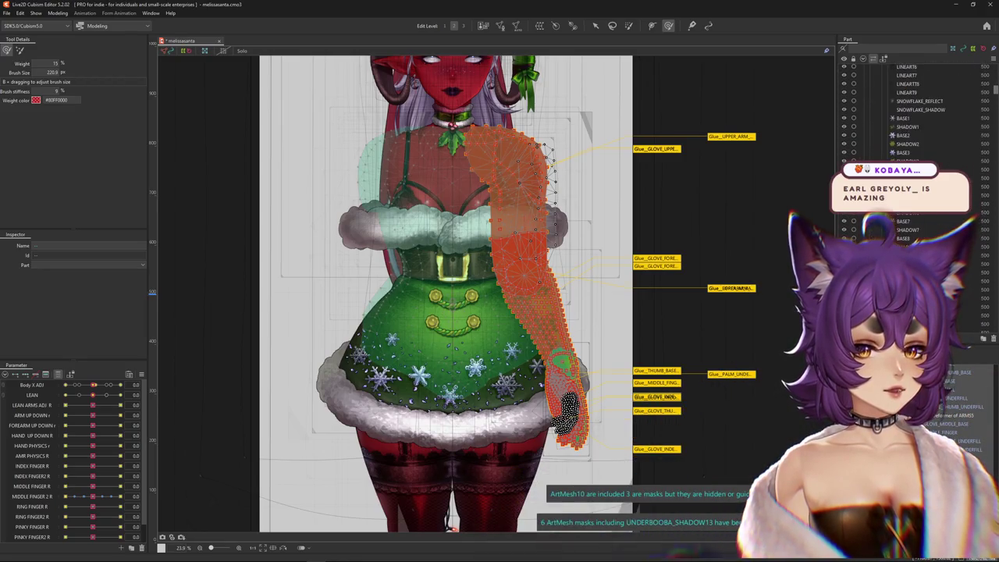
scroll(913, 117, "up", 3)
scroll(913, 117, "up", 3)
scroll(912, 117, "up", 2)
scroll(913, 117, "up", 3)
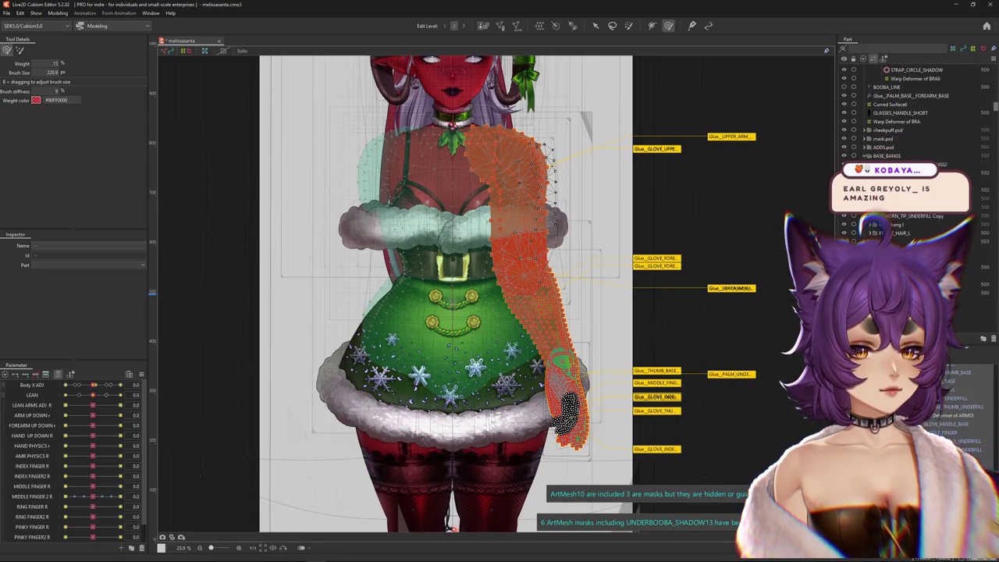
Paste the copied arm and glue meshes, reflect them horizontally, and hide the mesh overlay.
key("ctrl+v")
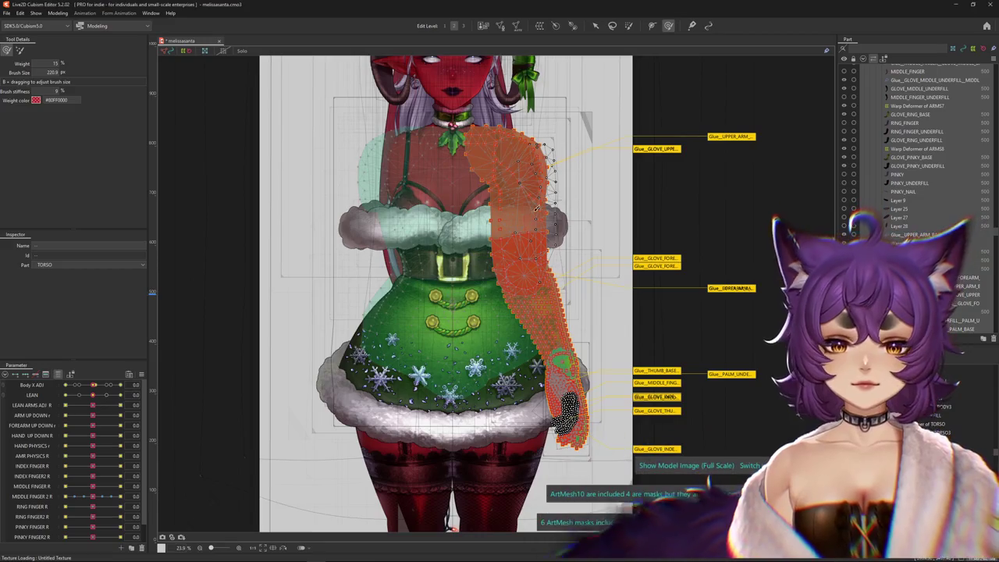
right_click(534, 72)
left_click(554, 377)
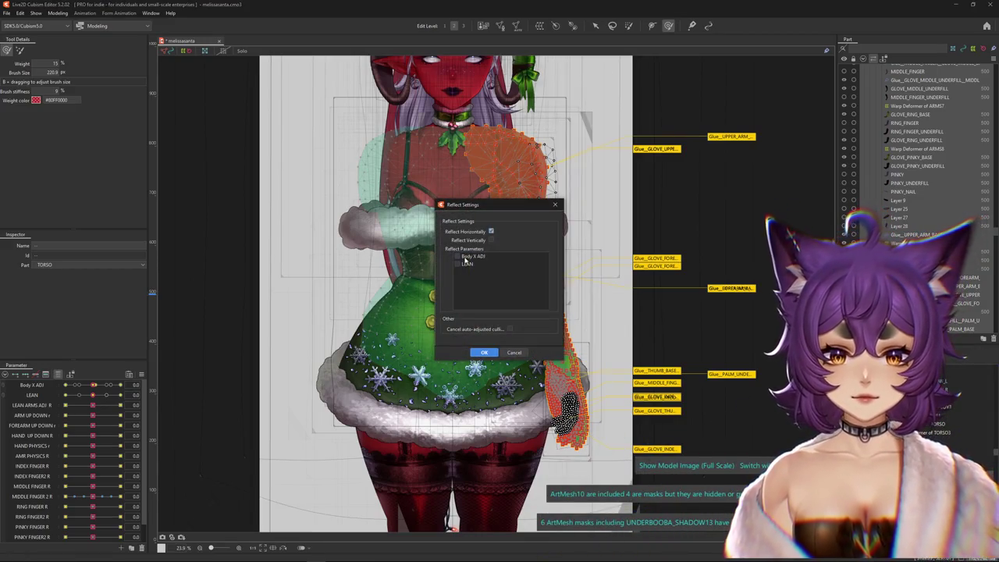
left_click(485, 352)
key("Escape")
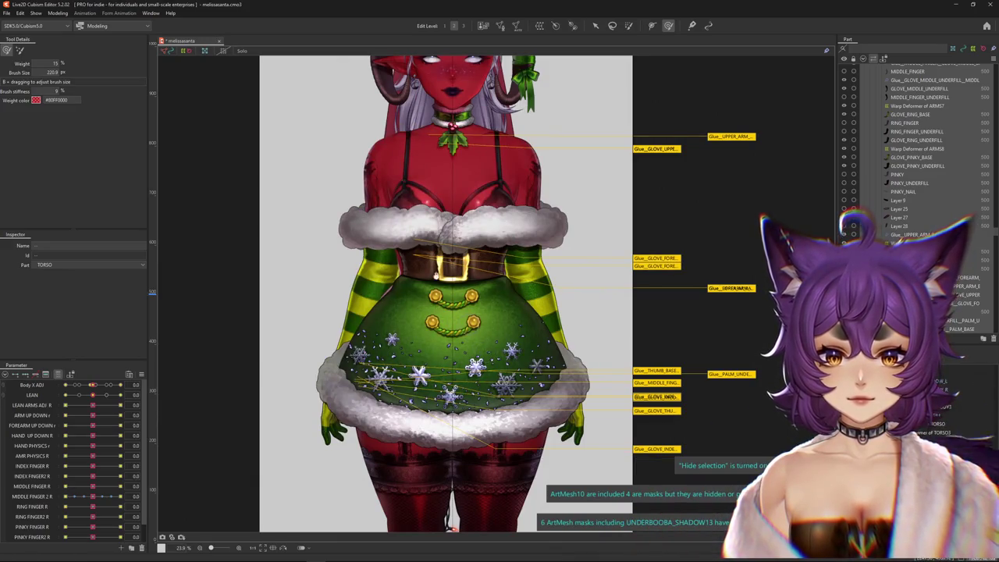
Zoom in on the right shoulder and pick UPPER_ARM_UNDERFILL from the overlapping meshes.
scroll(436, 275, "up", 3)
scroll(389, 254, "up", 5)
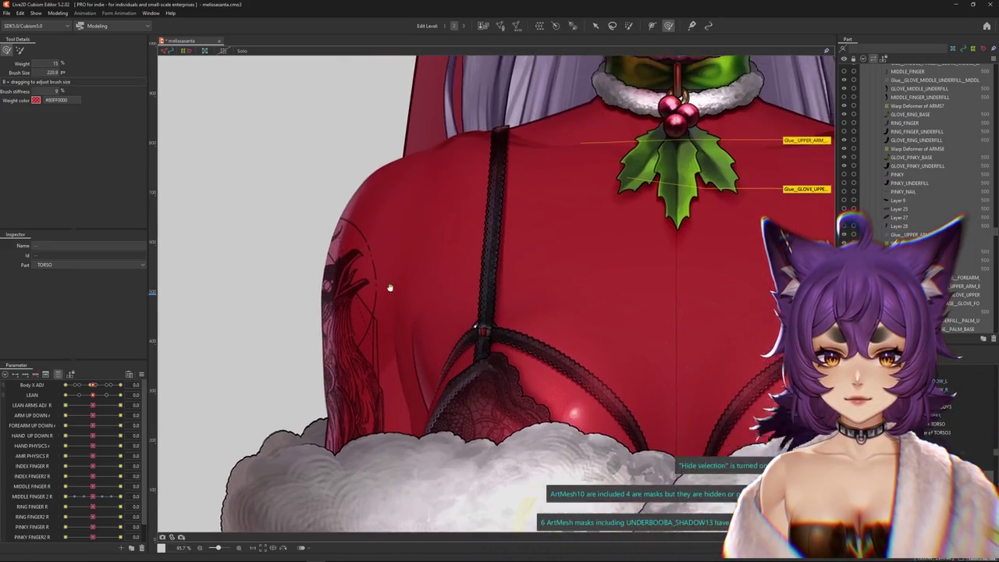
scroll(390, 254, "up", 5)
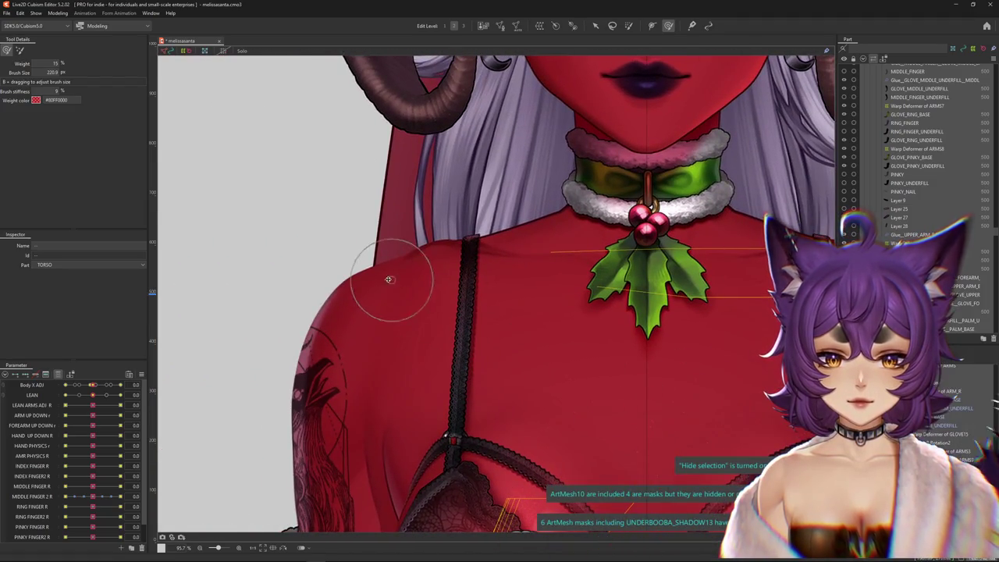
scroll(345, 304, "down", 5)
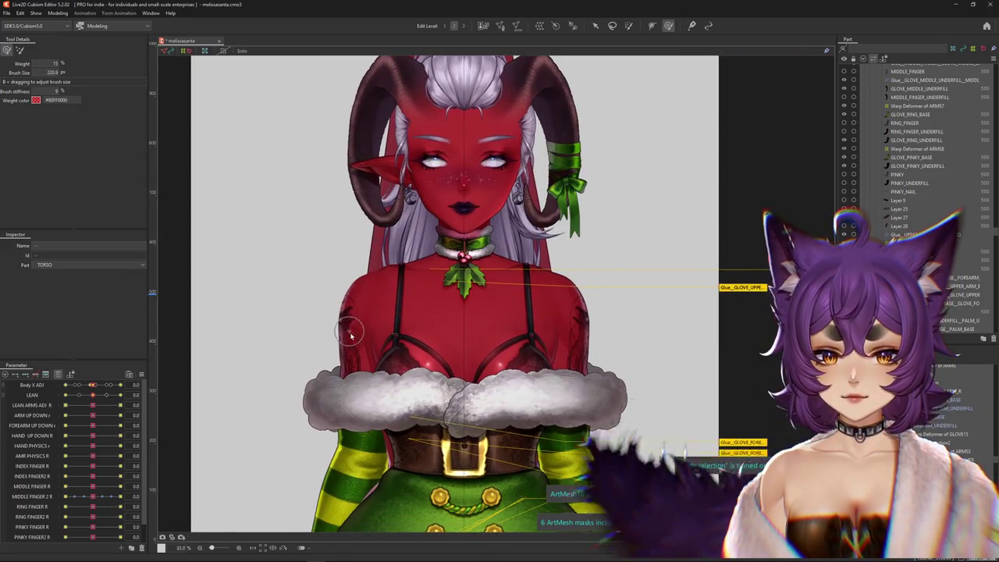
scroll(352, 331, "up", 5)
scroll(352, 335, "down", 2)
scroll(468, 332, "down", 4)
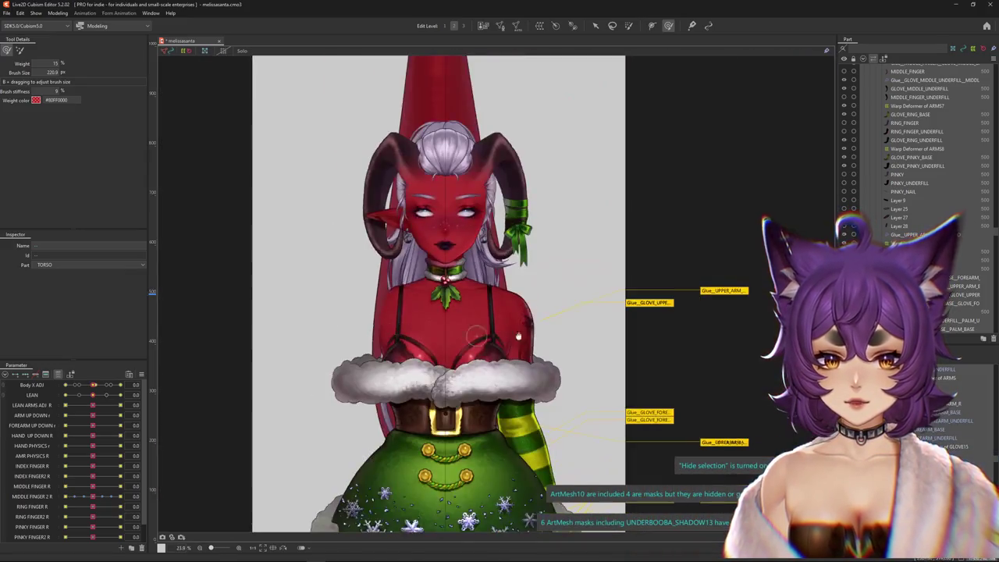
scroll(497, 330, "down", 1)
left_click(602, 373)
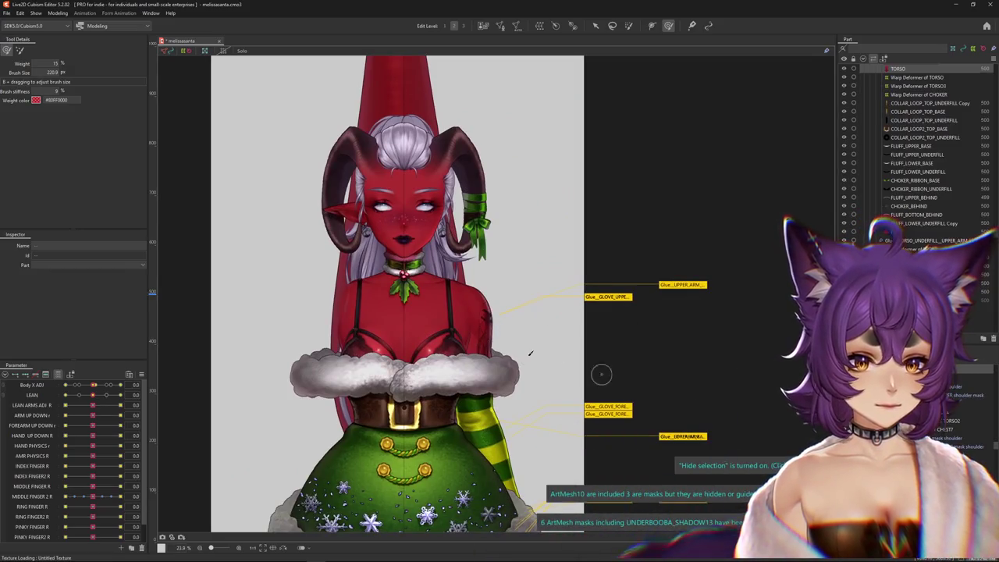
scroll(469, 316, "up", 6)
right_click(555, 275)
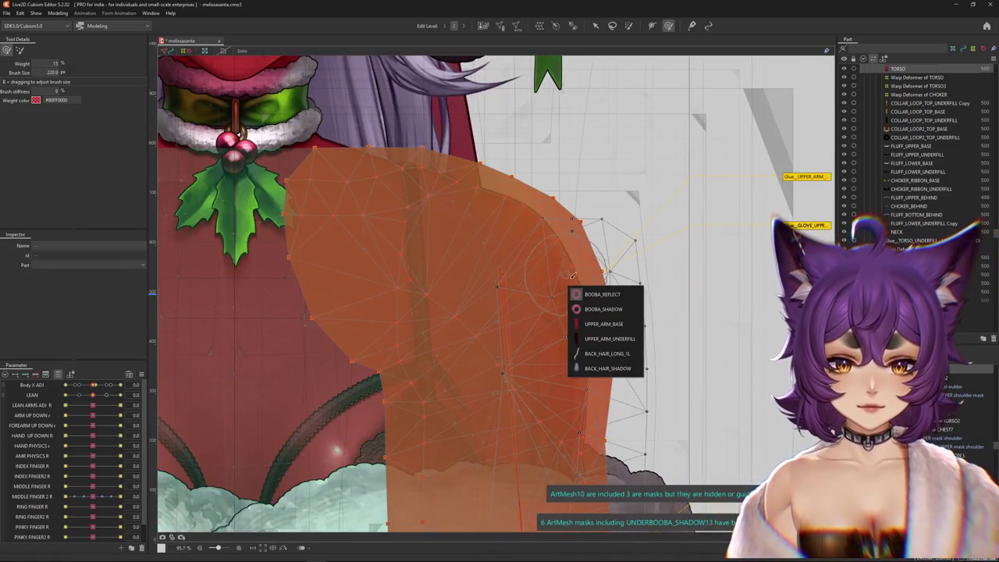
left_click(595, 337)
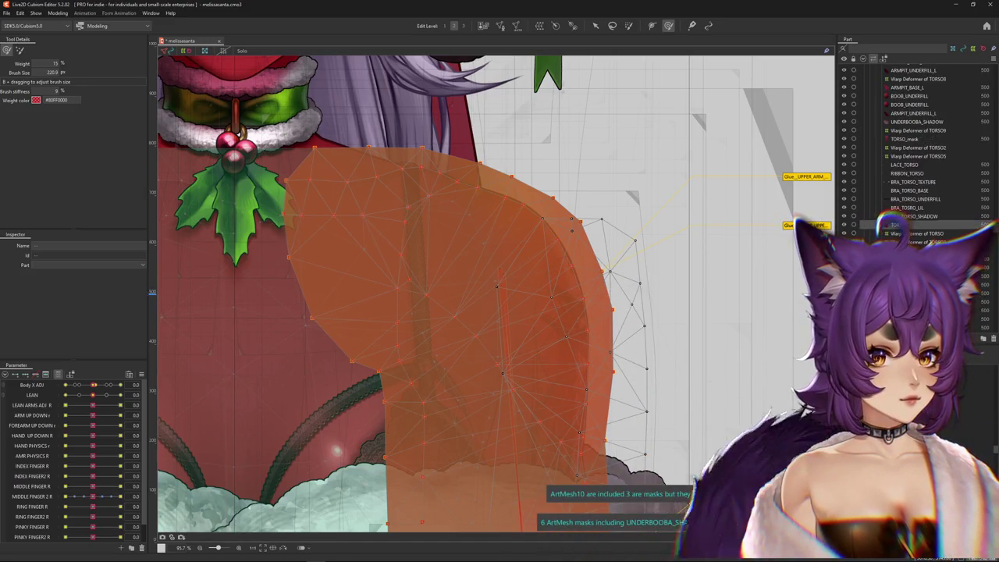
Zoom back out, paste the arm meshes again, and open Reflect Settings for them.
scroll(694, 290, "down", 6)
scroll(693, 290, "up", 2)
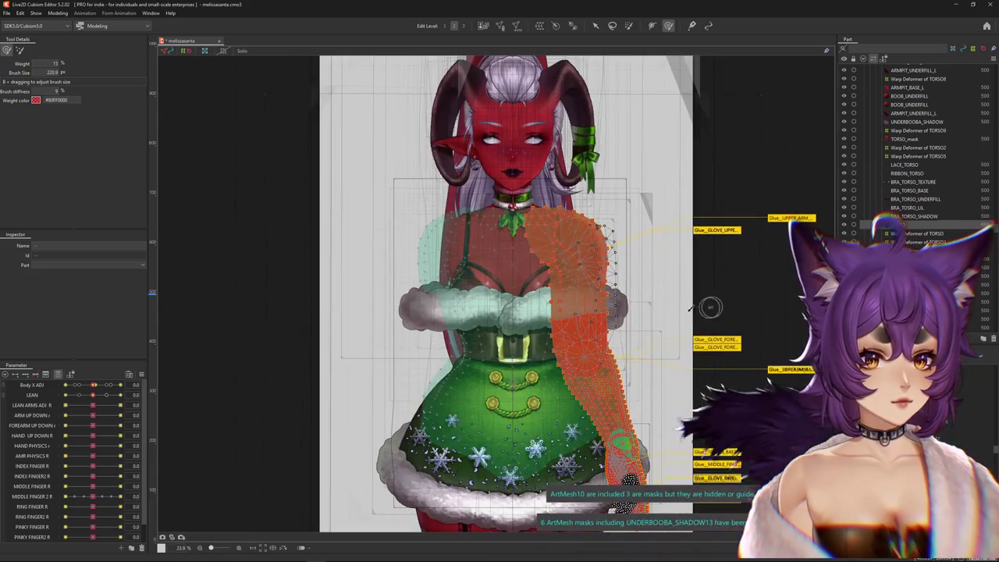
scroll(980, 161, "down", 5)
scroll(937, 195, "down", 3)
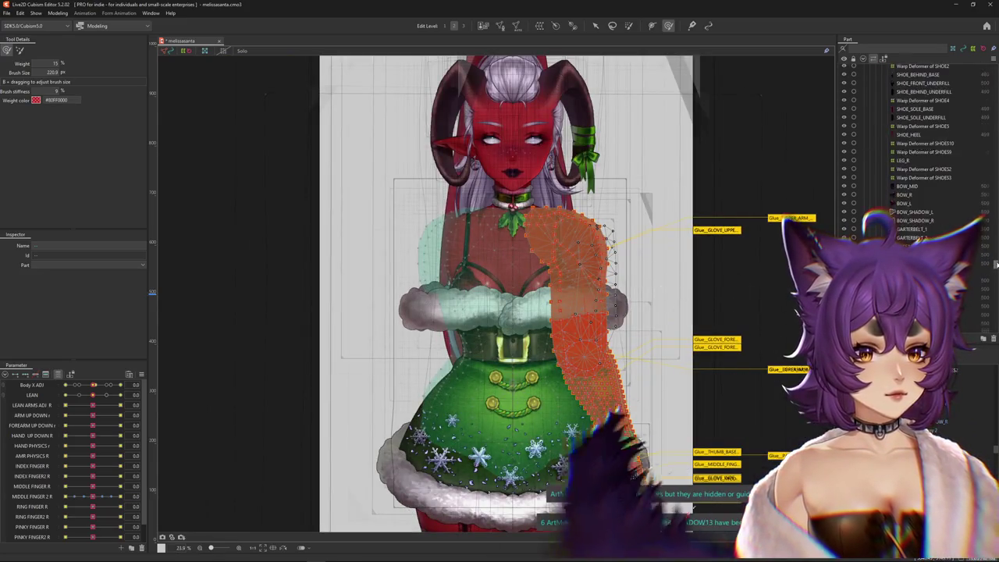
scroll(936, 195, "down", 3)
scroll(936, 195, "down", 3)
scroll(917, 157, "down", 5)
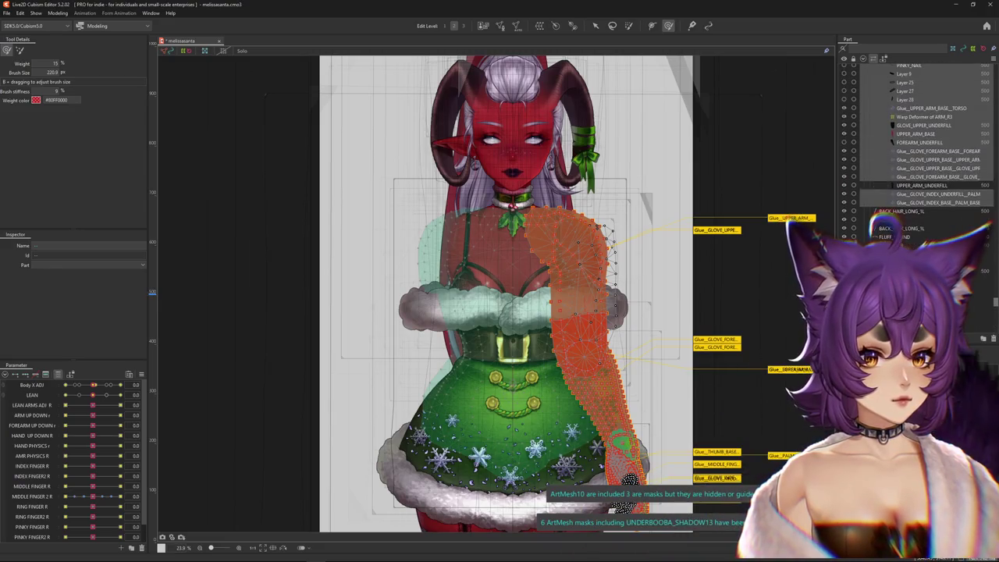
scroll(936, 199, "up", 1)
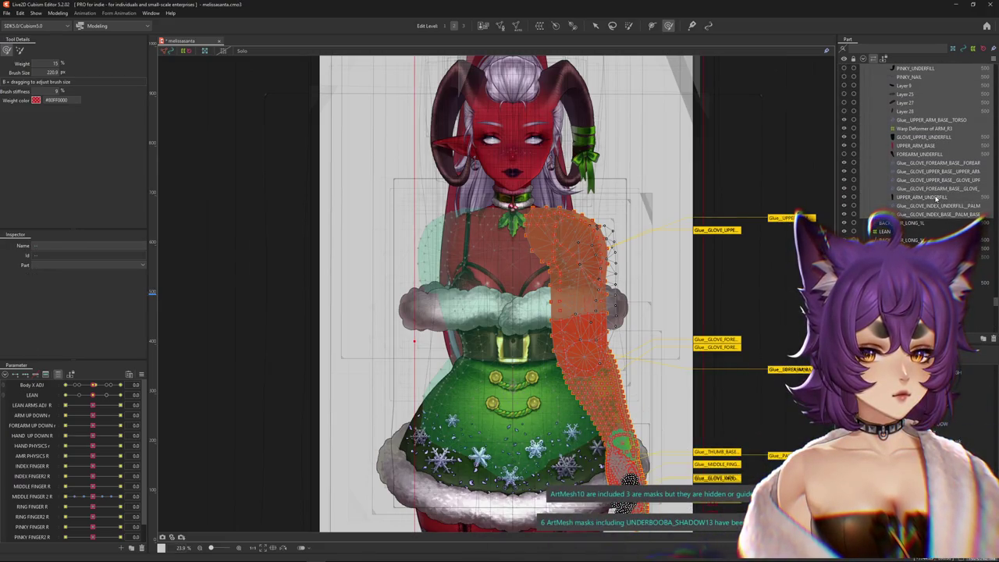
scroll(937, 203, "down", 3)
scroll(937, 215, "down", 3)
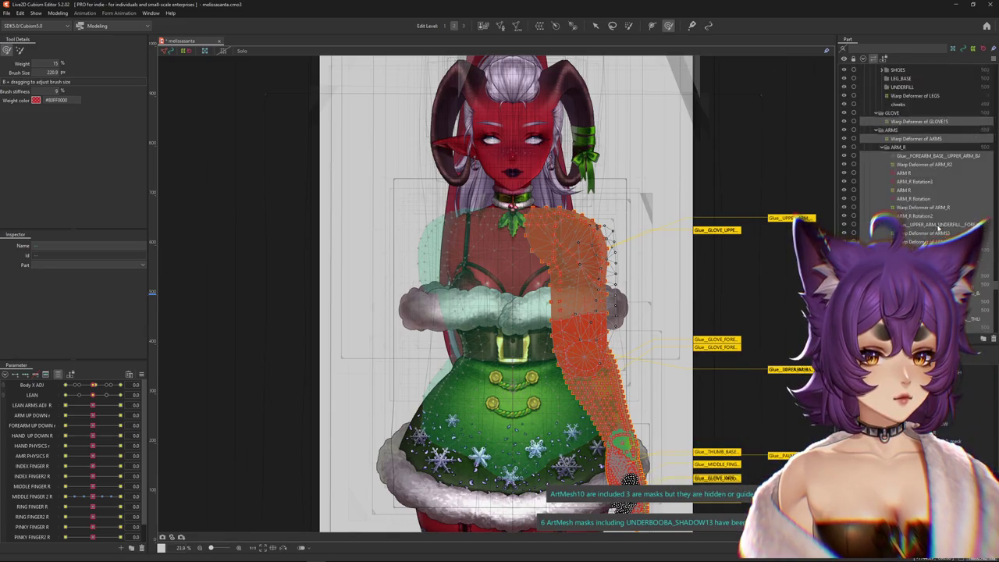
scroll(938, 226, "down", 3)
scroll(938, 229, "down", 3)
scroll(940, 227, "up", 3)
scroll(942, 224, "up", 3)
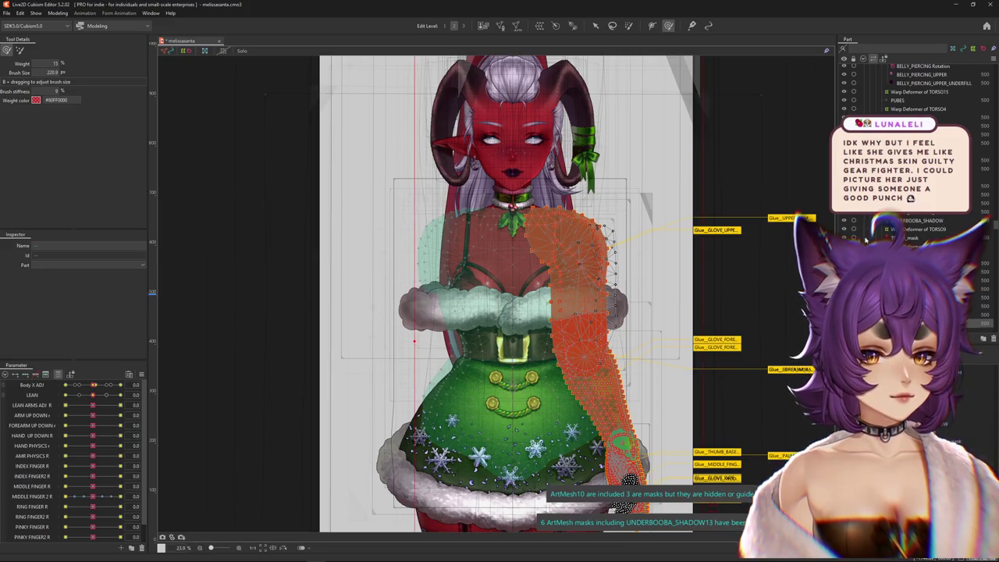
key("ctrl+v")
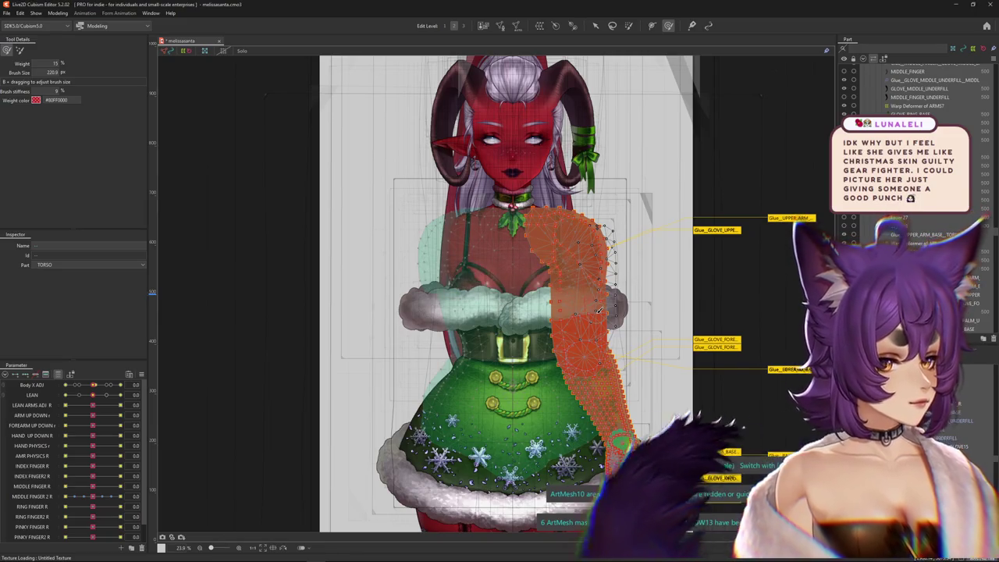
right_click(554, 311)
left_click(578, 336)
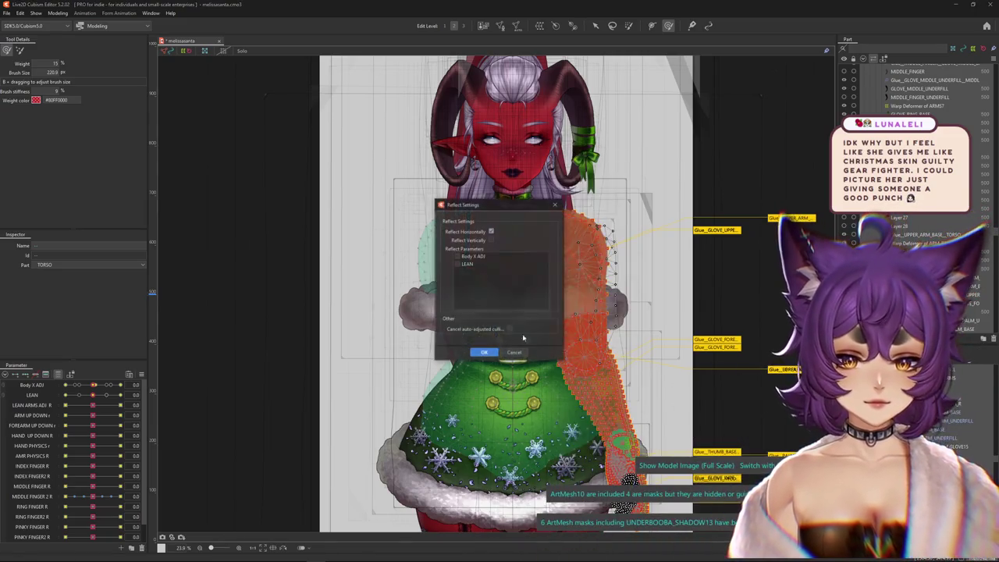
Reflect the pasted meshes horizontally with Body X ADJ included, then select Warp Deformer of ARM_R2.
left_click(457, 256)
left_click(484, 353)
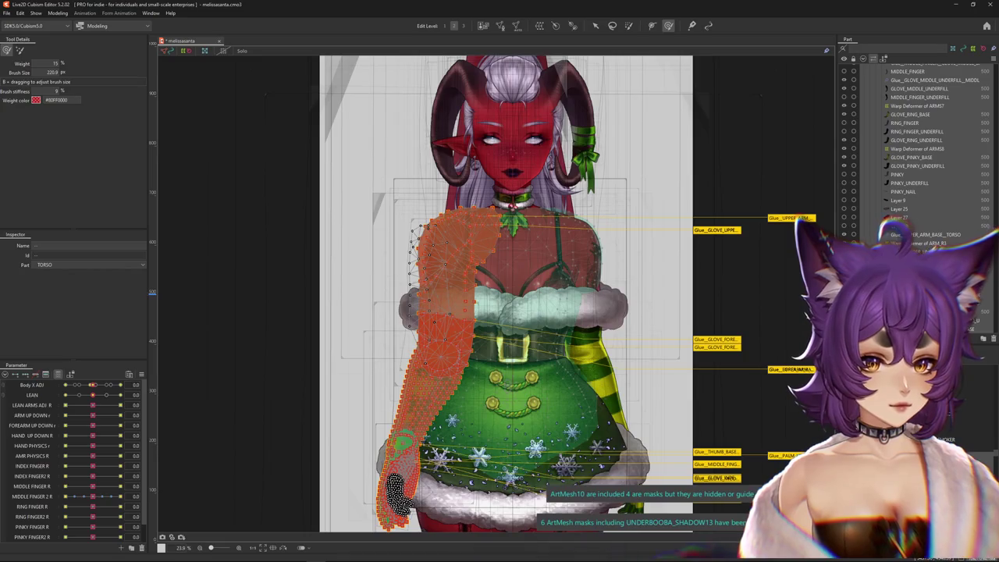
left_click(622, 329)
left_click_drag(577, 310, 553, 238)
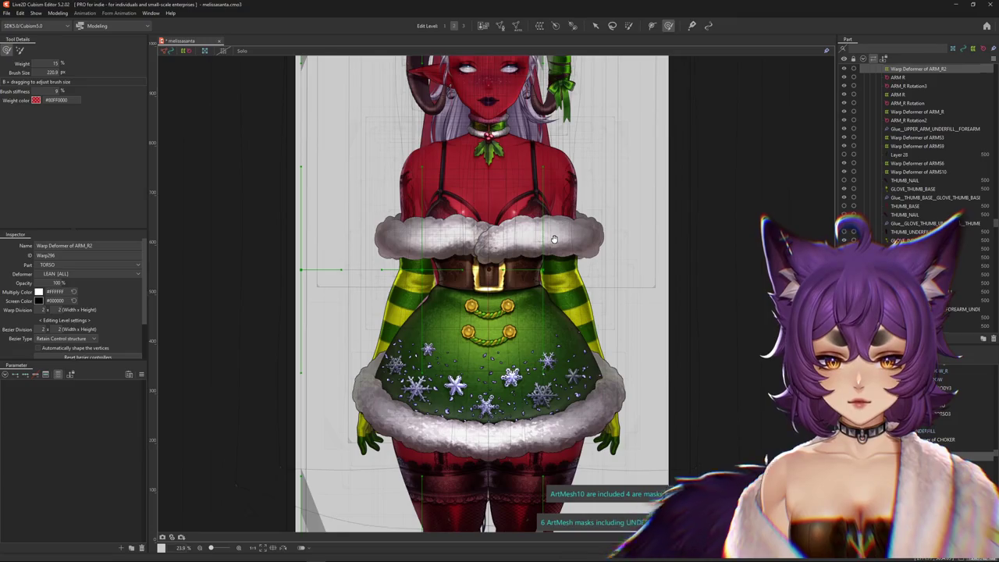
Browse the meshes under the chest and left shoulder, selecting TORSO and then Tattoo Copy.
left_click_drag(553, 238, 555, 240)
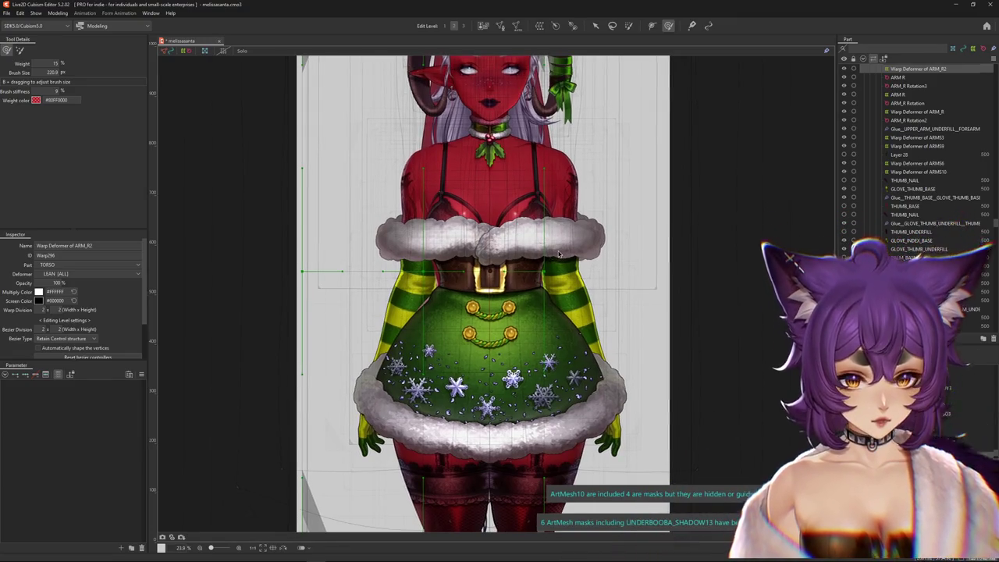
scroll(515, 164, "up", 3)
right_click(473, 184)
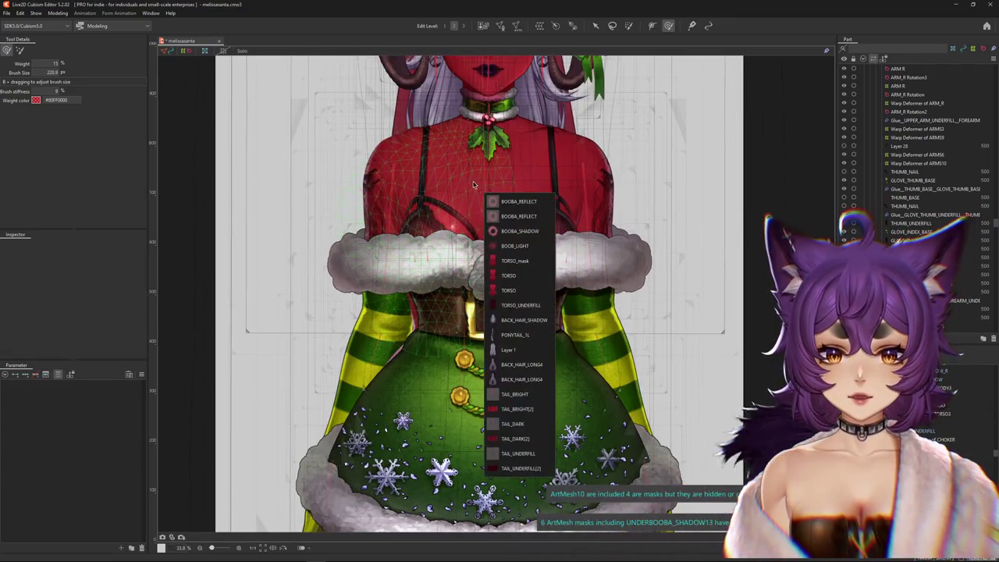
left_click(533, 276)
left_click_drag(558, 298, 578, 379)
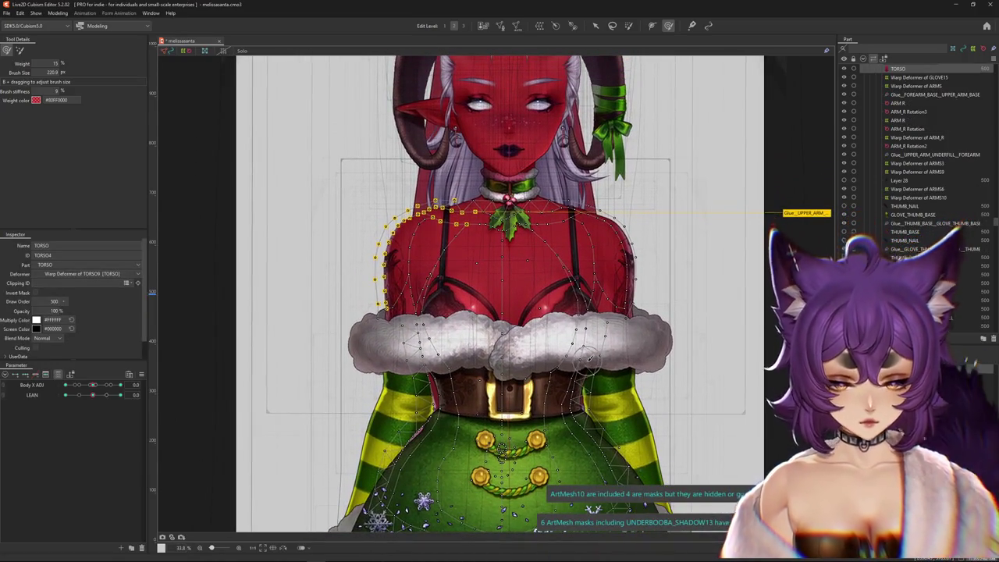
scroll(395, 250, "up", 5)
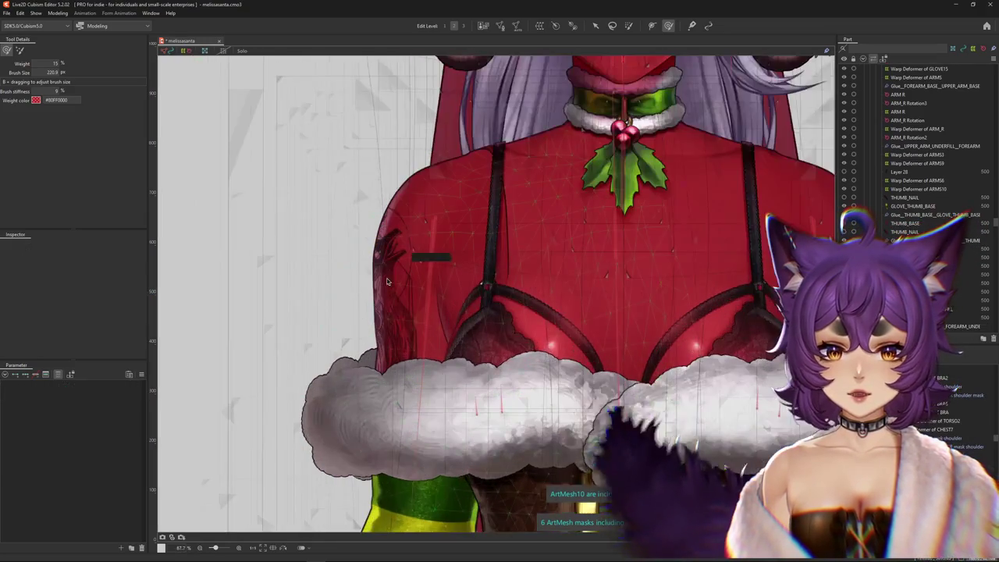
right_click(401, 296)
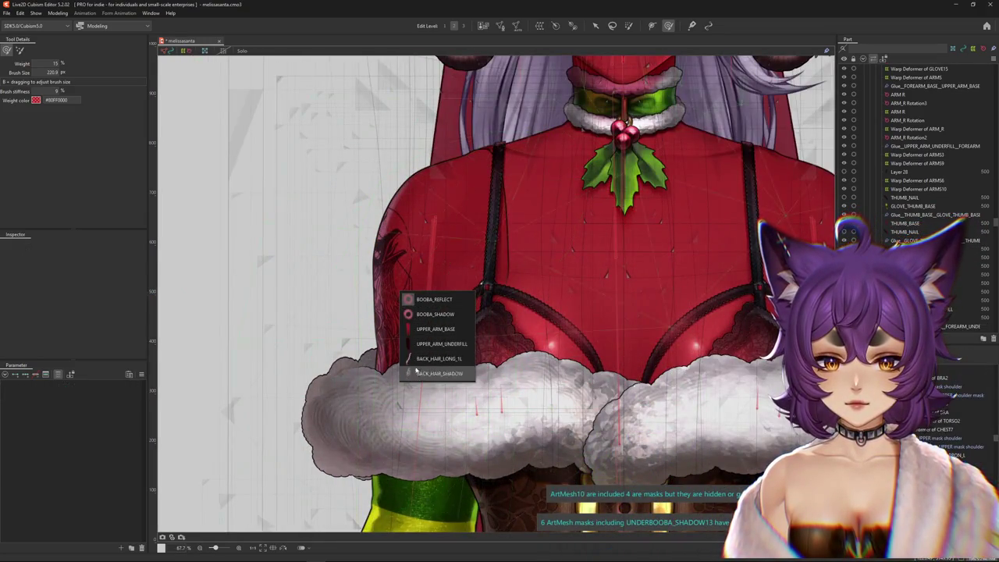
right_click(398, 342)
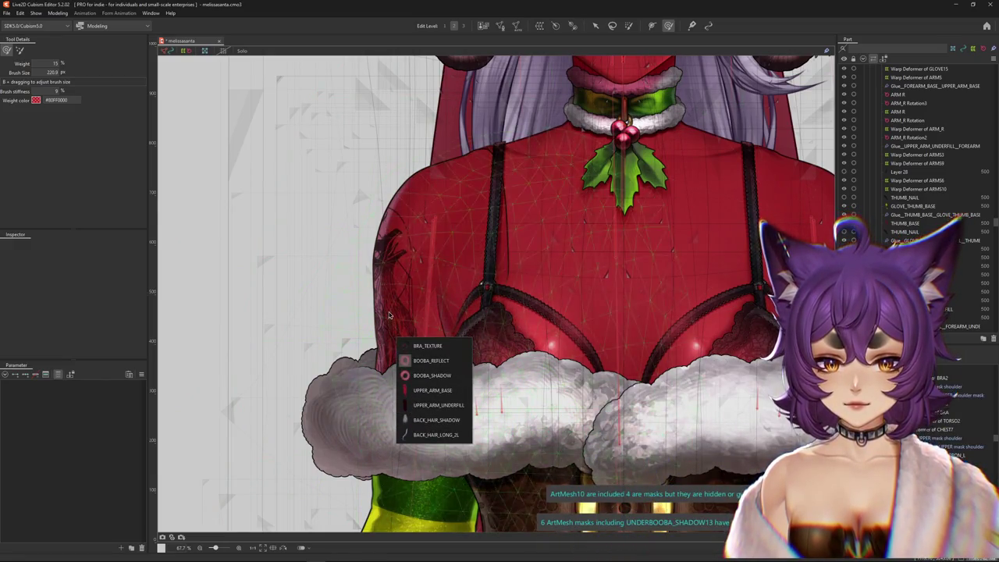
left_click(433, 383)
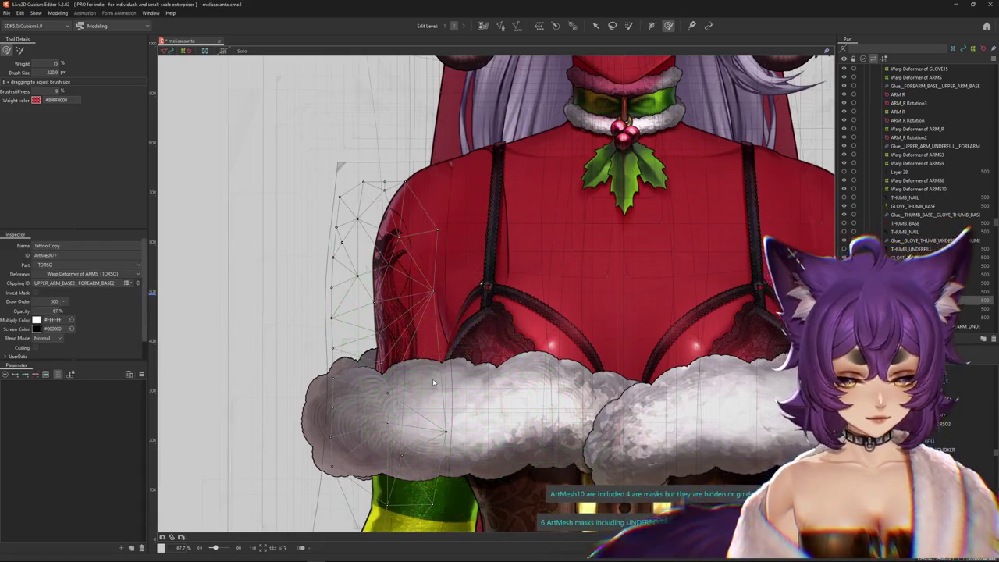
Select TORSO_UNDERFILL together with UPPER_ARM_UNDERFILL and open both in Mesh Edit.
left_click_drag(460, 237, 442, 286)
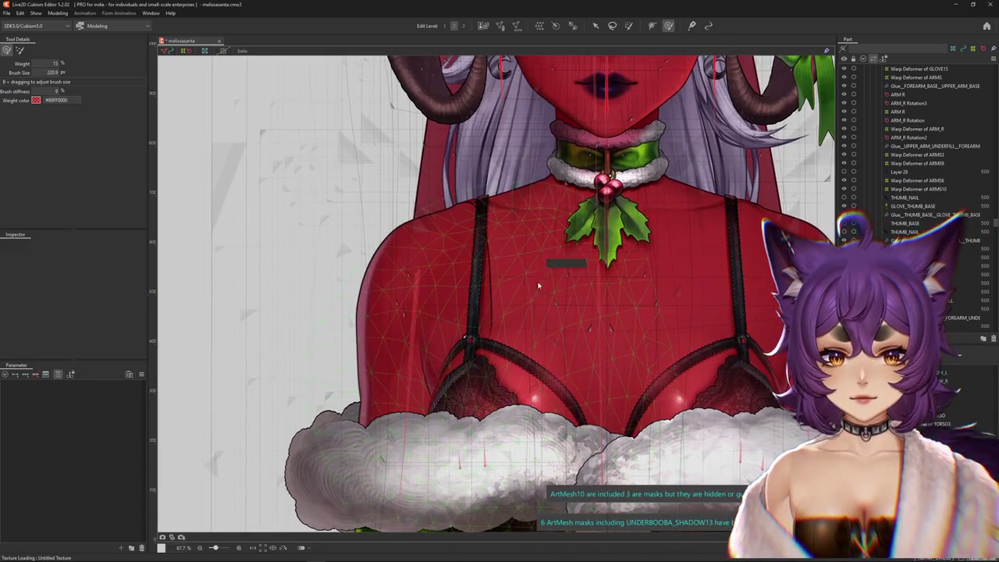
right_click(550, 291)
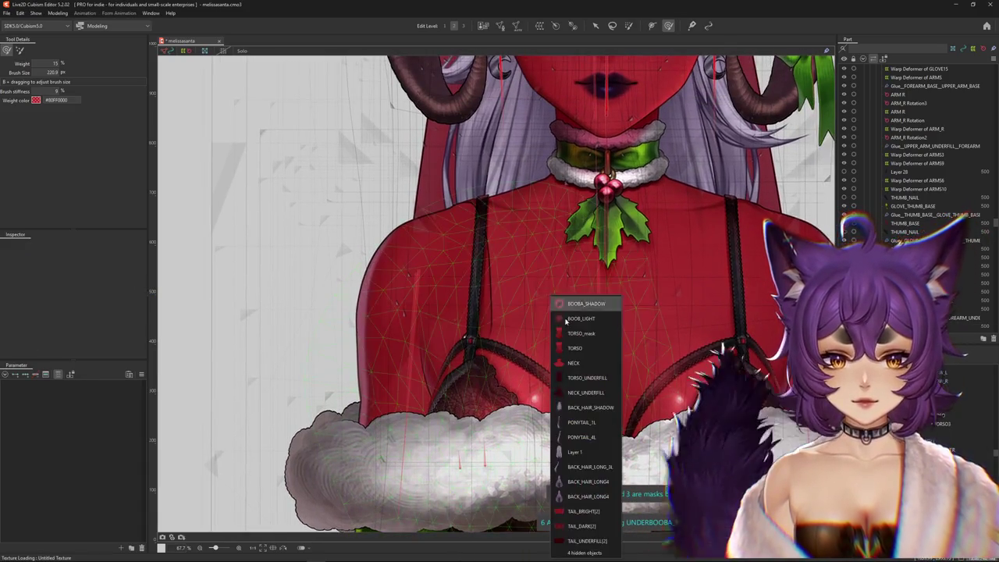
left_click(586, 378)
right_click(457, 279)
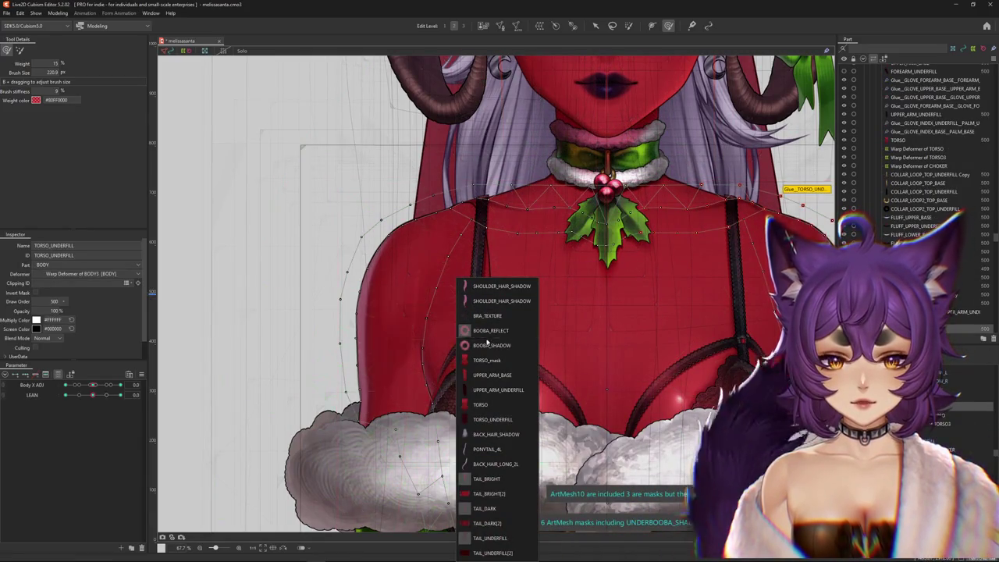
left_click(486, 389)
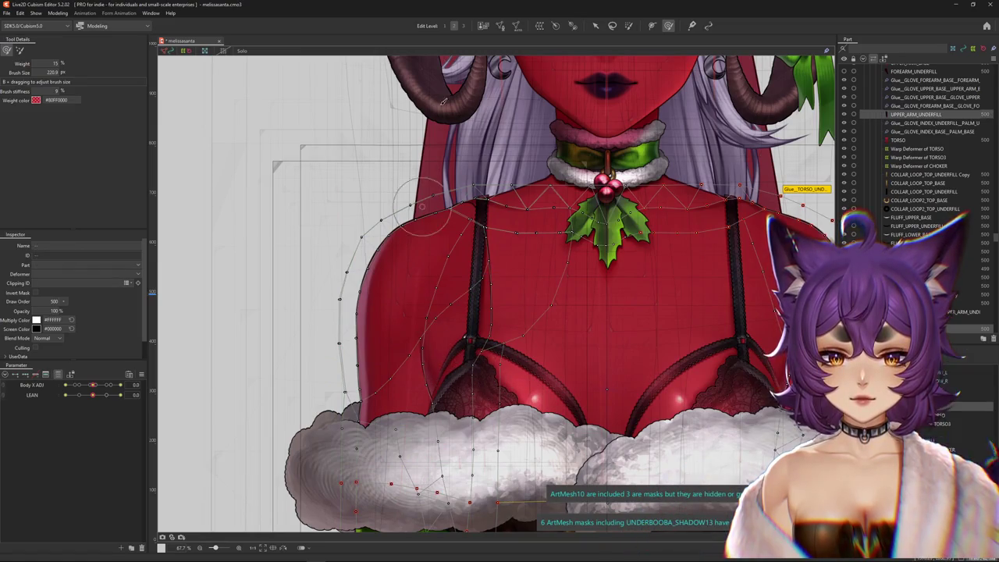
left_click(512, 27)
scroll(485, 276, "down", 3)
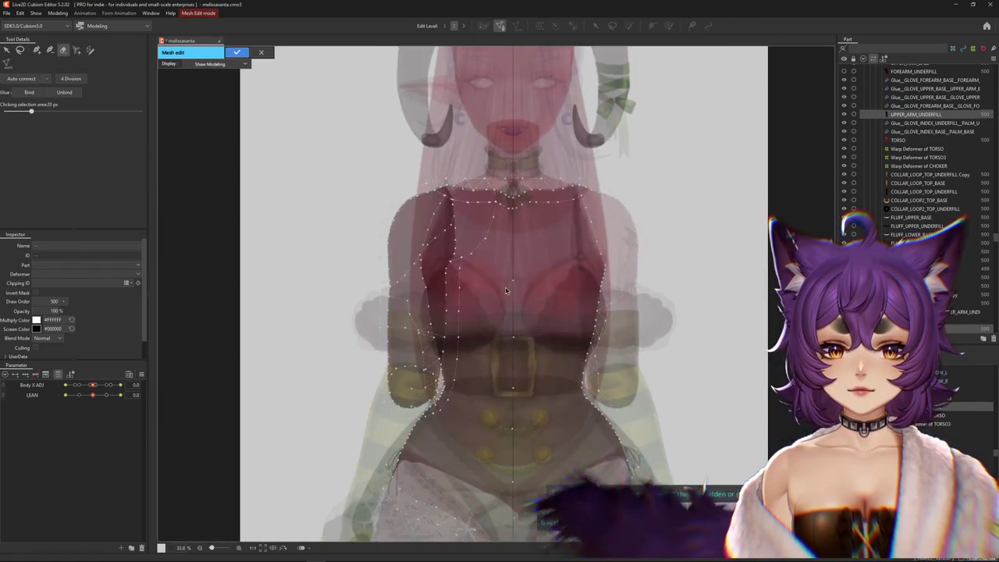
Frame the shoulder and collar and make TORSO_UNDERFILL the active mesh among the overlapping meshes.
left_click_drag(485, 276, 492, 196)
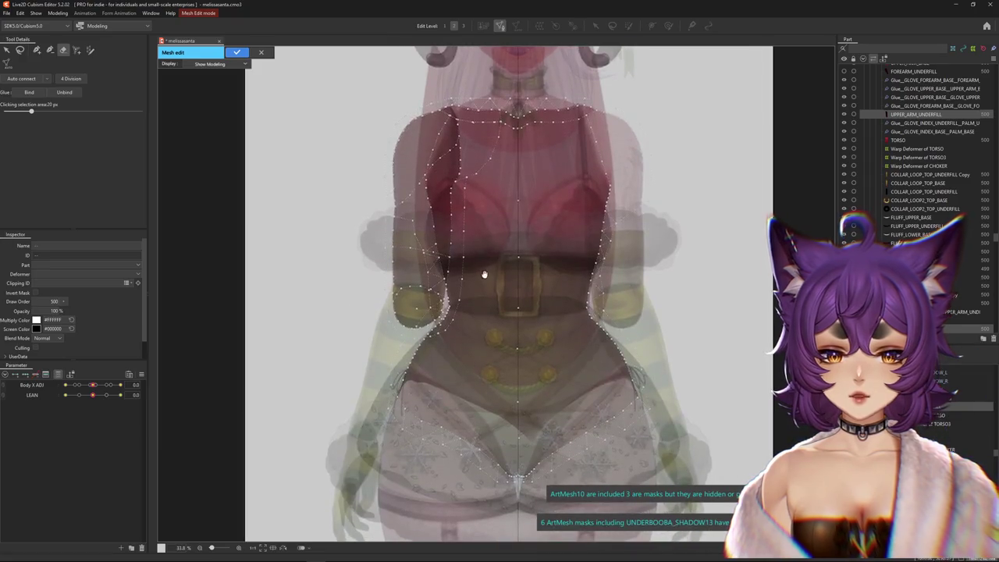
scroll(484, 275, "up", 1)
scroll(526, 265, "up", 1)
scroll(515, 249, "up", 1)
scroll(499, 216, "up", 1)
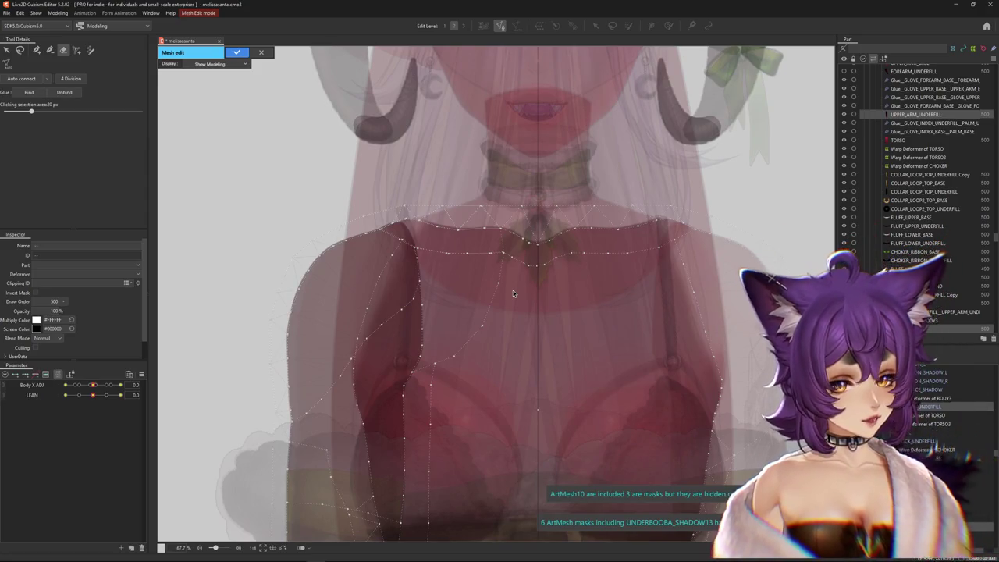
scroll(502, 287, "up", 2)
mouse_move(446, 270)
left_mouse_down()
mouse_move(571, 206)
mouse_move(555, 261)
left_mouse_up()
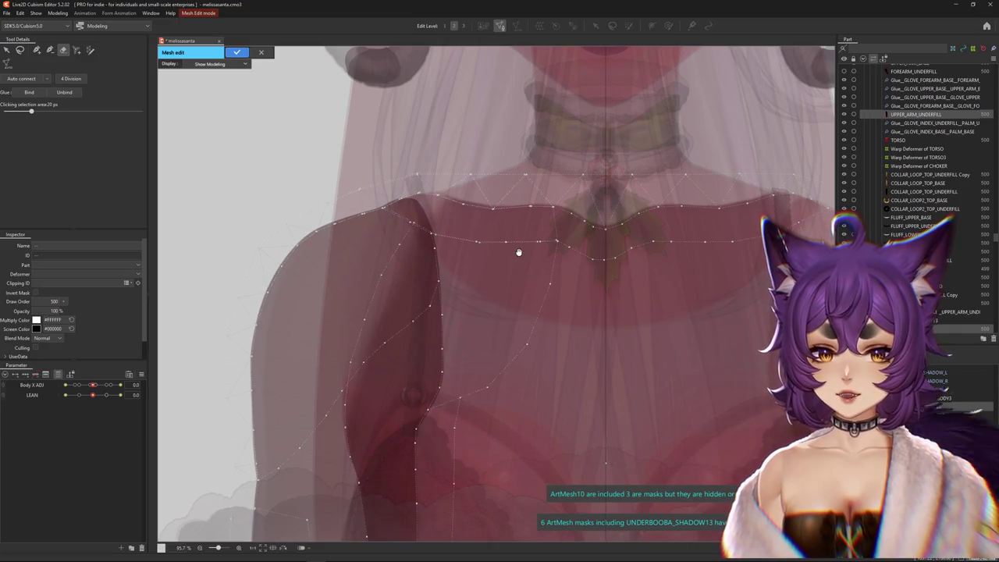
left_click(364, 163)
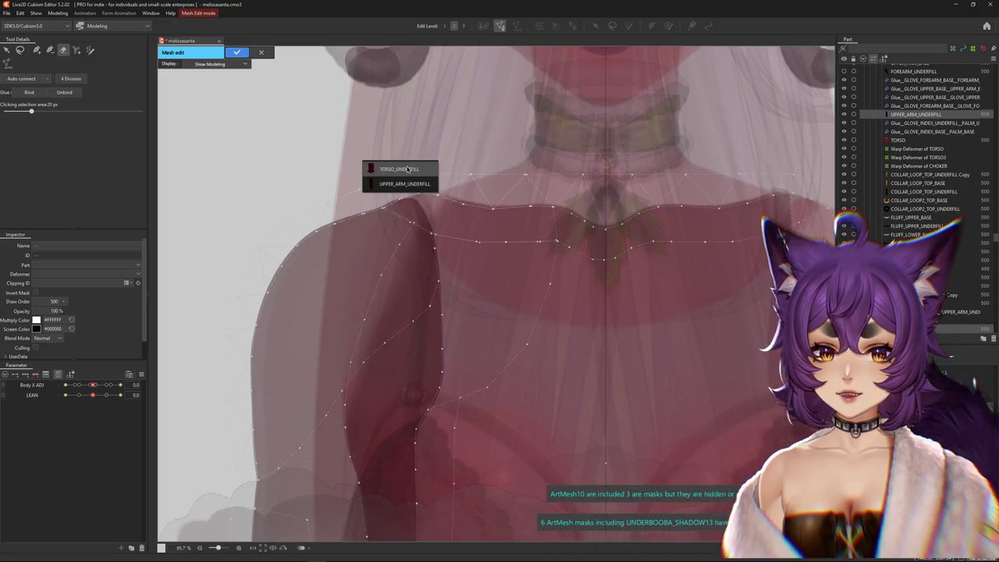
left_click(399, 169)
left_click(376, 127)
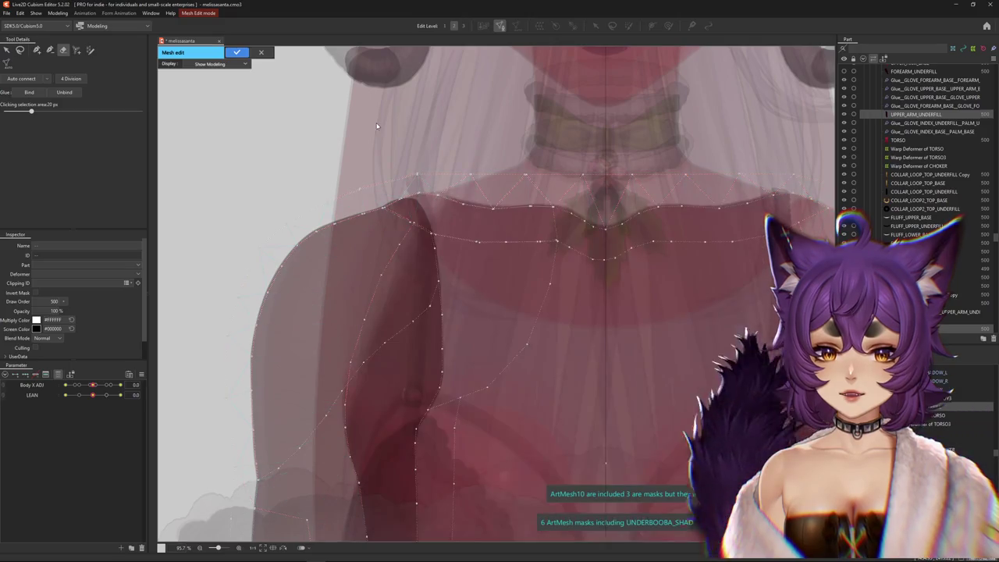
left_click(388, 144)
left_click(374, 143)
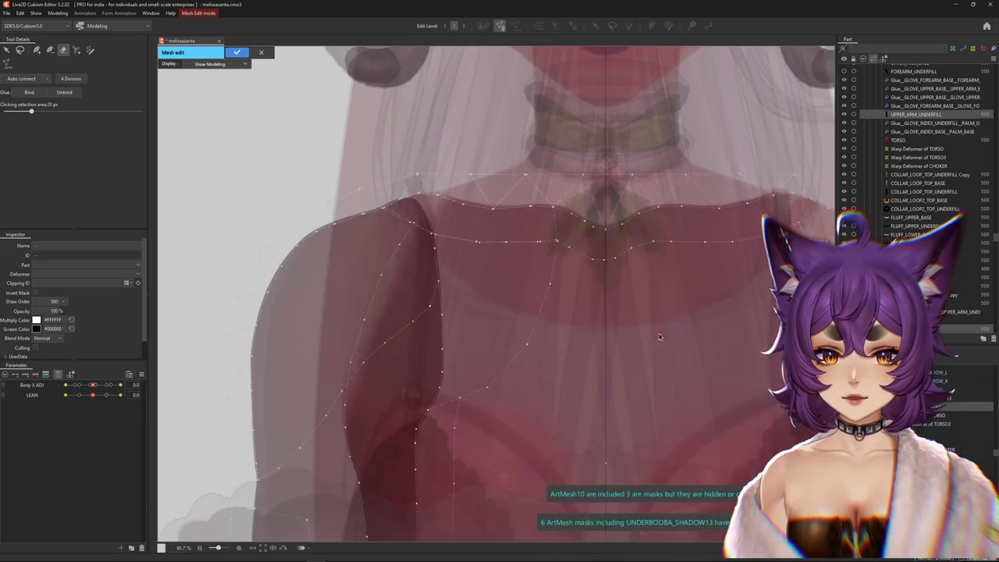
left_click(681, 351)
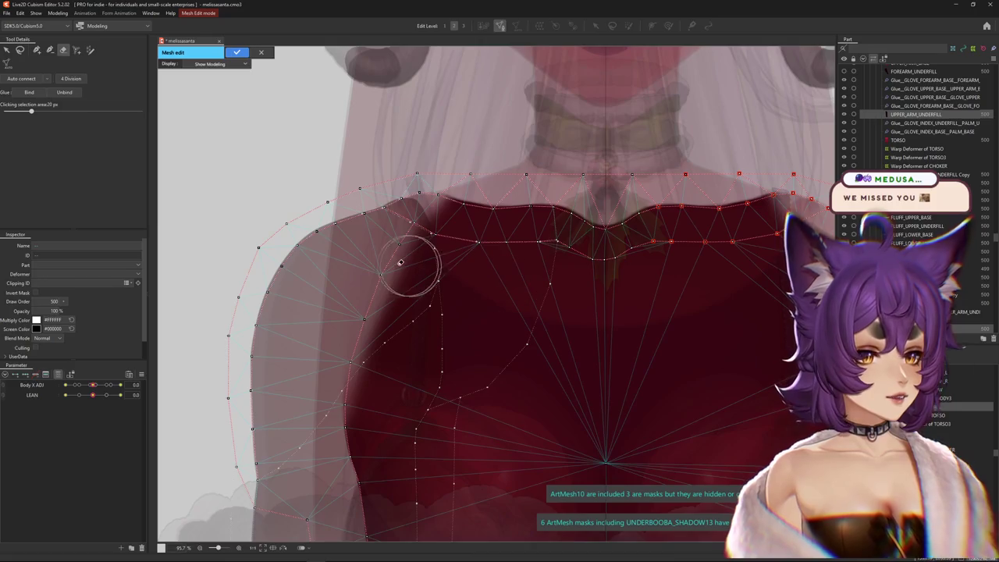
Lasso the shoulder vertices of both underfill meshes, bind them with glue, and finish mesh editing.
mouse_move(443, 270)
left_mouse_down()
mouse_move(450, 292)
mouse_move(424, 302)
left_mouse_up()
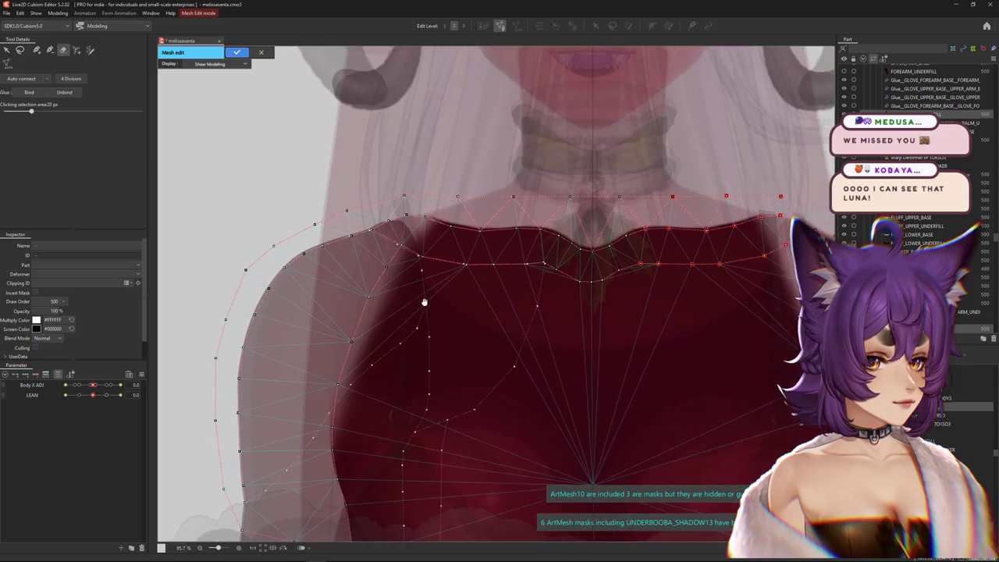
scroll(425, 300, "up", 2)
scroll(418, 278, "down", 2)
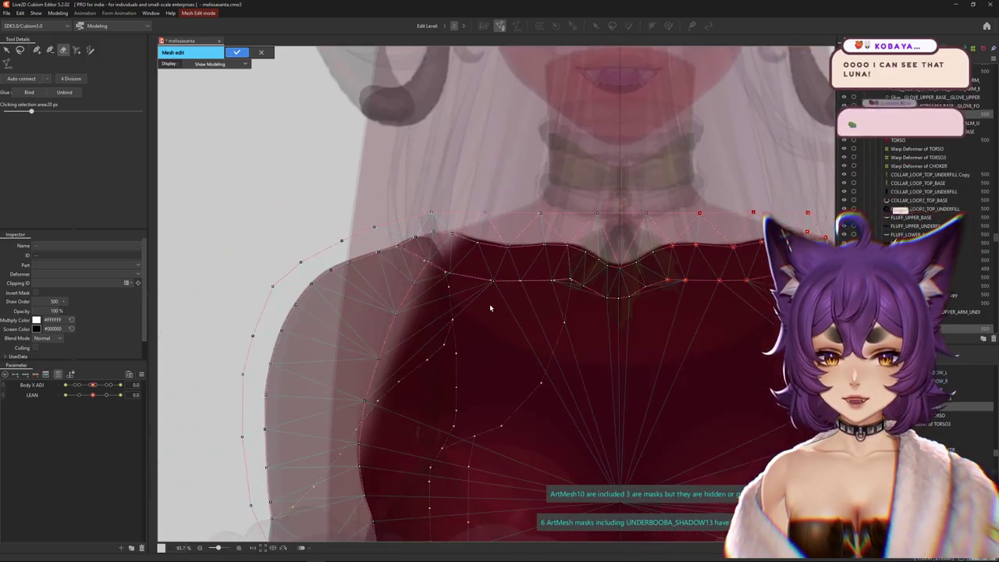
mouse_move(446, 301)
left_mouse_down()
mouse_move(323, 274)
mouse_move(272, 279)
mouse_move(461, 289)
left_mouse_up()
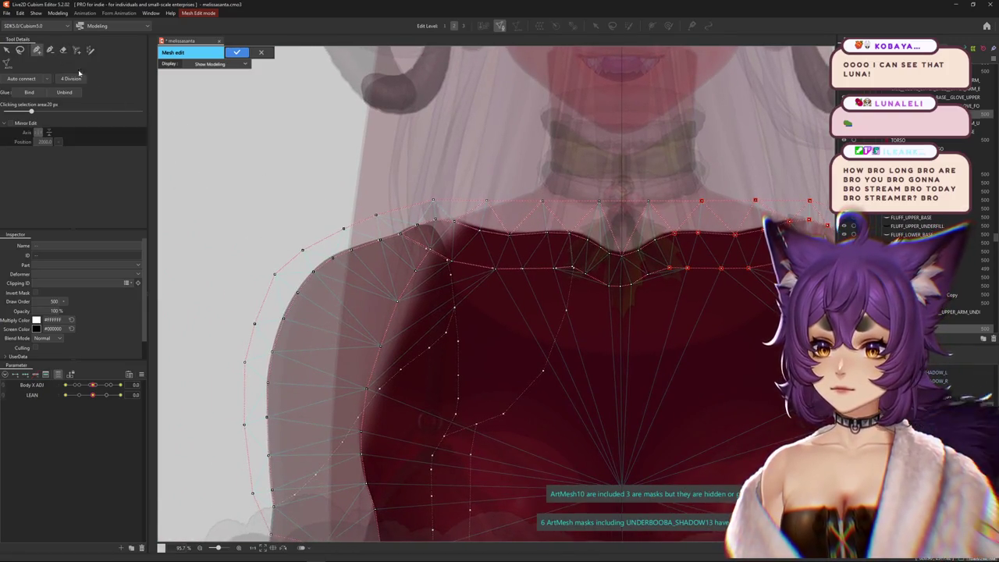
left_click(342, 313)
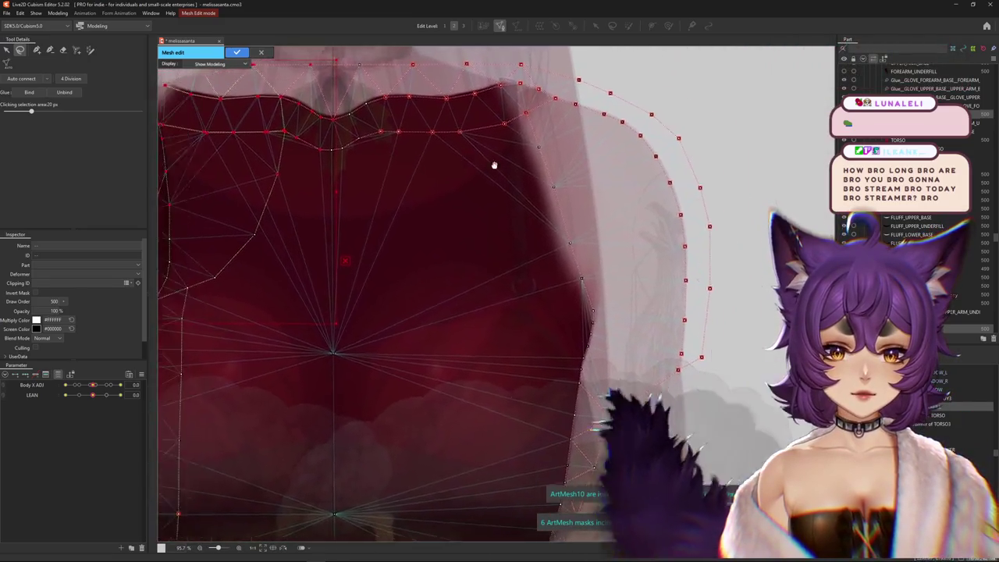
mouse_move(409, 328)
left_mouse_down()
mouse_move(390, 226)
mouse_move(447, 227)
left_mouse_up()
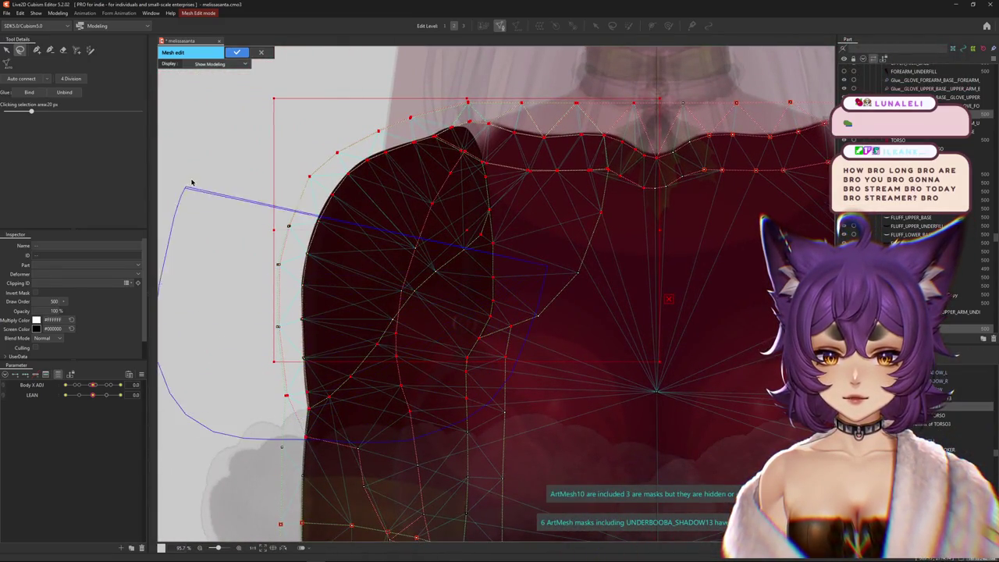
left_click(36, 93)
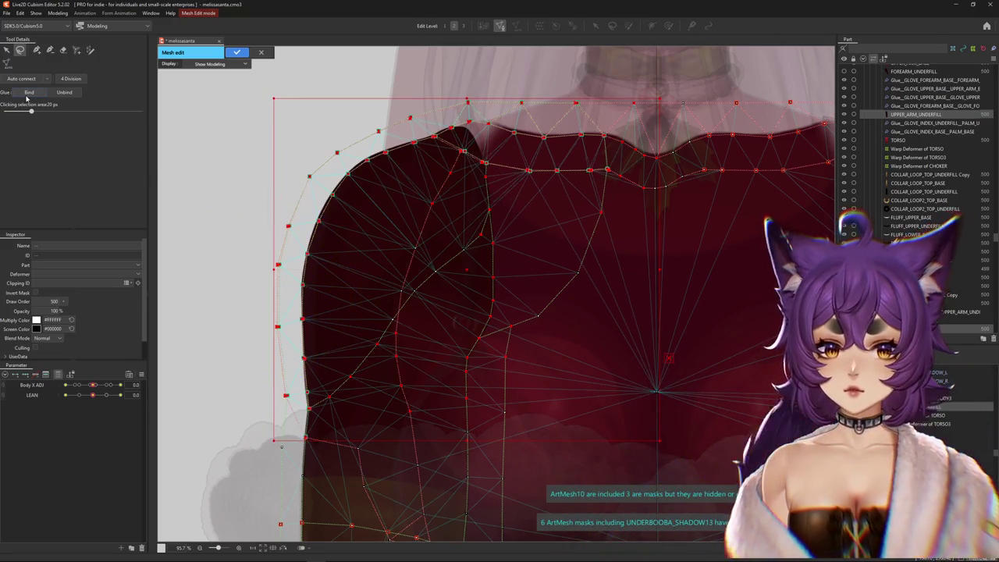
left_click(245, 53)
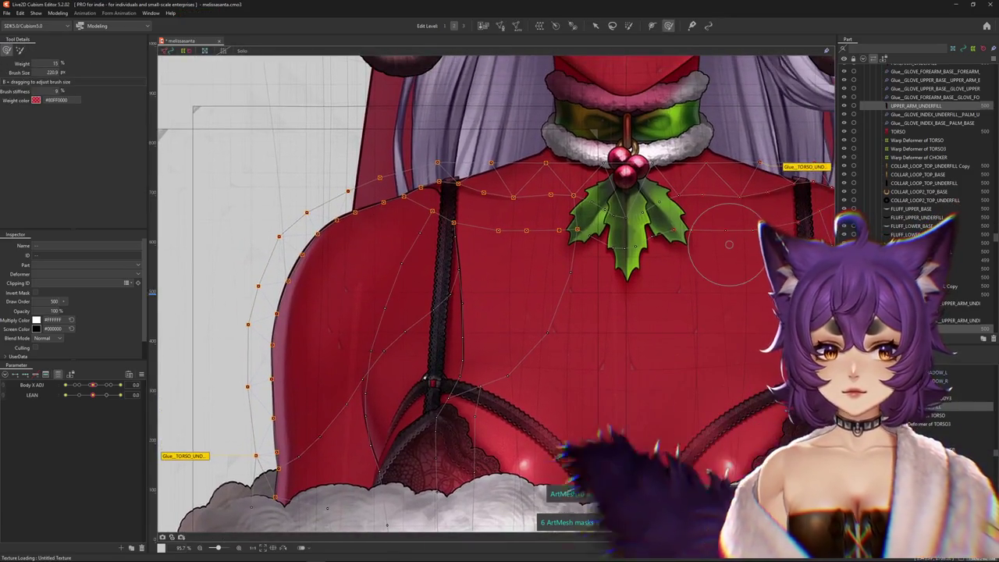
Move UPPER_ARM_UNDERFILL into the BODY part and select the upper-arm base mesh.
left_click(917, 105)
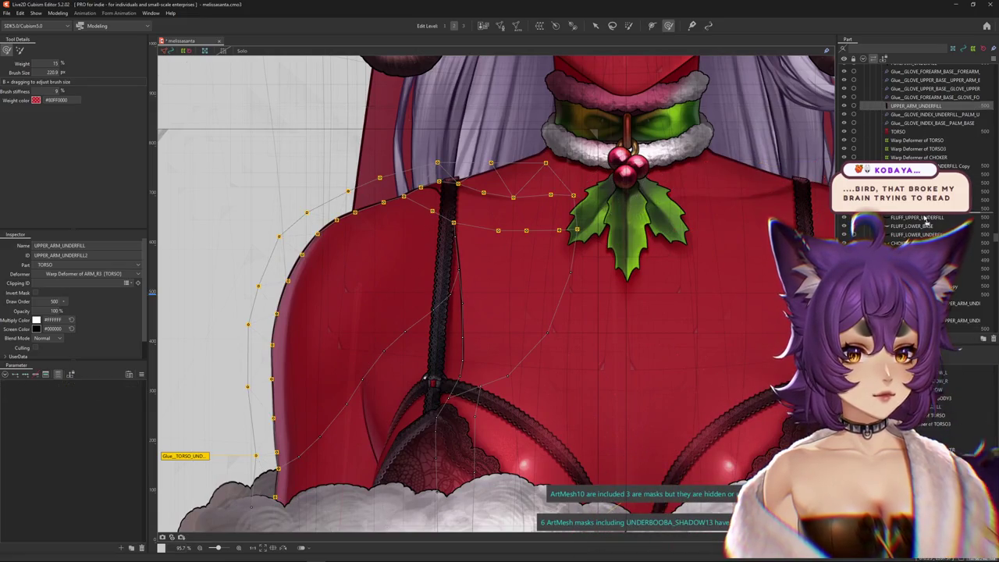
left_click_drag(925, 218, 925, 233)
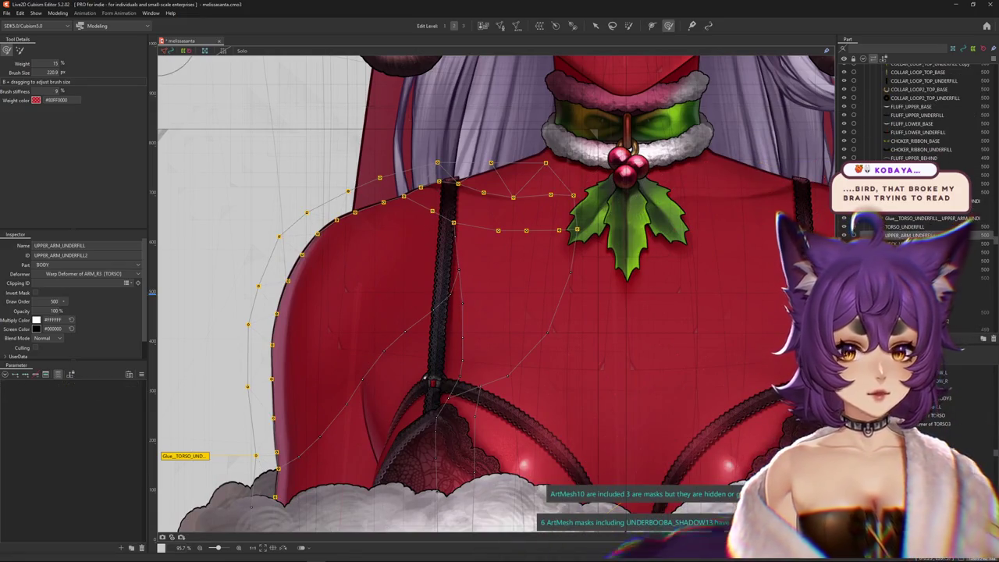
left_click(316, 302)
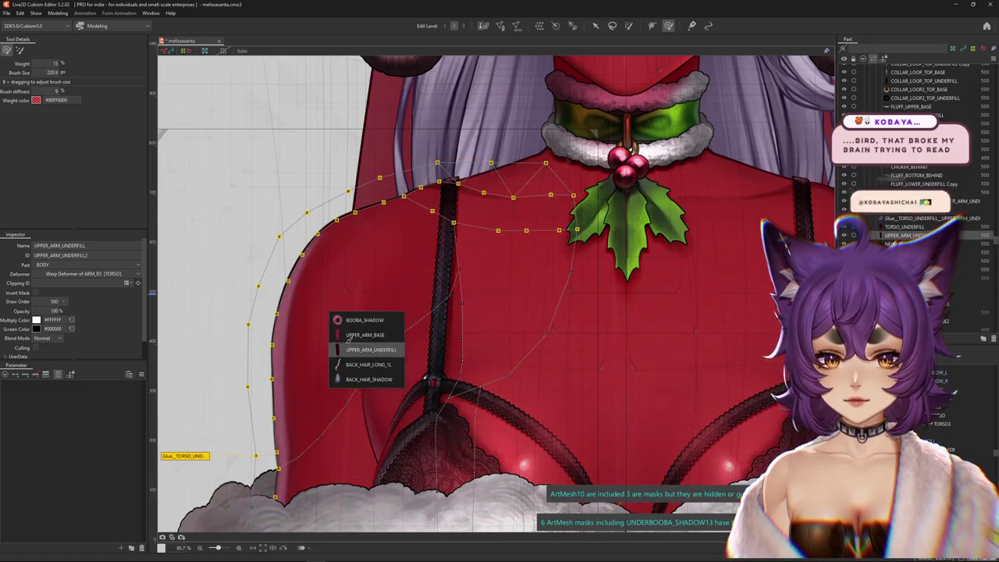
left_click(332, 310)
left_click(356, 372)
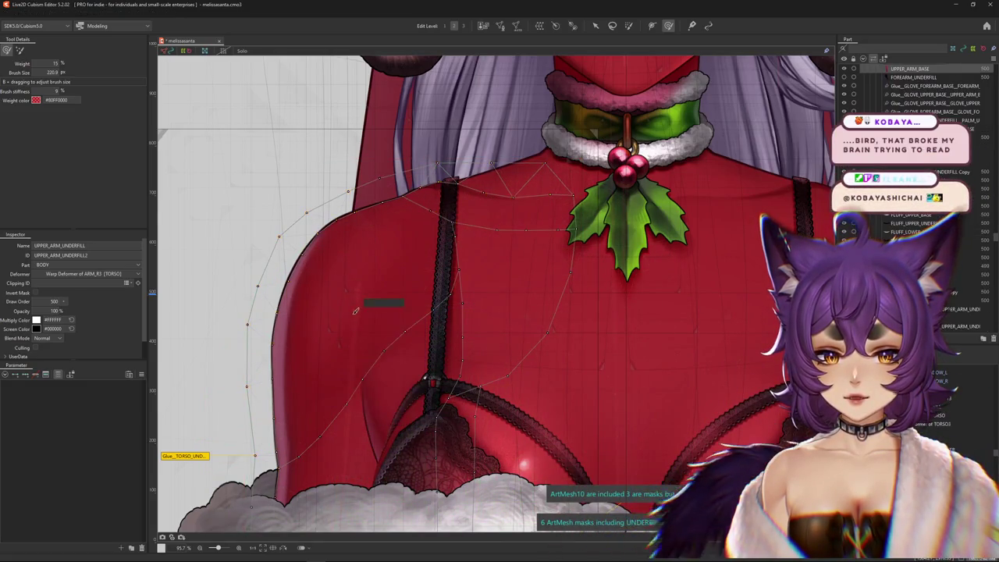
left_click(480, 304)
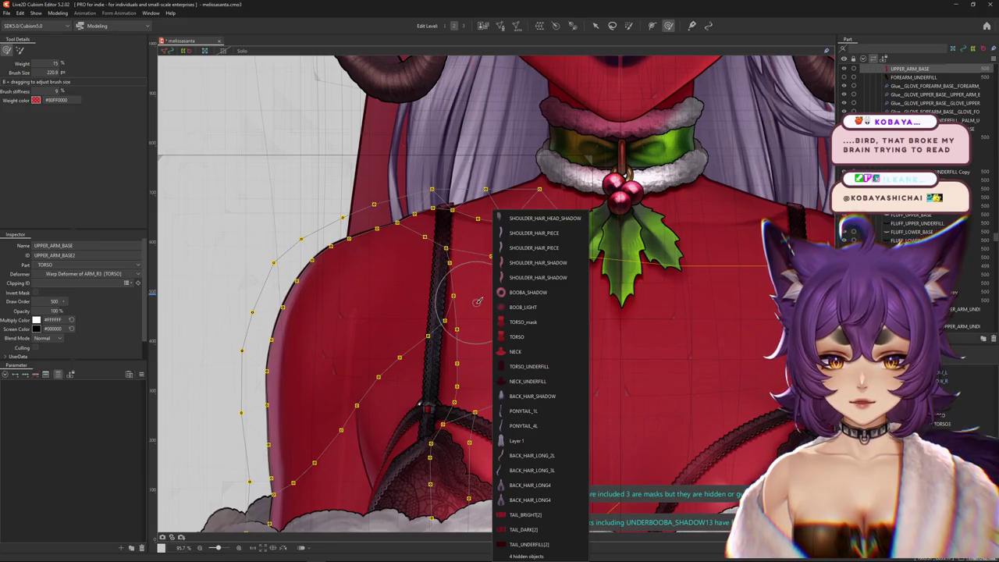
key("Escape")
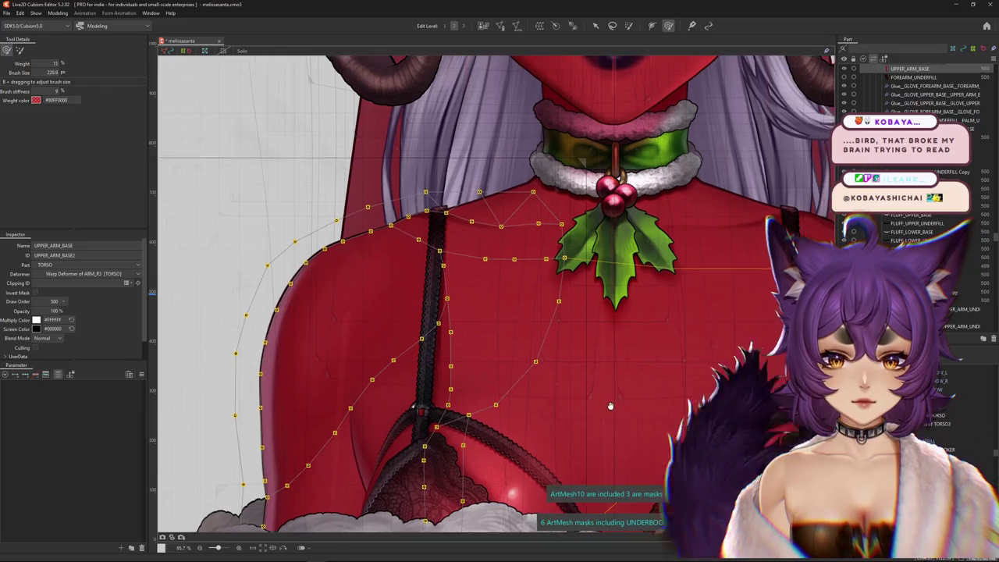
left_click_drag(468, 312, 443, 321)
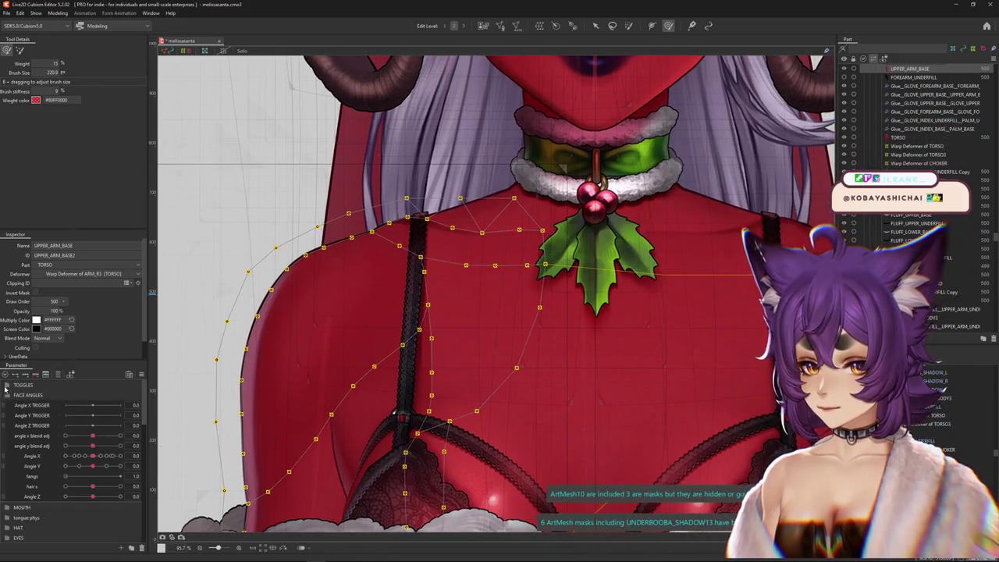
Collapse FACE ANGLES, expand the ARMS parameter group, and select TORSO plus the upper-arm mesh.
left_click(7, 395)
left_click(5, 507)
scroll(70, 484, "down", 2)
mouse_move(93, 494)
left_mouse_down()
mouse_move(121, 495)
mouse_move(92, 495)
left_mouse_up()
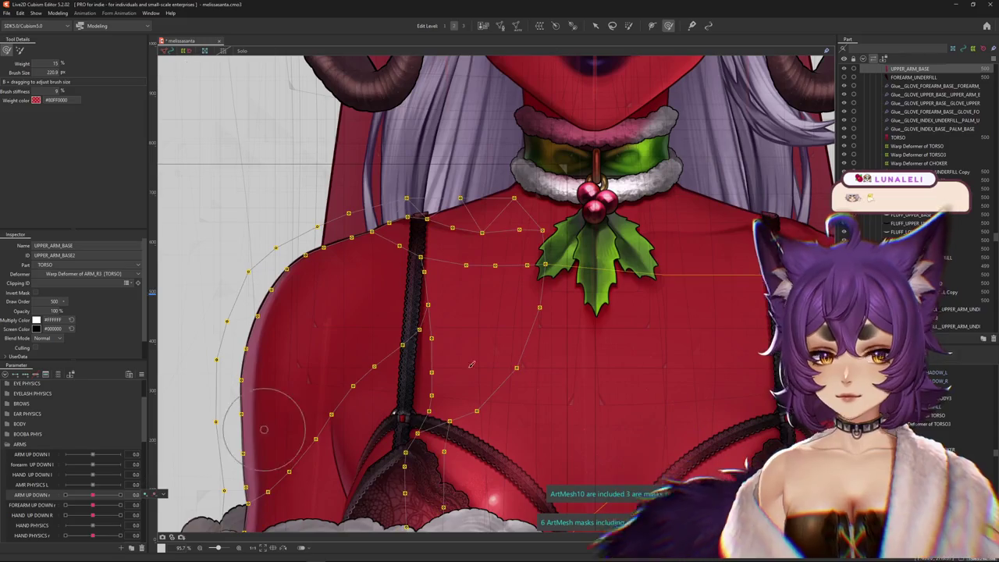
right_click(351, 305)
left_click(386, 379)
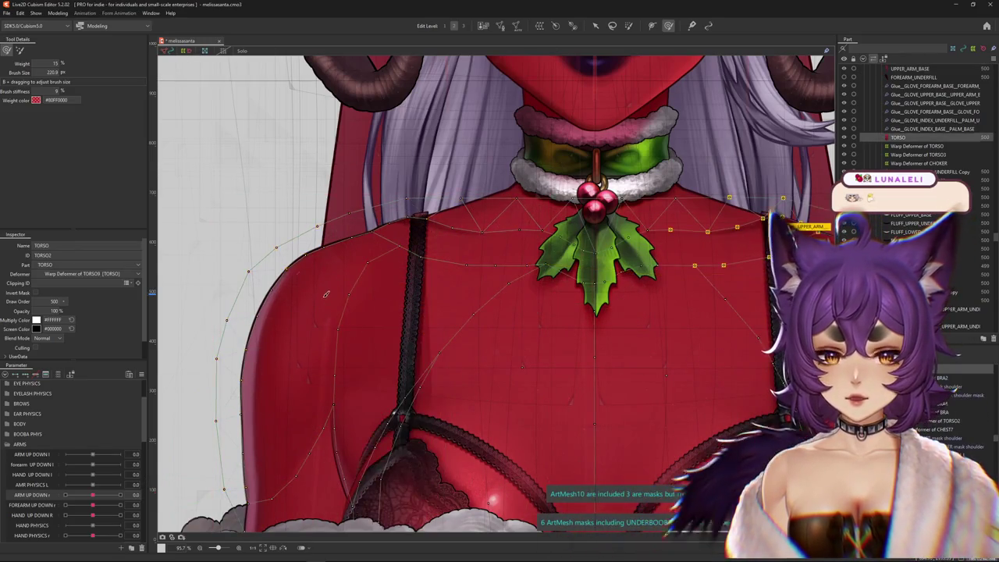
right_click(326, 294)
left_click(367, 346)
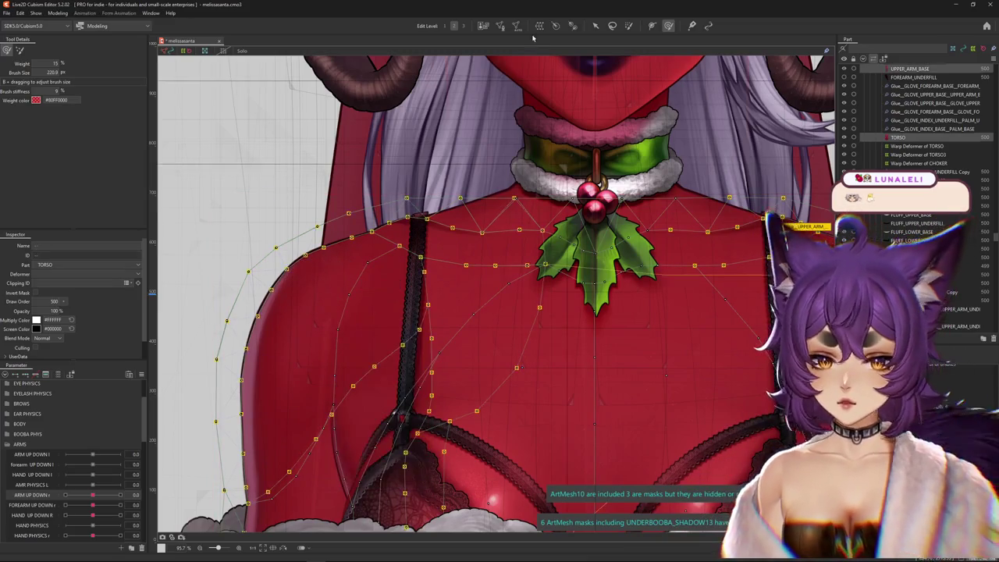
In mesh edit, lasso the TORSO and upper-arm base shoulder vertices, glue them, and confirm.
left_click(501, 26)
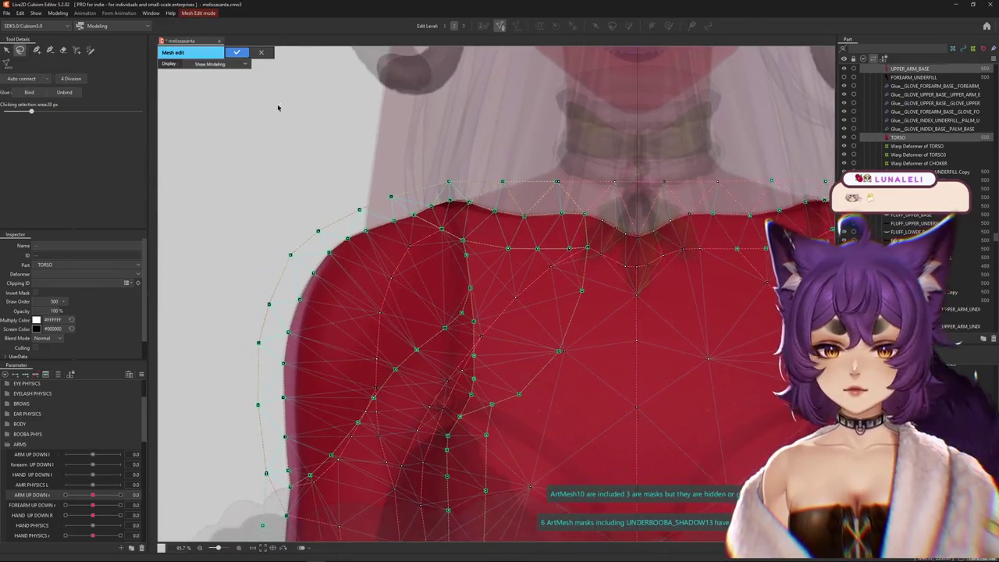
scroll(424, 166, "up", 2)
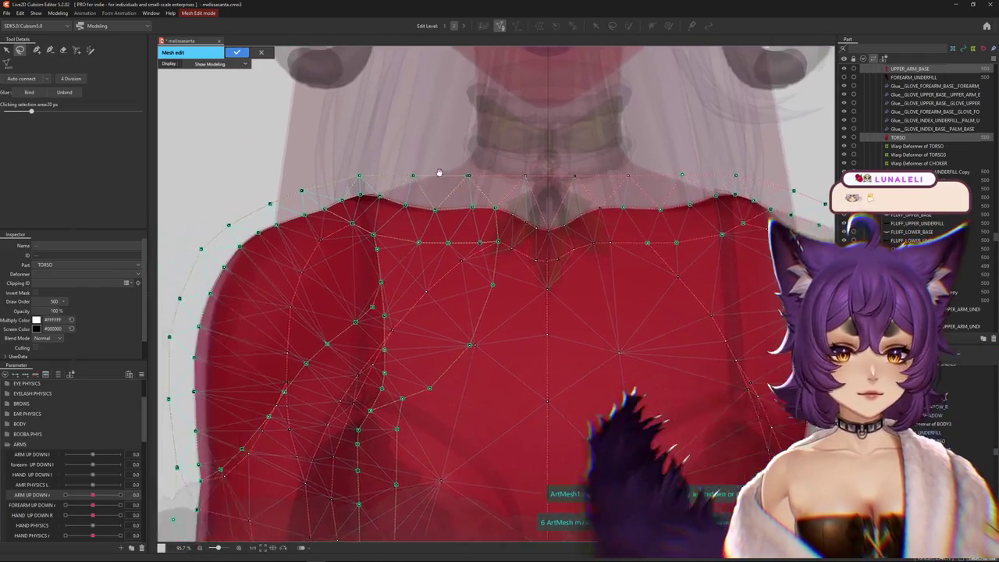
scroll(355, 142, "down", 2)
left_click_drag(648, 212, 486, 319)
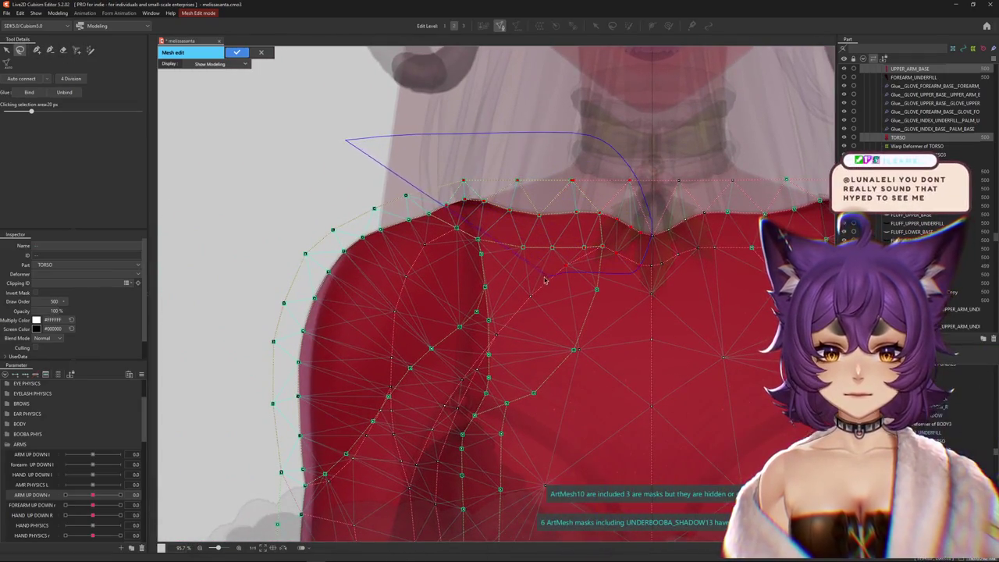
left_click_drag(228, 411, 241, 476)
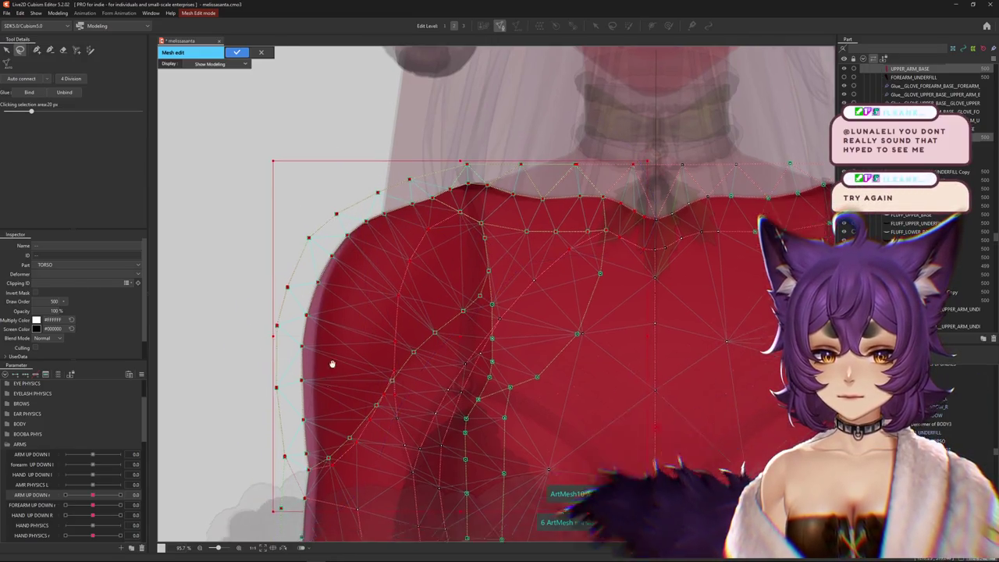
left_click_drag(351, 433, 351, 505)
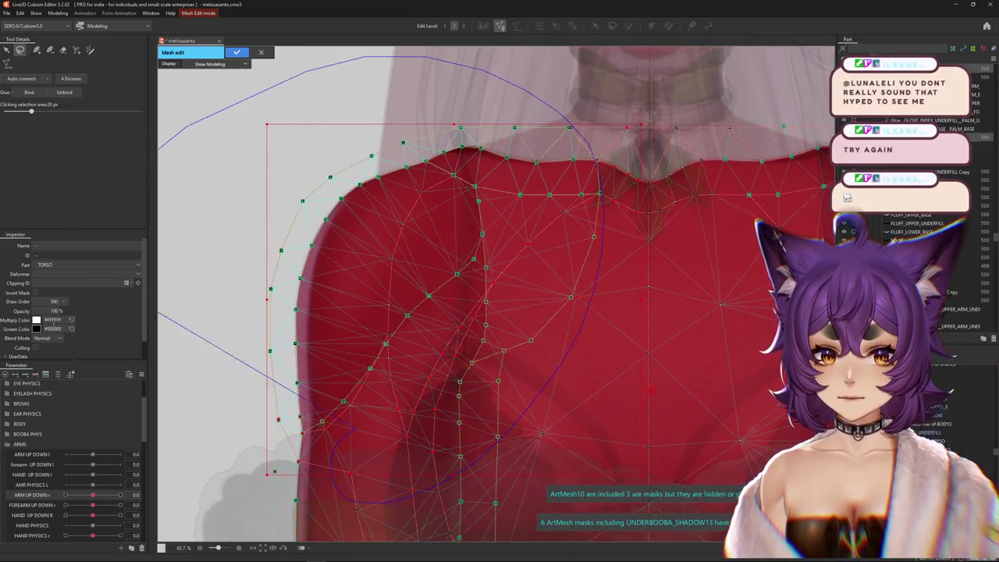
mouse_move(195, 401)
left_mouse_down()
mouse_move(223, 468)
mouse_move(683, 268)
left_mouse_up()
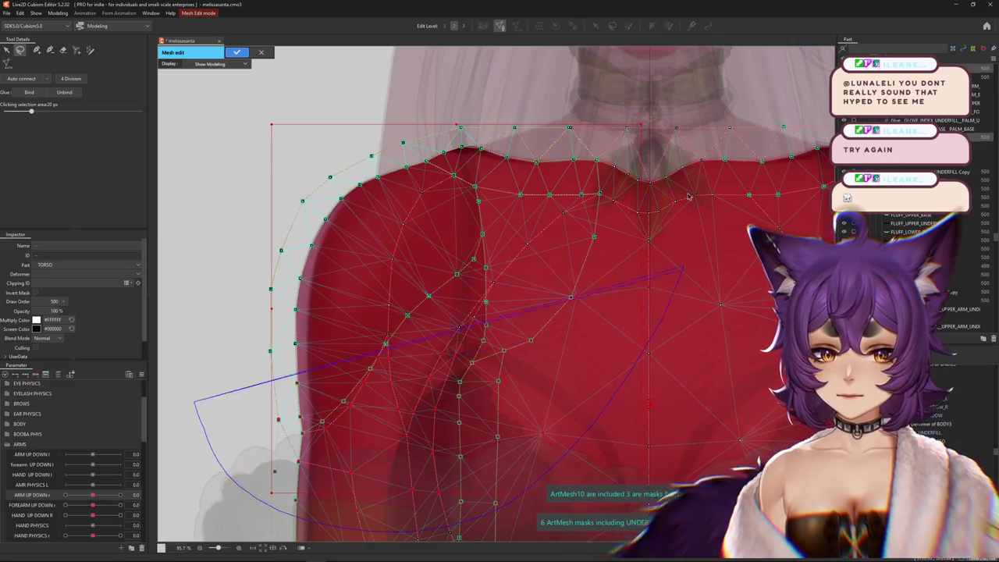
left_click_drag(85, 133, 28, 92)
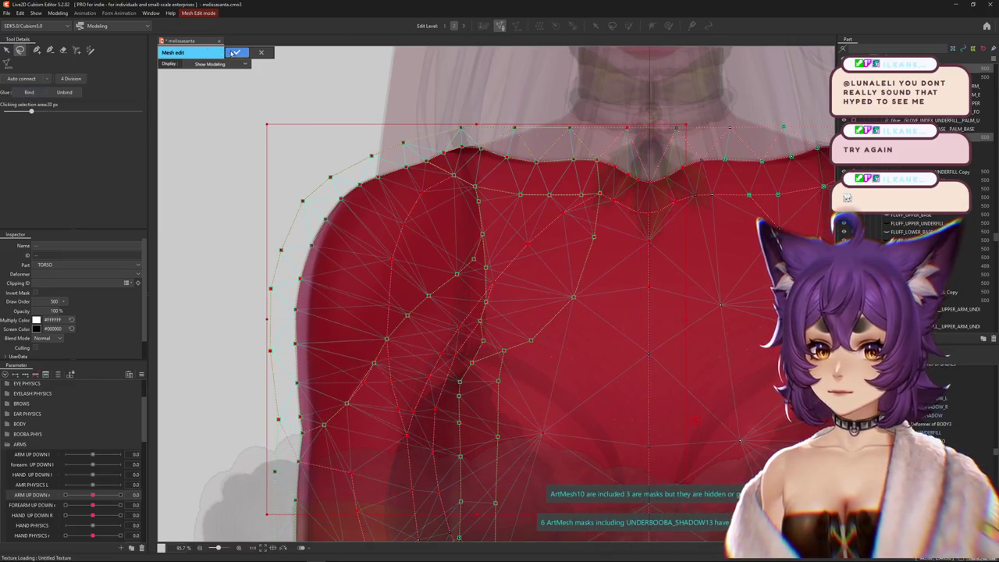
left_click(234, 52)
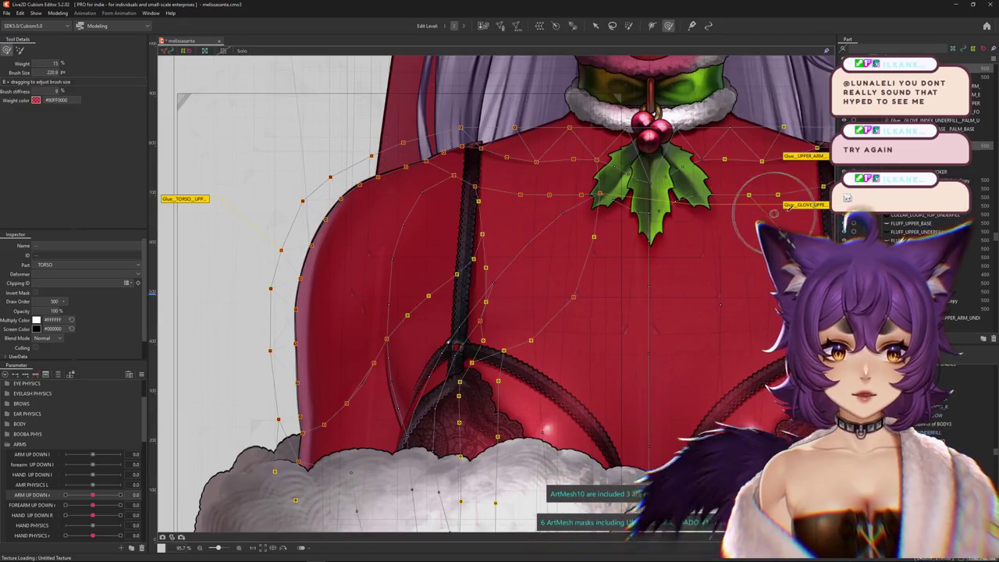
Dismiss the glue notice, reselect UPPER_ARM_BASE, and open Glue_TORSO_UPPER_ARM_BASE for weight painting.
left_click(691, 26)
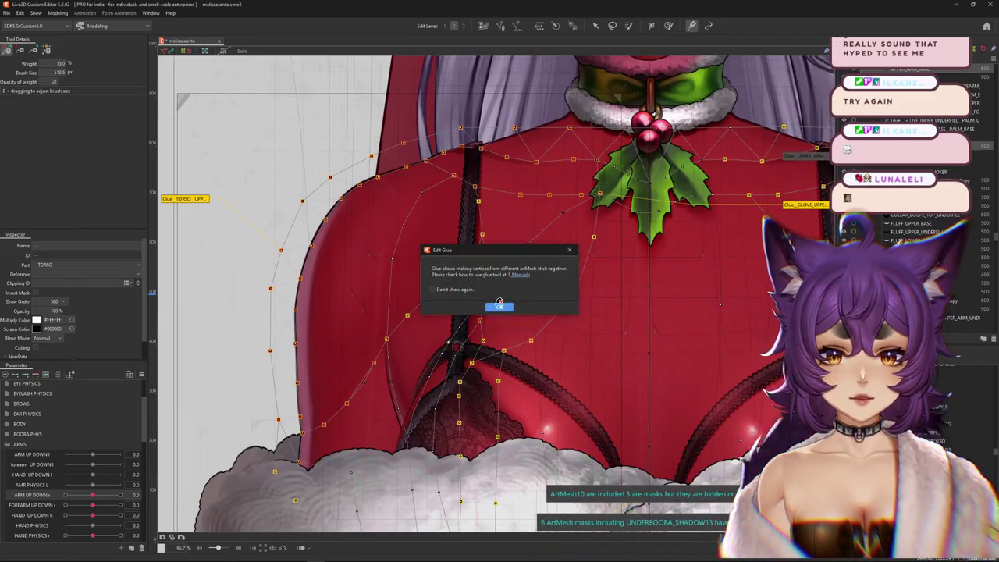
left_click(500, 306)
mouse_move(492, 263)
left_mouse_down()
mouse_move(386, 301)
mouse_move(363, 294)
mouse_move(281, 308)
mouse_move(473, 281)
left_mouse_up()
key("Escape")
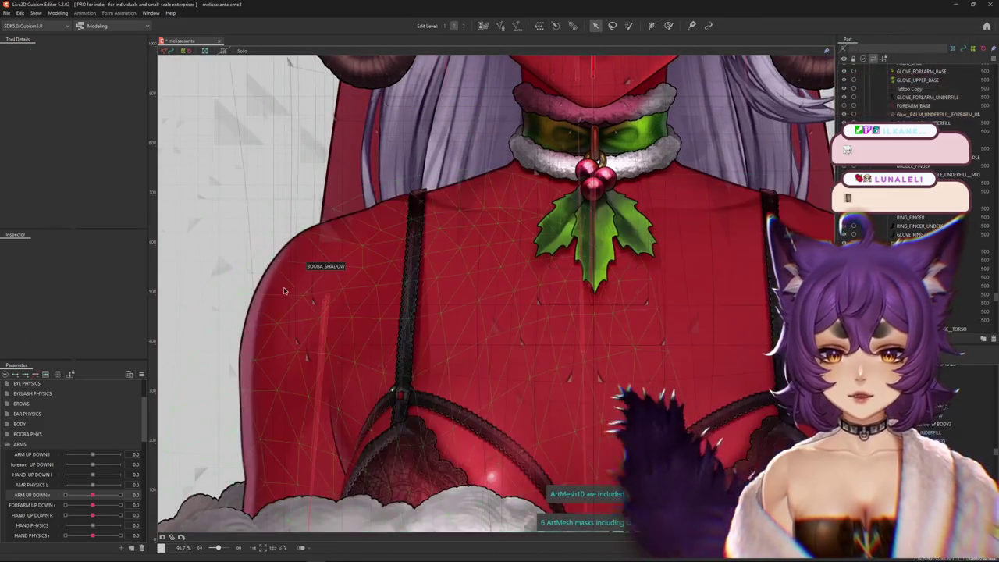
left_click(285, 290)
right_click(305, 287)
left_click(347, 326)
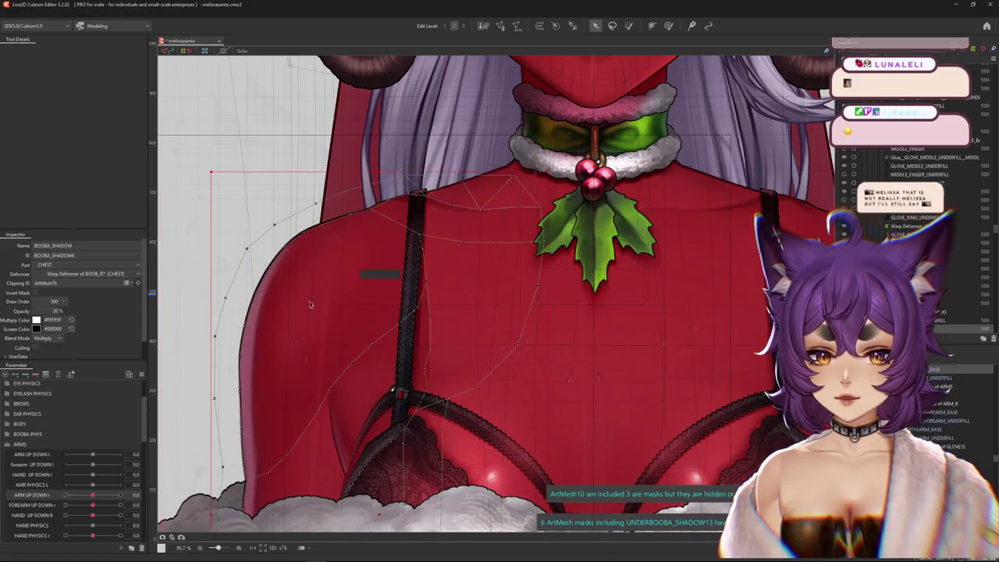
left_click_drag(347, 326, 388, 338)
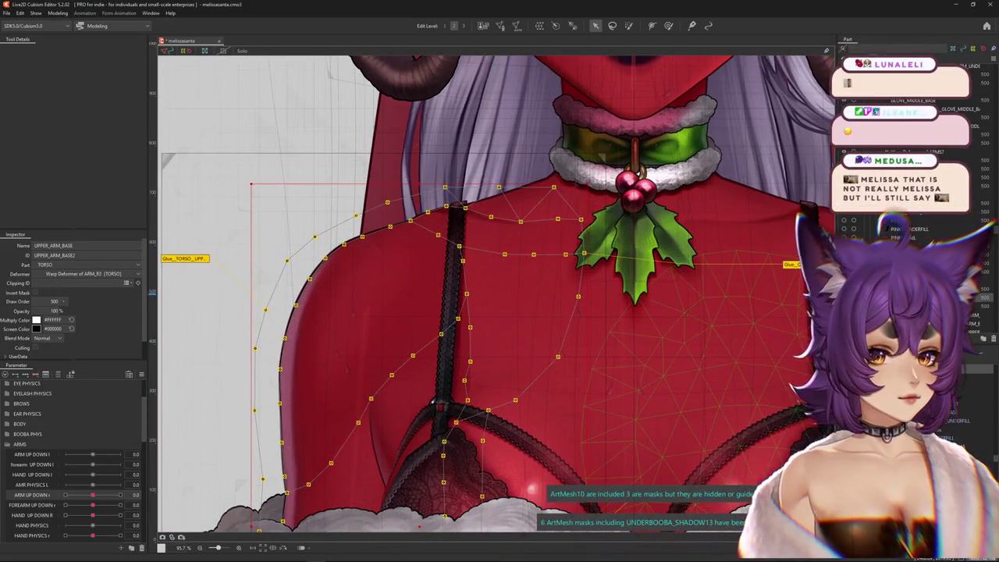
left_click(387, 338)
left_click(480, 226)
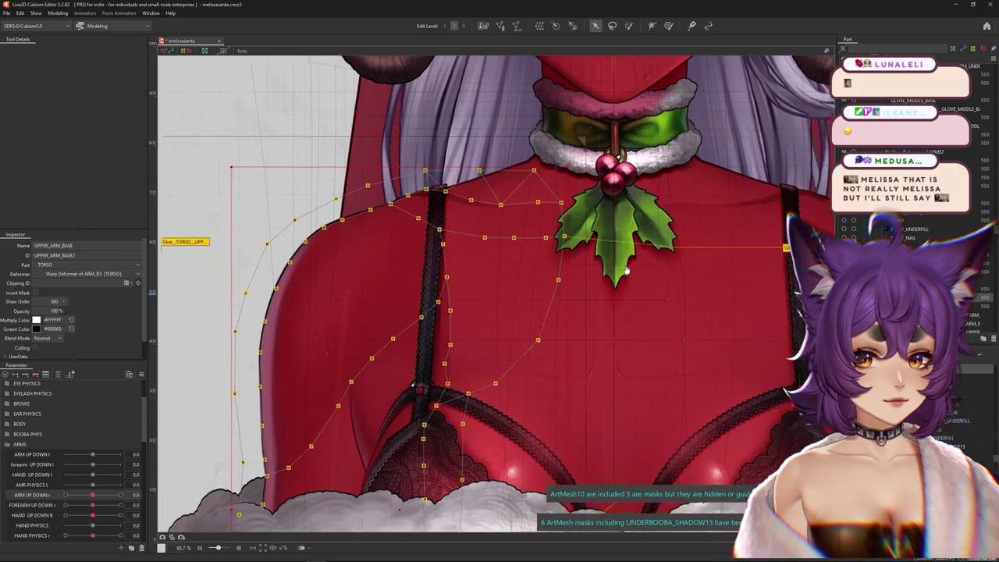
left_click_drag(480, 226, 453, 197)
double_click(182, 230)
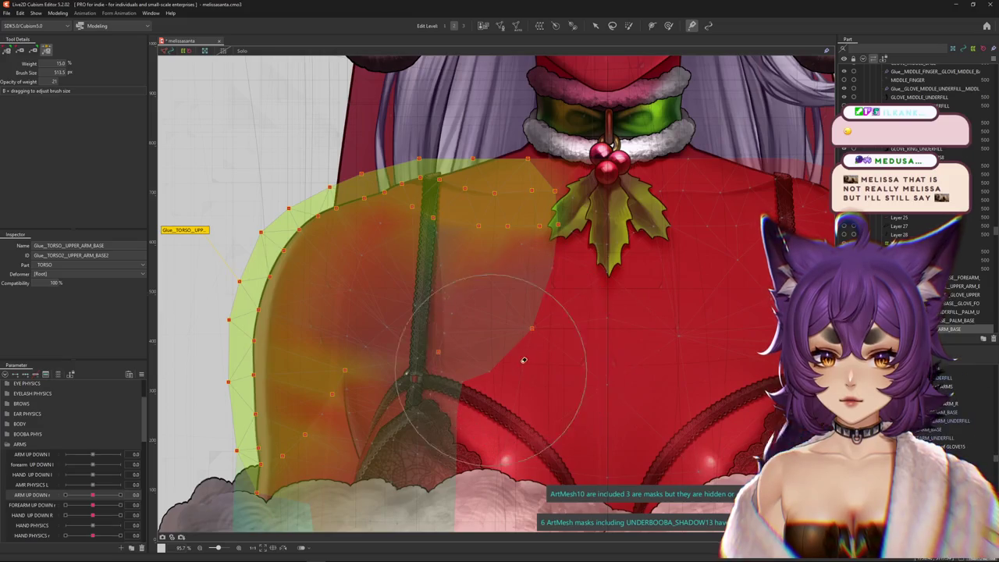
Frame the shoulder and chest and make the glue weight brush much larger.
scroll(510, 357, "down", 1)
mouse_move(506, 317)
left_mouse_down()
mouse_move(509, 151)
mouse_move(479, 288)
left_mouse_up()
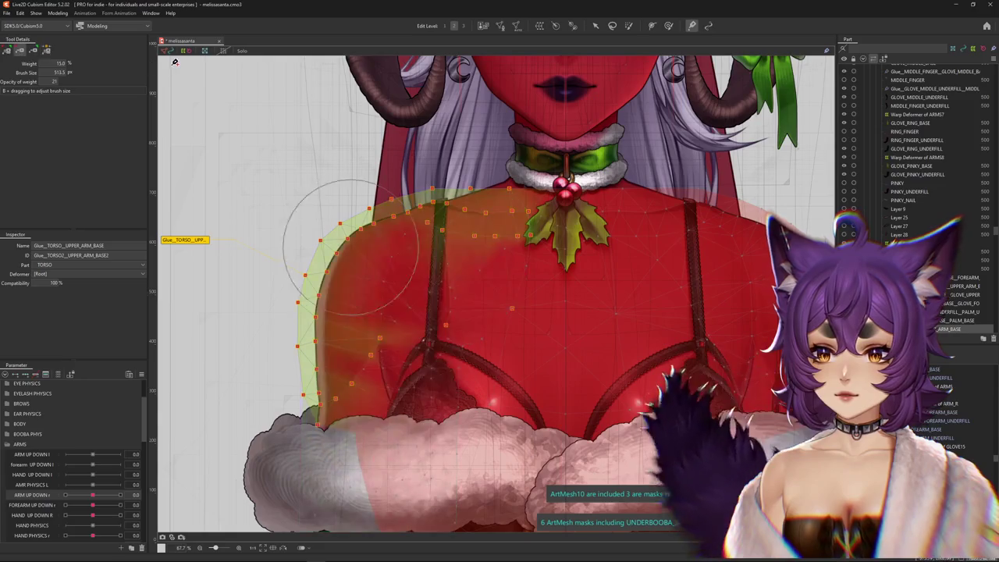
left_click(415, 164)
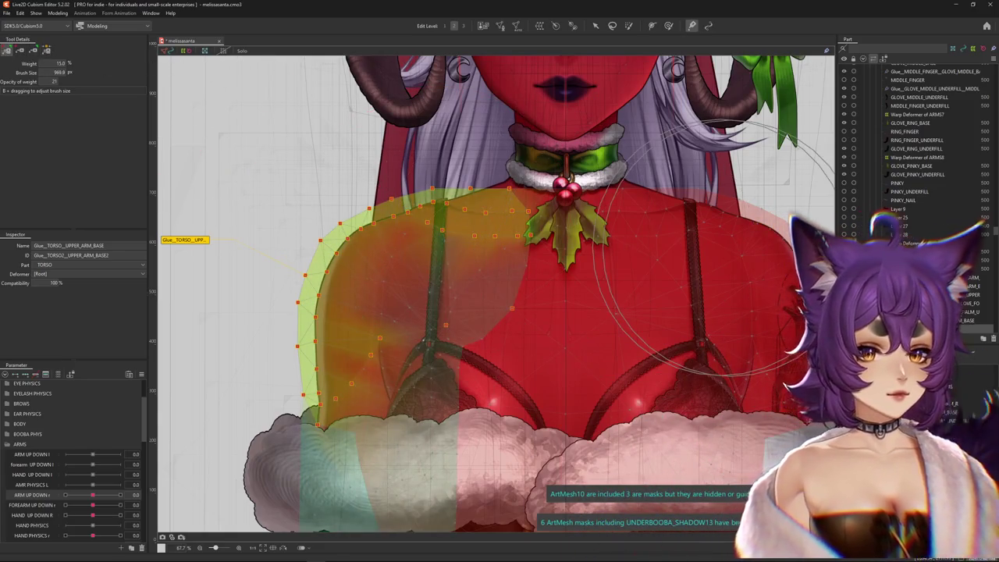
scroll(916, 156, "down", 2)
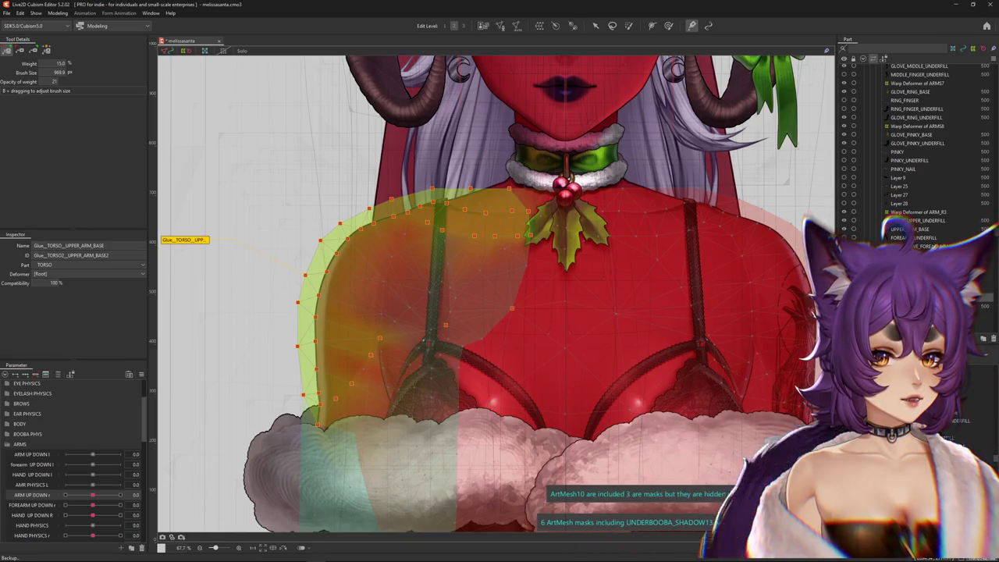
scroll(920, 148, "down", 3)
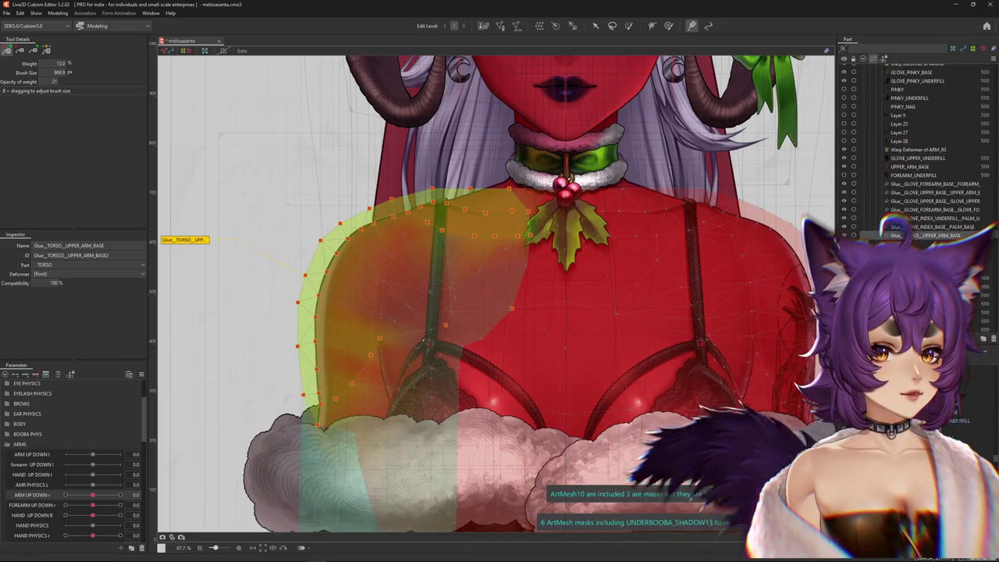
scroll(921, 148, "down", 6)
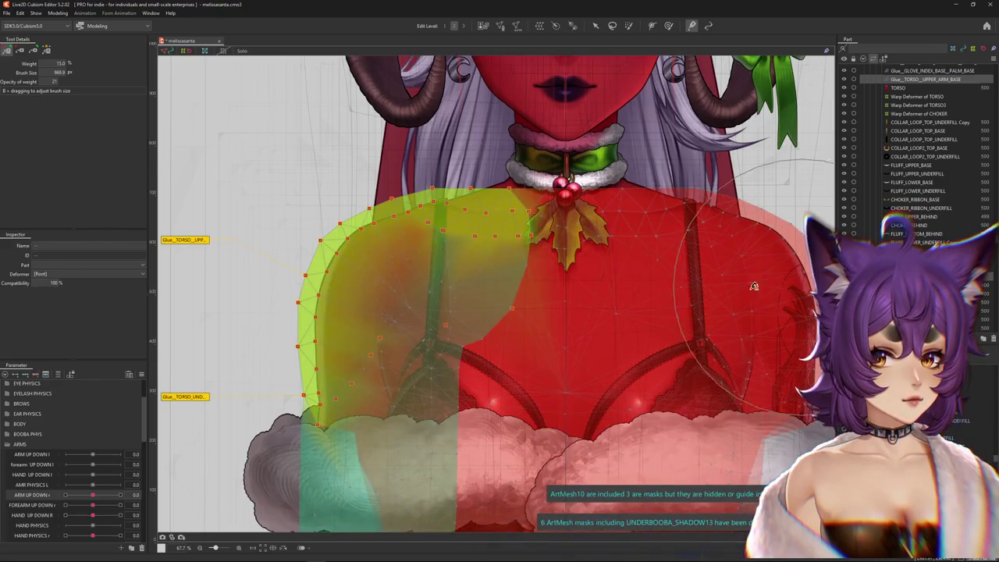
scroll(250, 160, "down", 2)
scroll(249, 160, "up", 2)
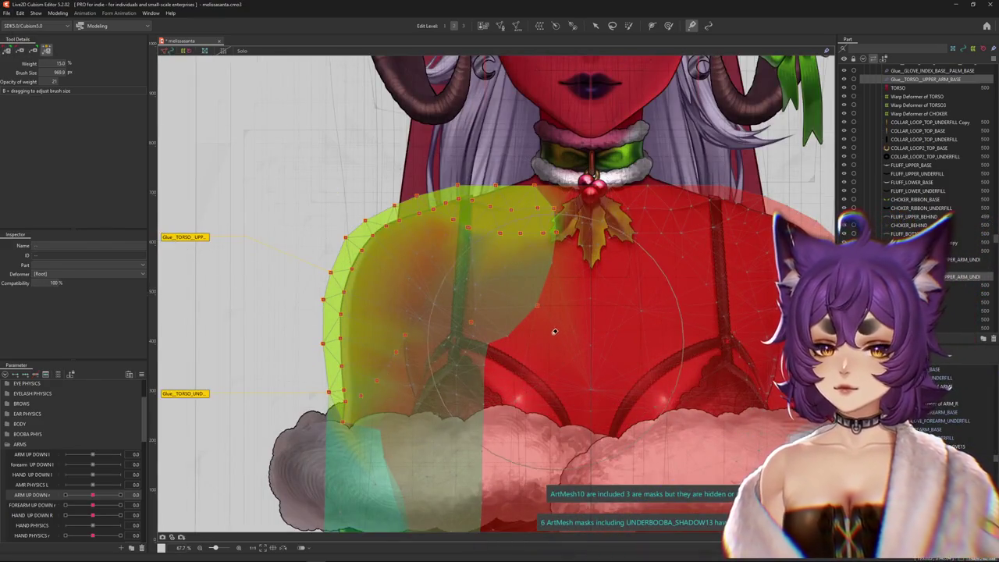
mouse_move(187, 182)
left_mouse_down()
mouse_move(291, 376)
mouse_move(250, 415)
left_mouse_up()
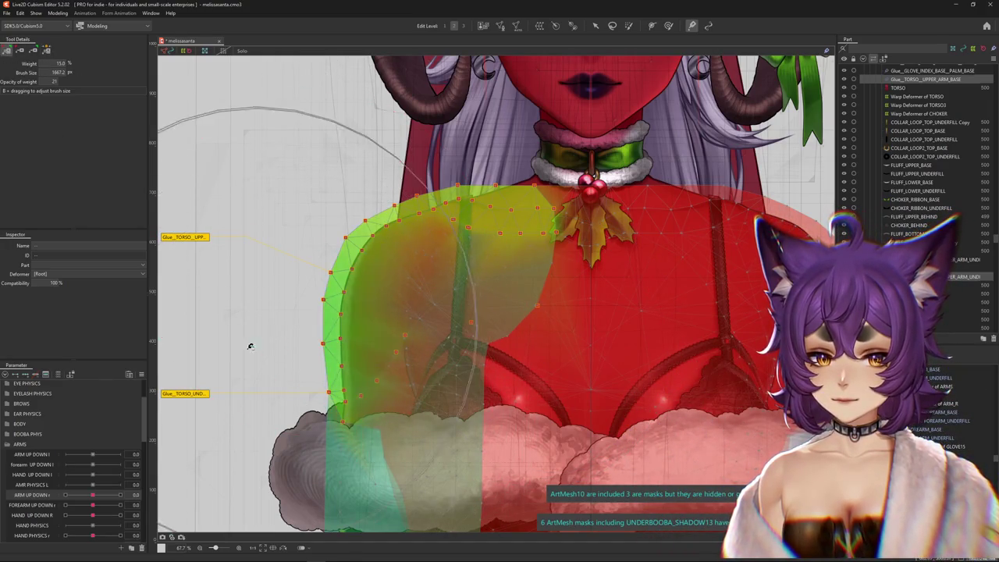
Paint the upper torso glue weights toward red, then test ARM UP DOWN and HAND UP DOWN.
left_click_drag(529, 105, 582, 210)
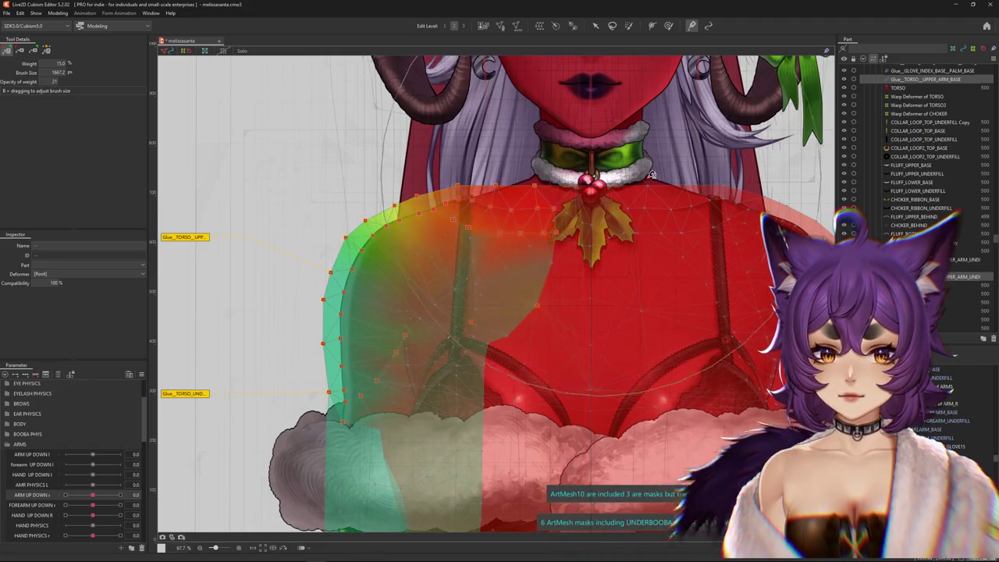
left_click_drag(437, 216, 390, 271)
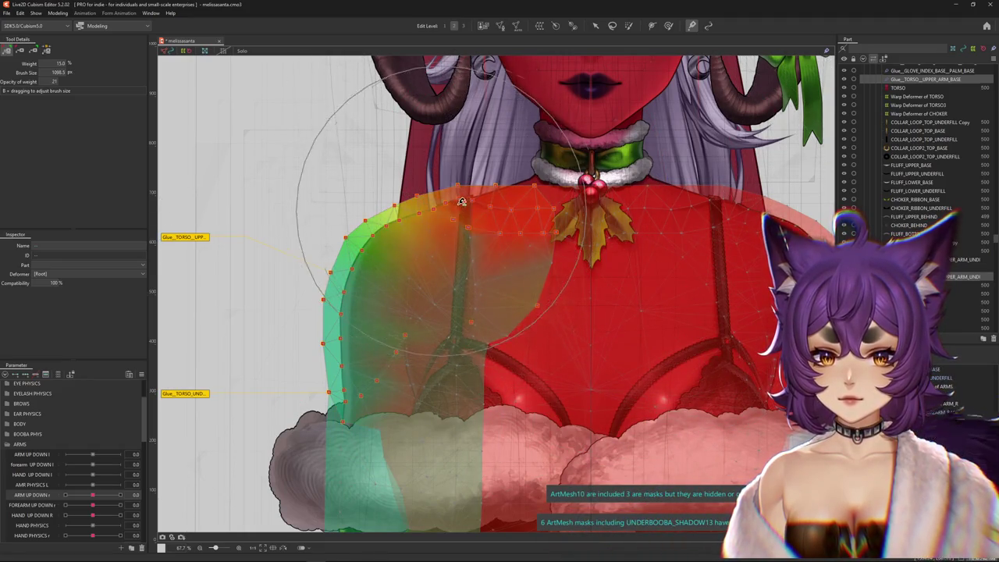
mouse_move(92, 494)
left_mouse_down()
mouse_move(150, 485)
mouse_move(3, 495)
left_mouse_up()
mouse_move(88, 496)
left_mouse_down()
mouse_move(131, 519)
mouse_move(144, 500)
left_mouse_up()
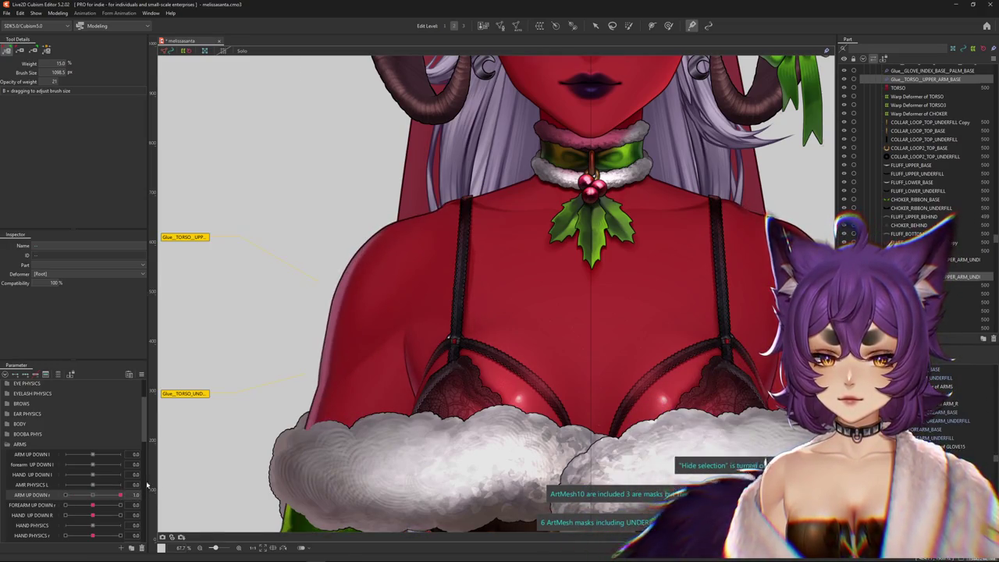
Clear the mesh selection and set ARM UP DOWN r to -1.0.
left_click(399, 266)
left_click_drag(400, 266, 359, 318)
key("Escape")
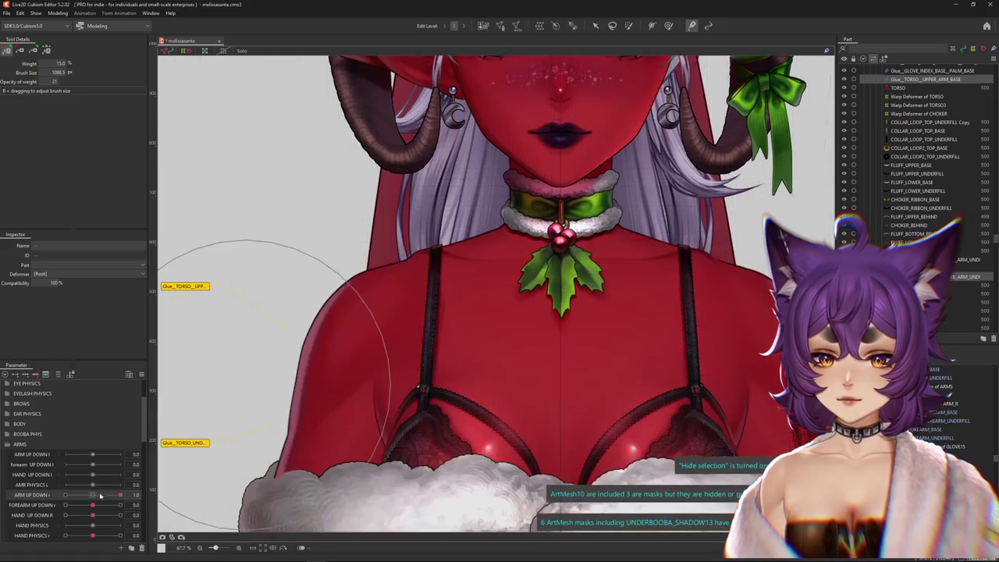
left_click(68, 492)
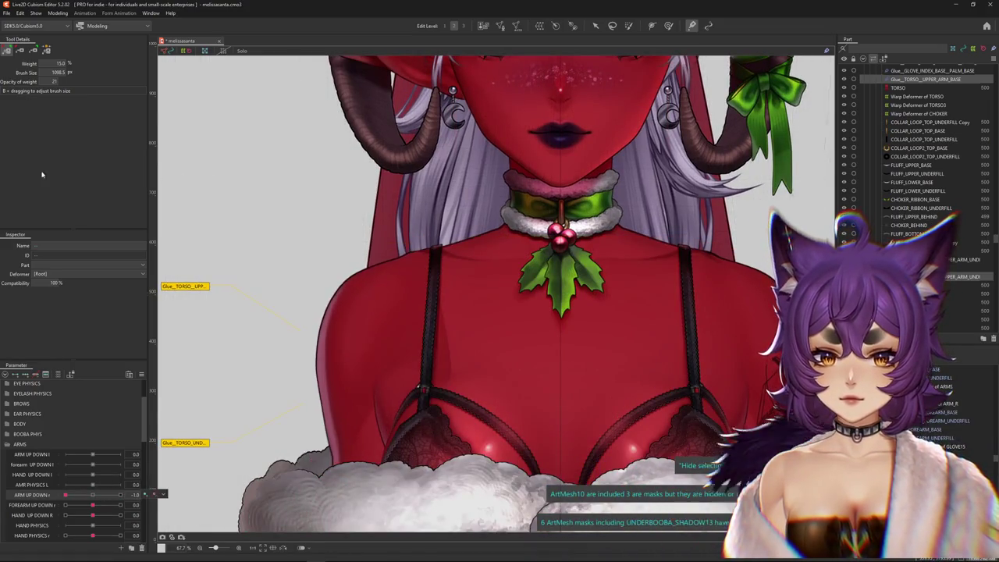
left_click(58, 13)
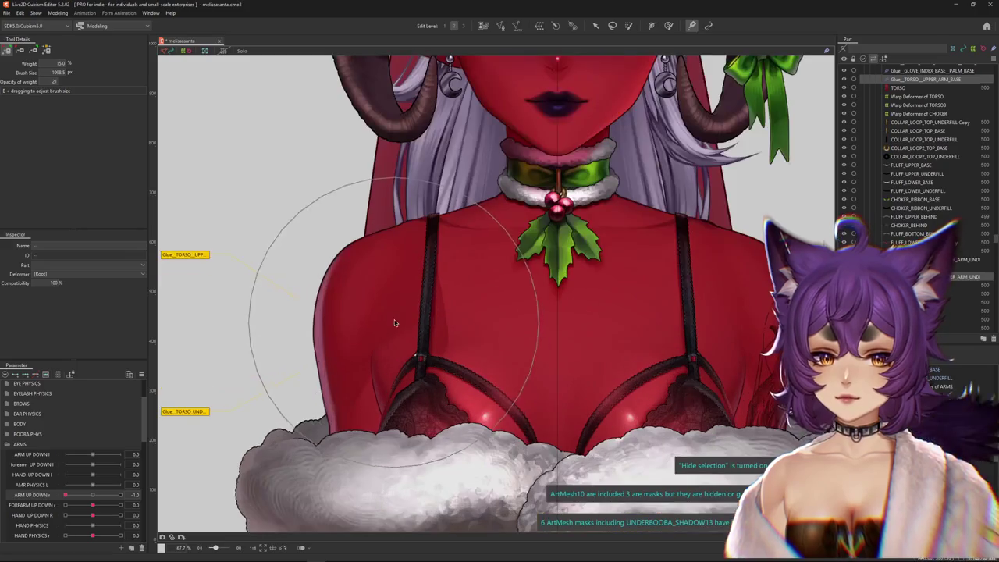
Select UPPER_ARM_BASE and move it directly under TORSO in the Part panel.
right_click(395, 317)
left_click(443, 375)
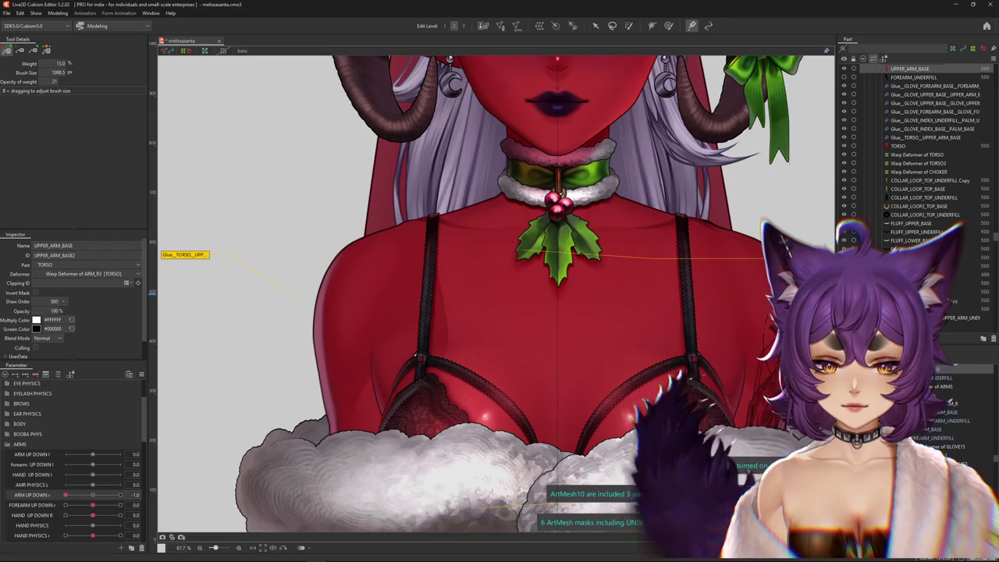
scroll(902, 100, "up", 2)
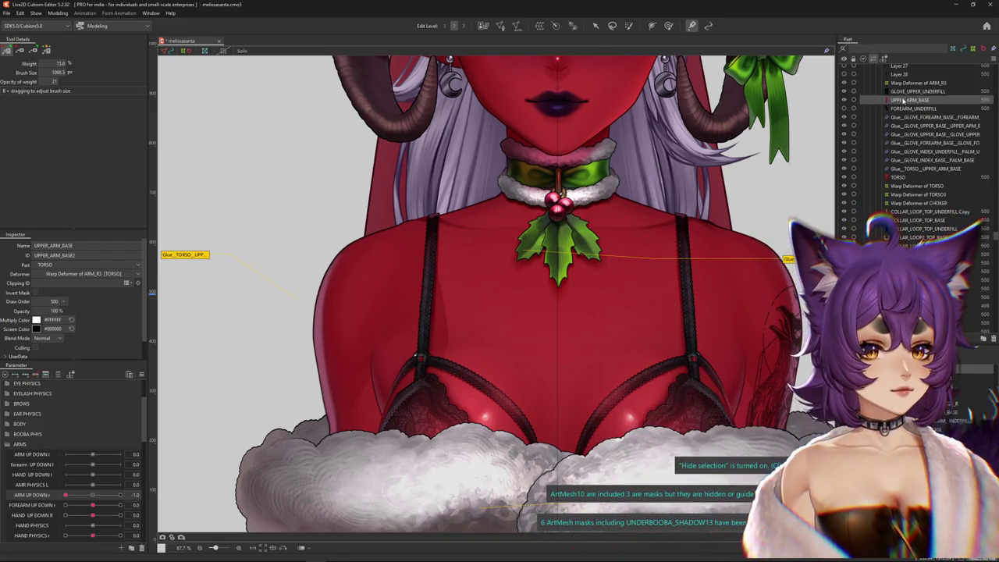
left_click_drag(896, 181, 894, 180)
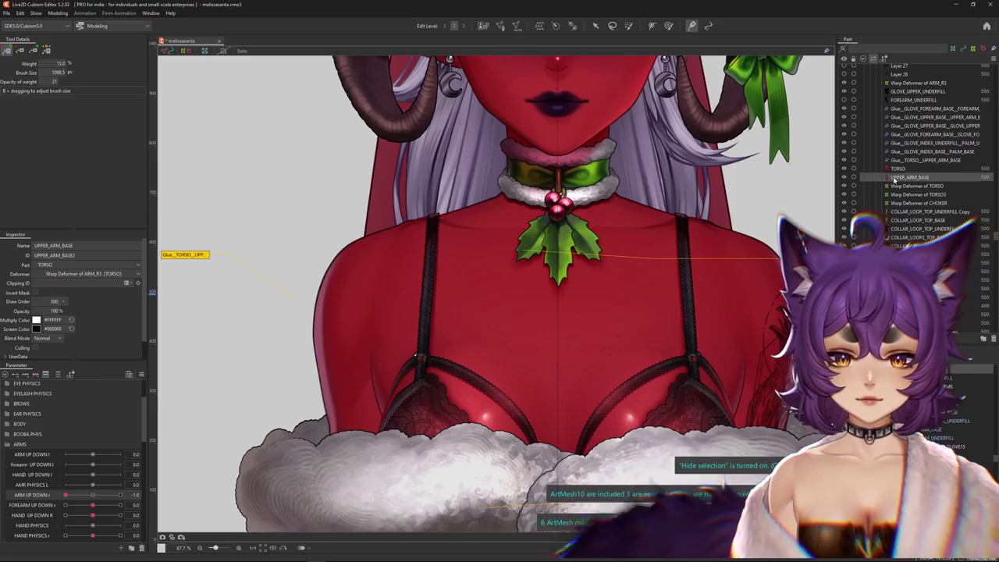
scroll(673, 209, "down", 3)
left_click(58, 13)
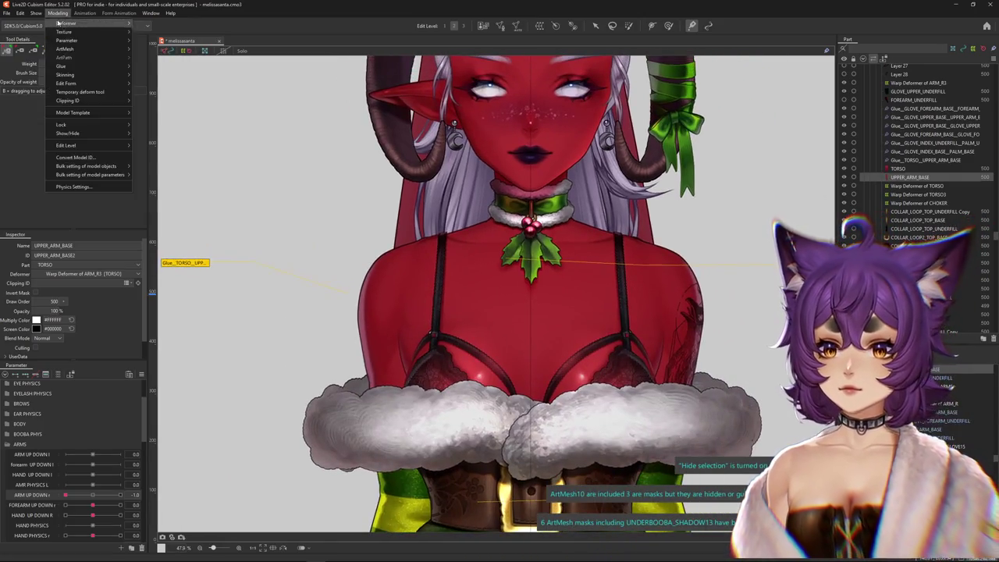
left_click(78, 187)
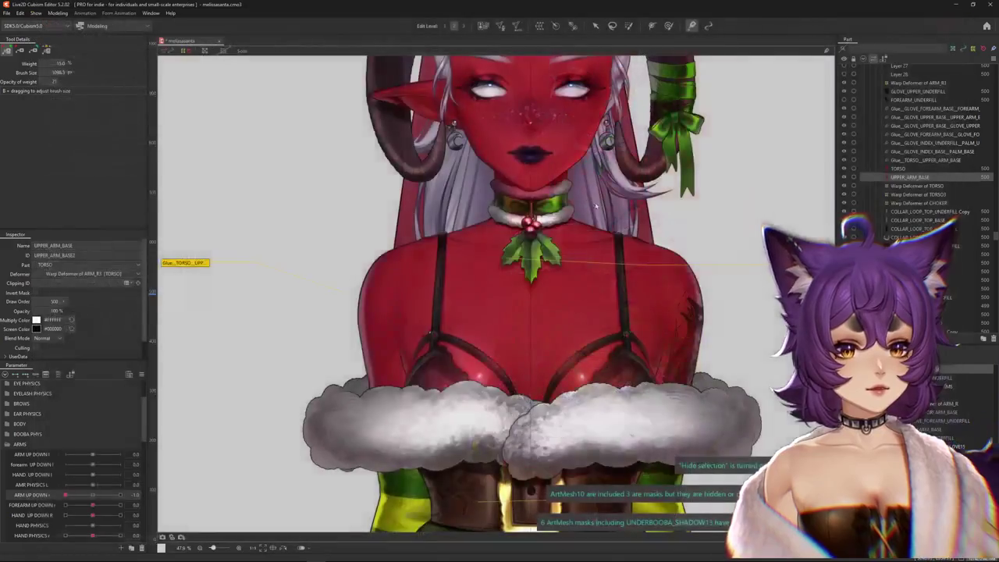
left_click(447, 366)
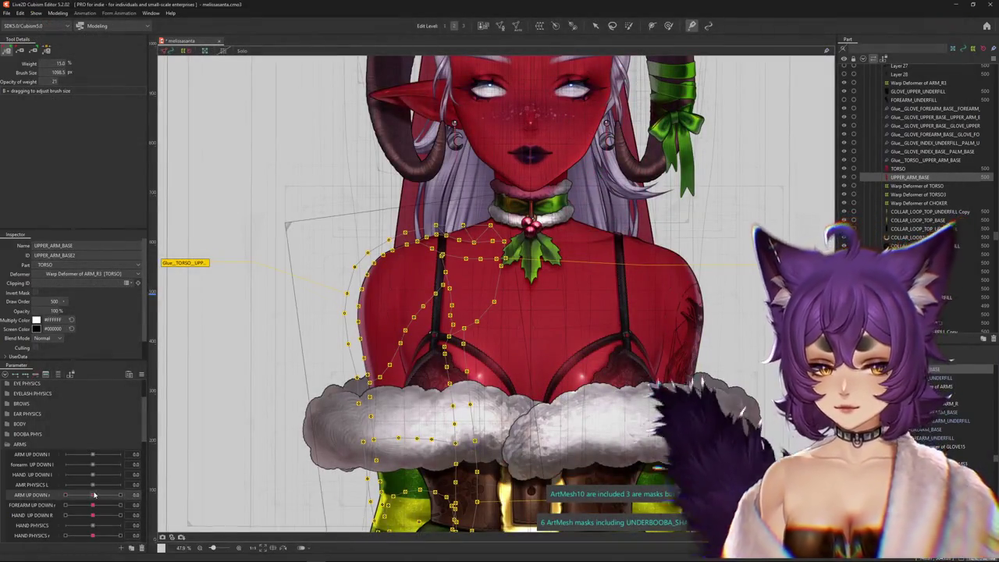
Toggle the UPPER_ARM_BASE mesh vertex display off and back on.
scroll(405, 276, "down", 3)
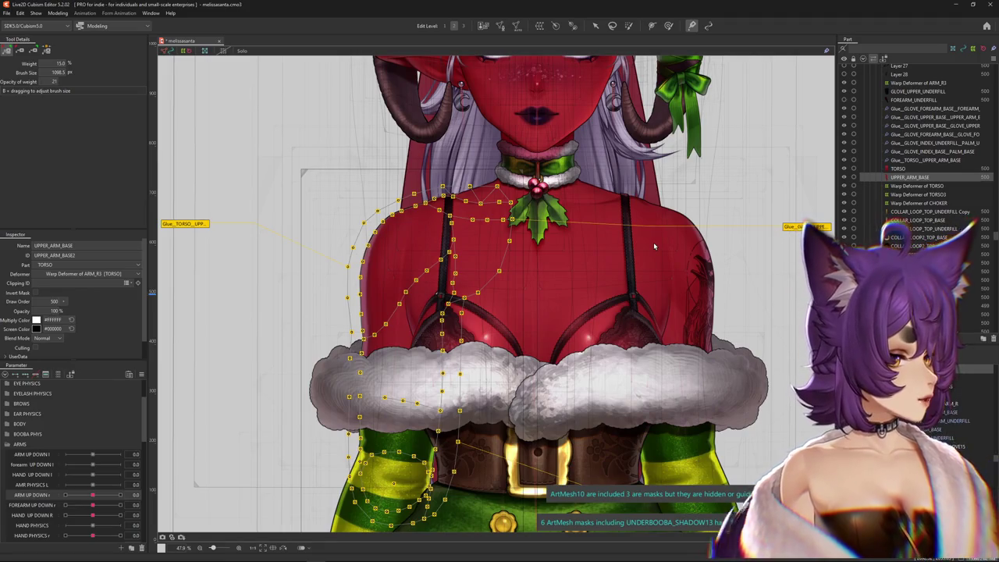
scroll(453, 234, "down", 2)
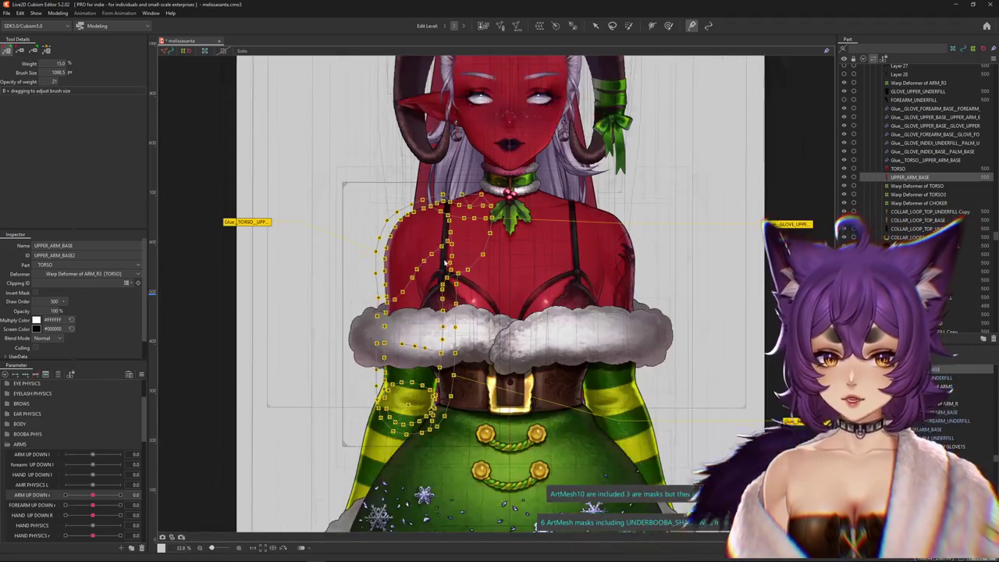
scroll(429, 273, "up", 3)
scroll(417, 300, "up", 2)
scroll(414, 307, "down", 2)
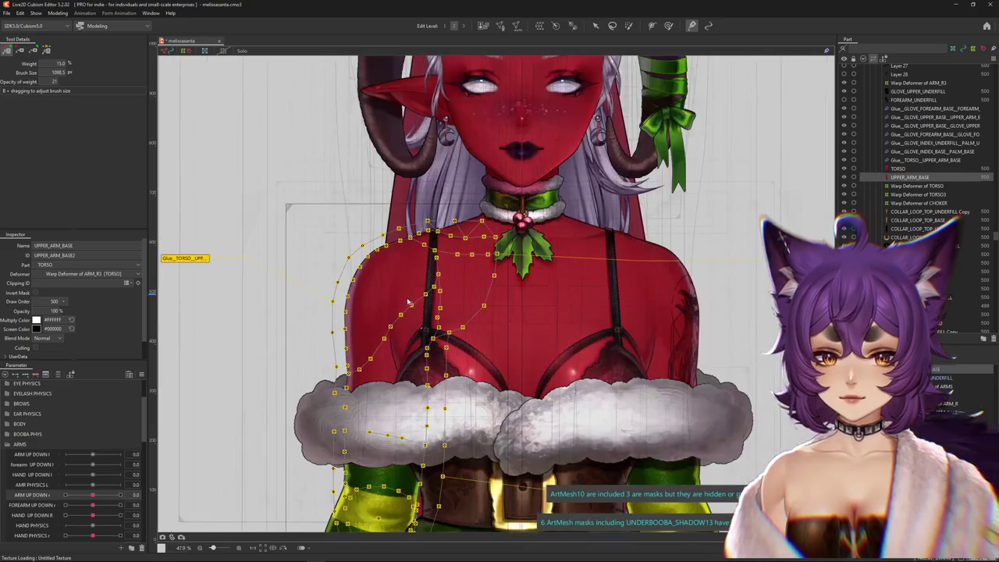
scroll(414, 306, "up", 2)
left_click(844, 178)
left_click(843, 179)
left_click(844, 179)
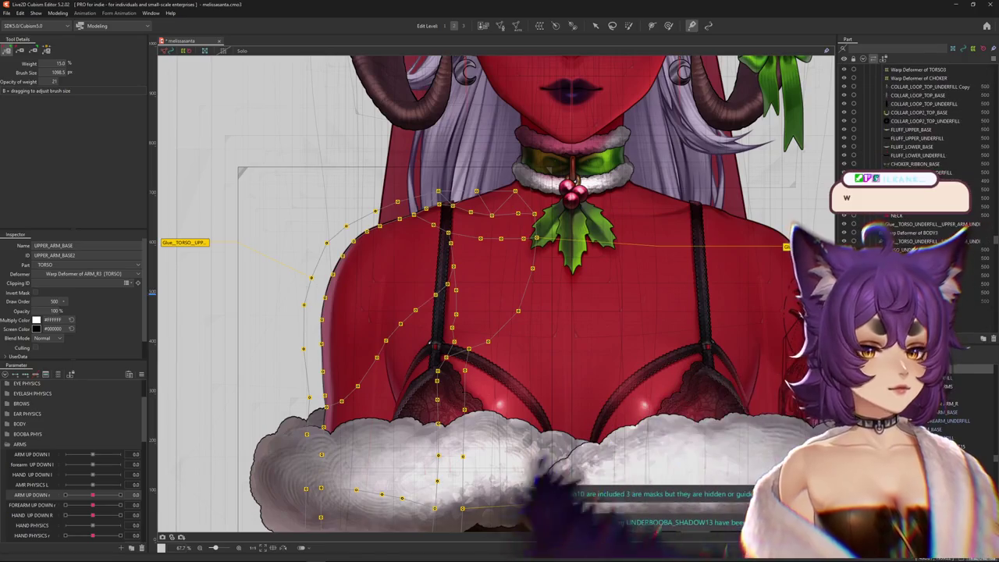
Select the NECK and UPPER_ARM_UNDERFILL meshes and hide the selection overlay with Ctrl+H.
left_click(406, 289)
scroll(401, 290, "up", 2)
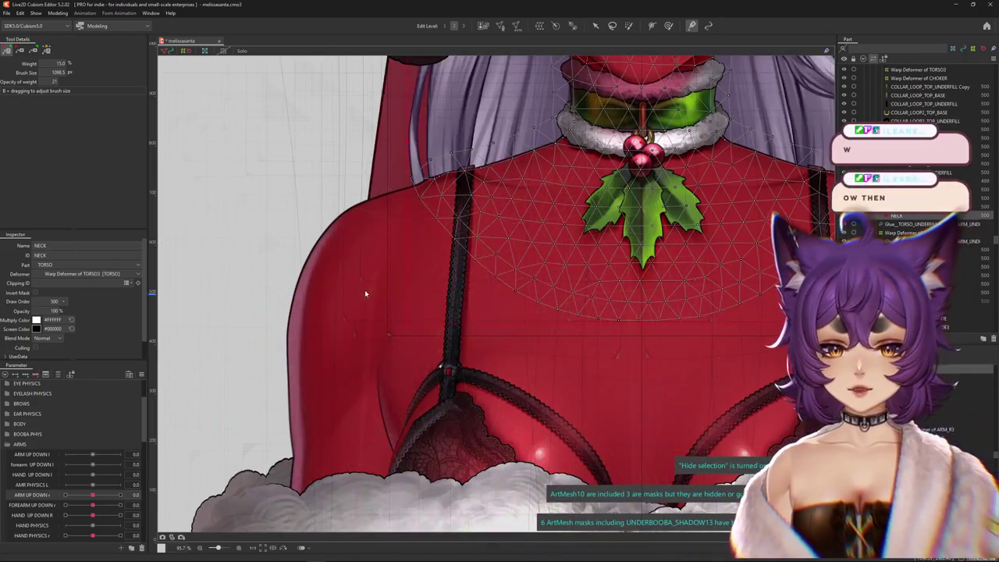
right_click(379, 306)
left_click(411, 356)
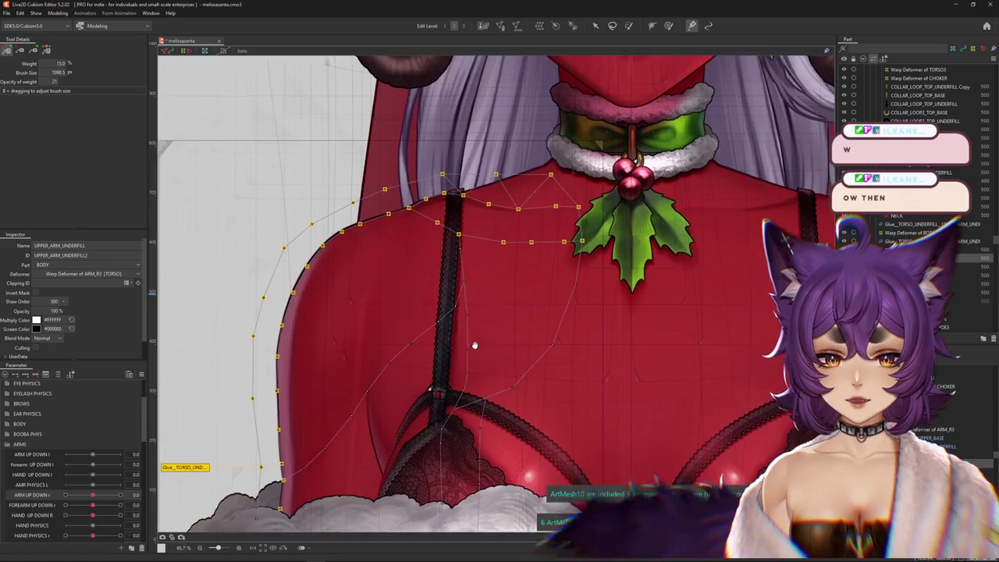
left_click_drag(484, 328, 469, 354)
scroll(469, 354, "down", 2)
key("ctrl+h")
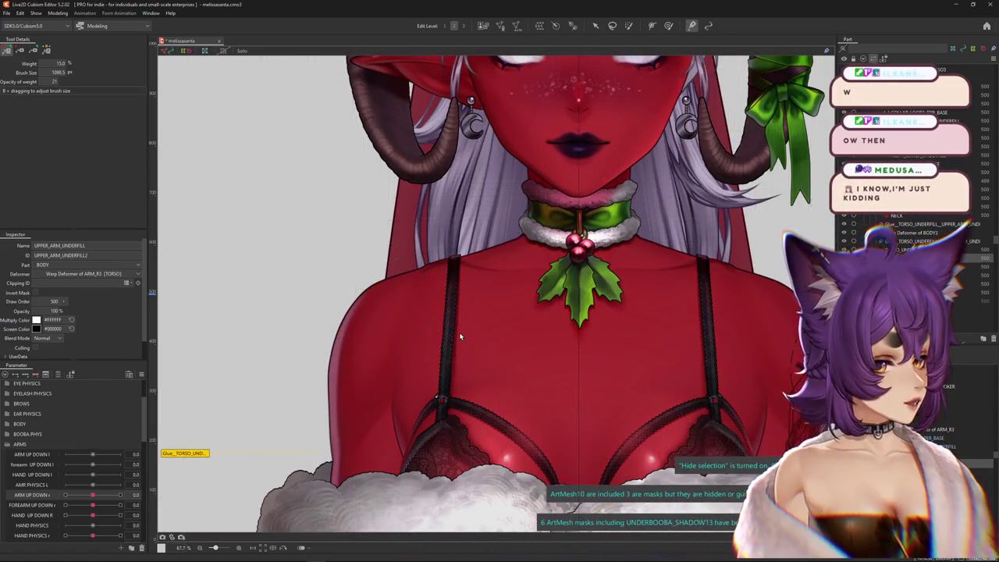
left_click_drag(450, 305, 445, 319)
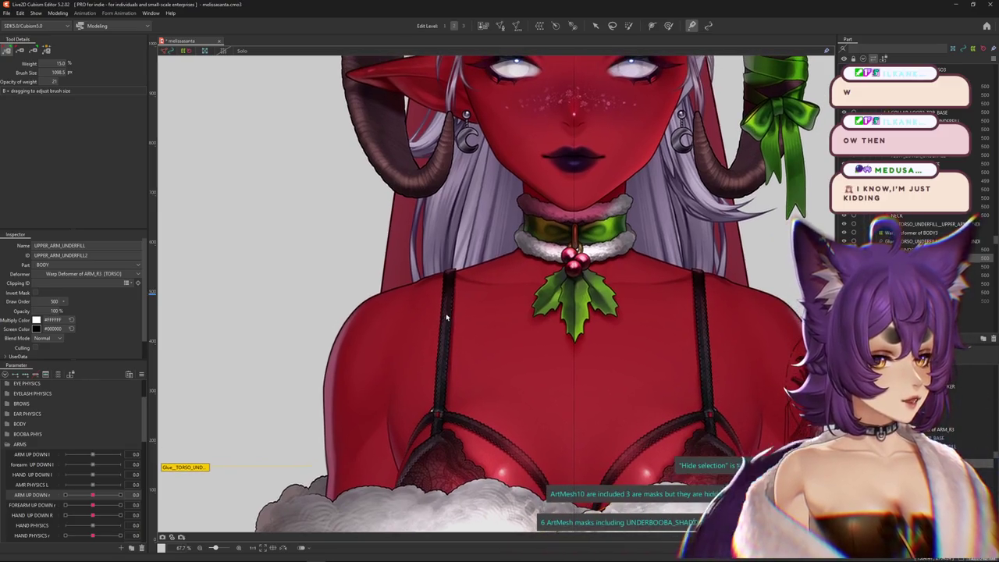
scroll(377, 336, "up", 3)
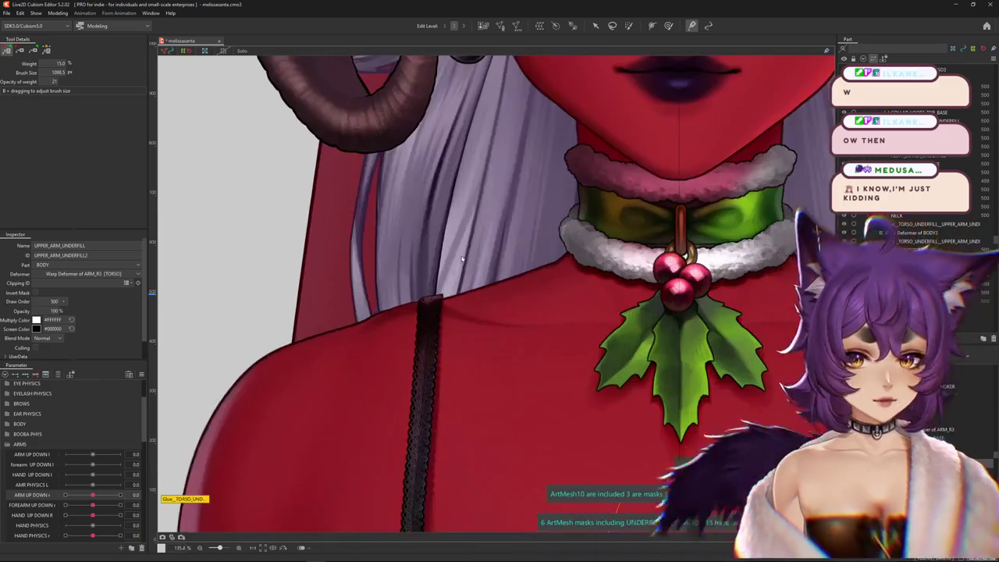
left_click(446, 446)
scroll(376, 336, "down", 3)
Test ARM UP DOWN r at -1.0 and back to 0.0, then filter parameters to the NECK selection.
left_click_drag(93, 495, 52, 484)
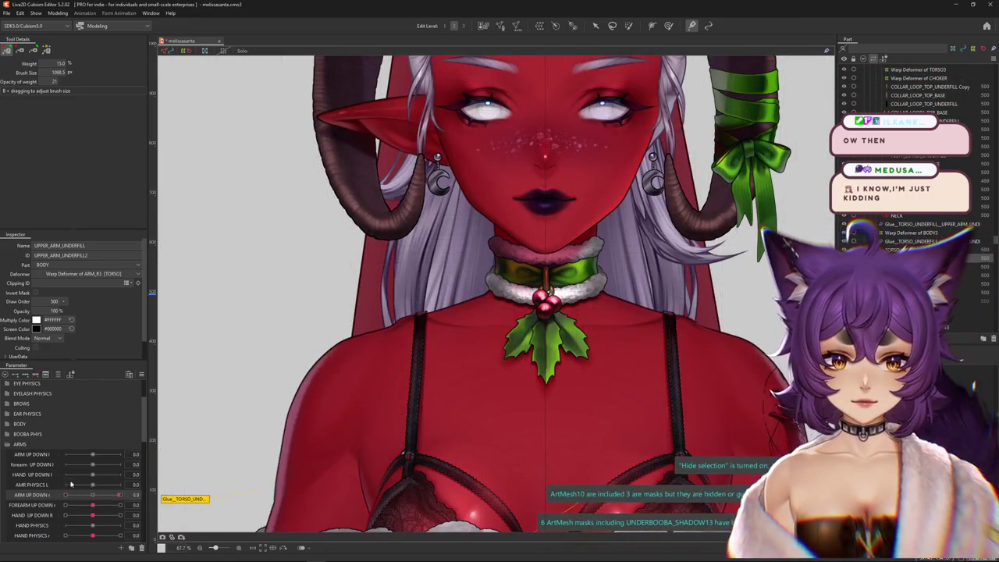
scroll(336, 370, "up", 2)
right_click(348, 348)
left_click(374, 373)
left_click_drag(85, 494, 93, 494)
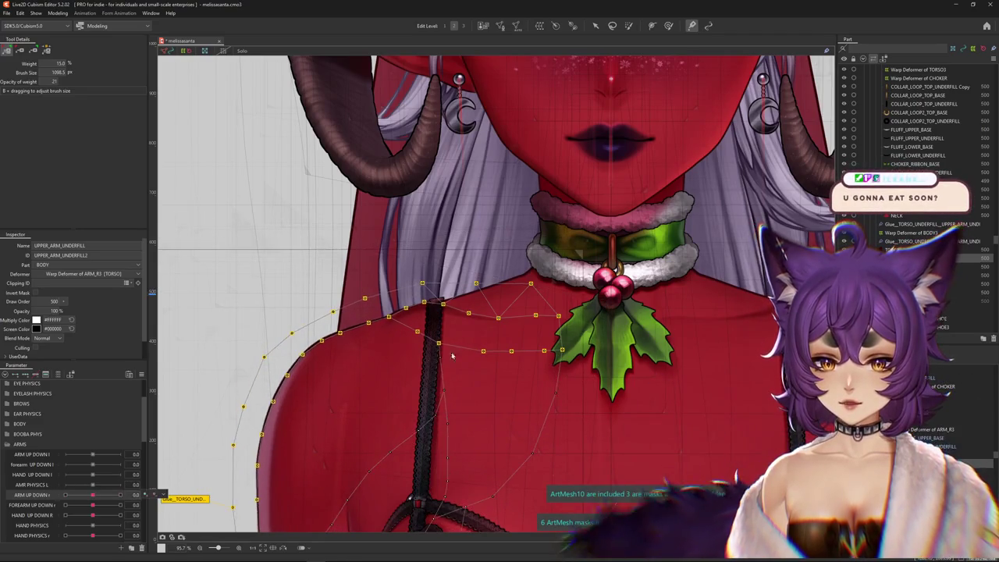
right_click(501, 365)
left_click(536, 367)
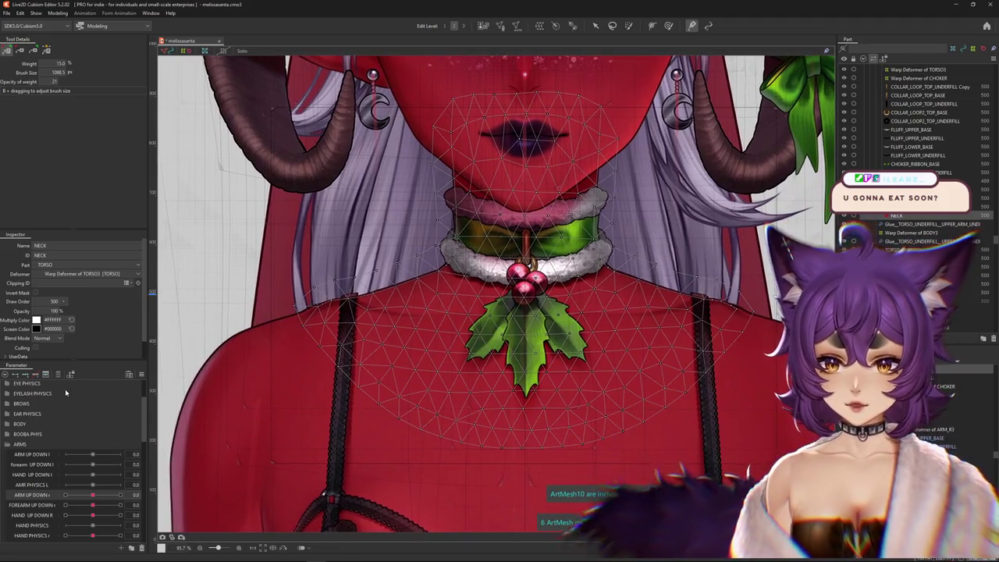
left_click(57, 374)
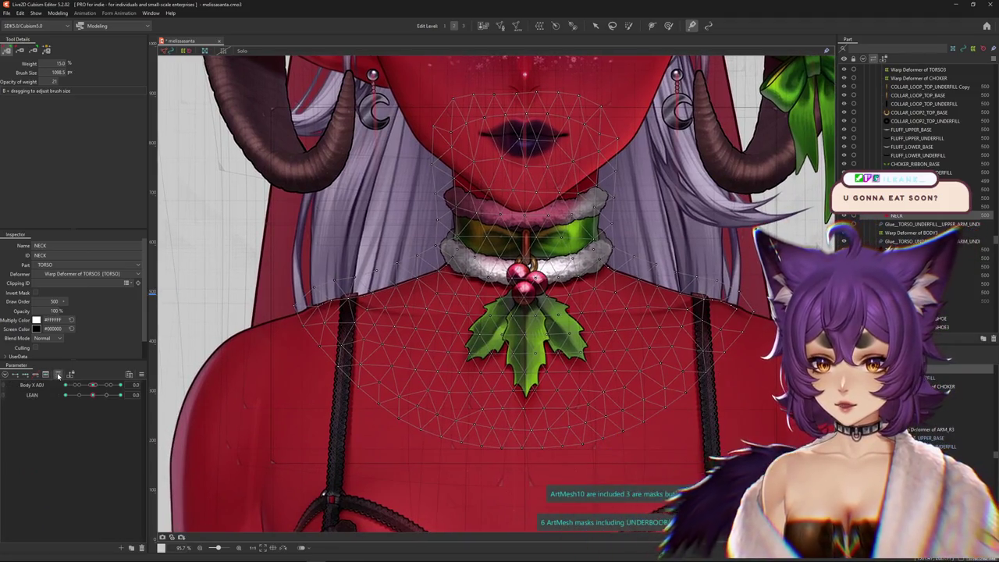
Select the TORSO3 warp deformer, test Body X ADJ, then select the TORSO warp deformer.
left_click(58, 375)
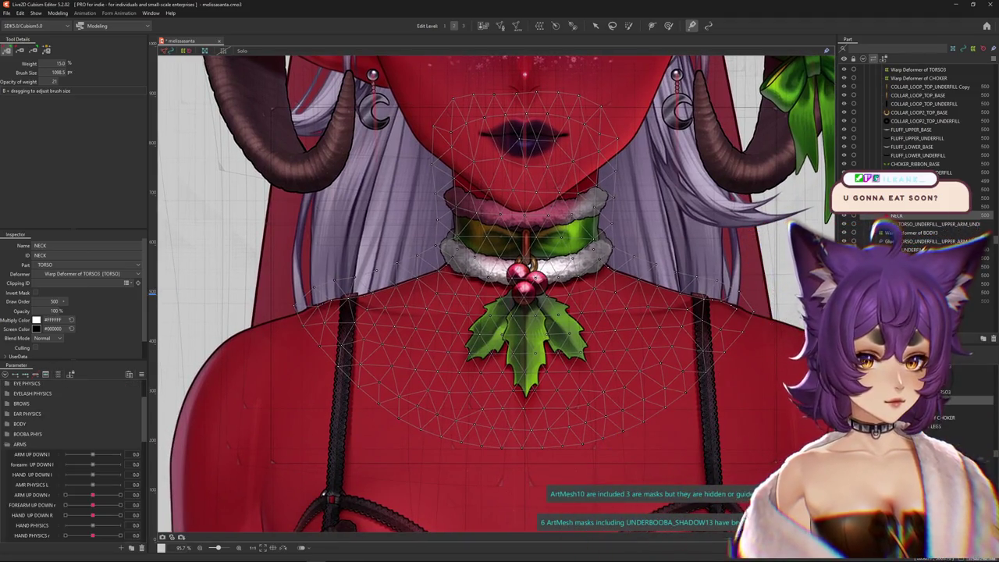
left_click(917, 70)
left_click(58, 375)
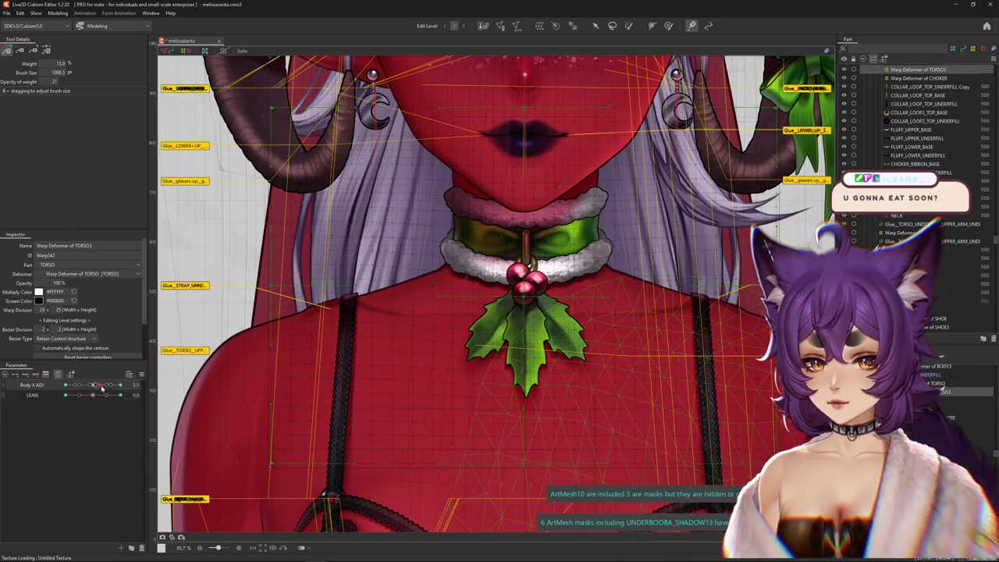
left_click_drag(101, 388, 93, 386)
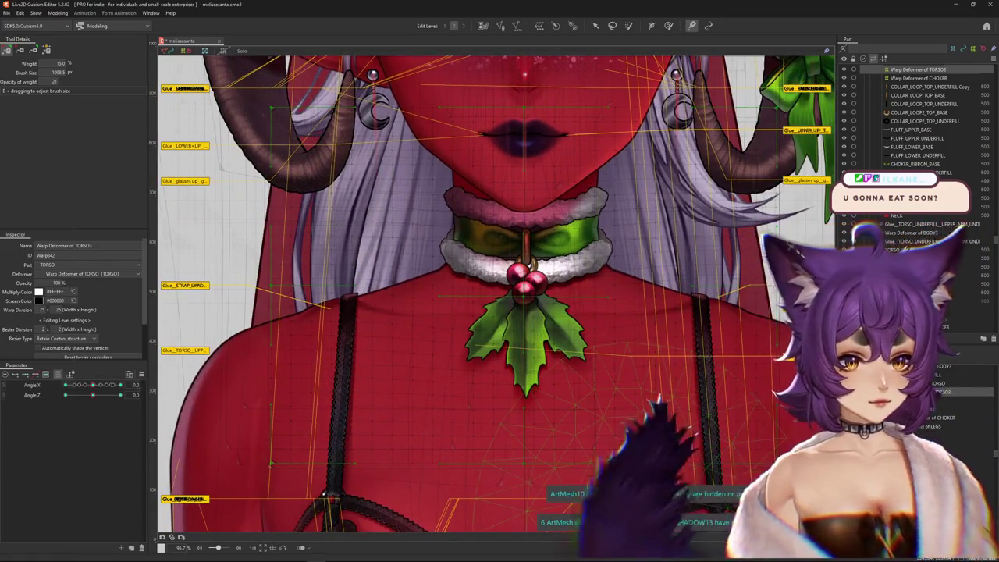
scroll(916, 117, "up", 1)
left_click(917, 69)
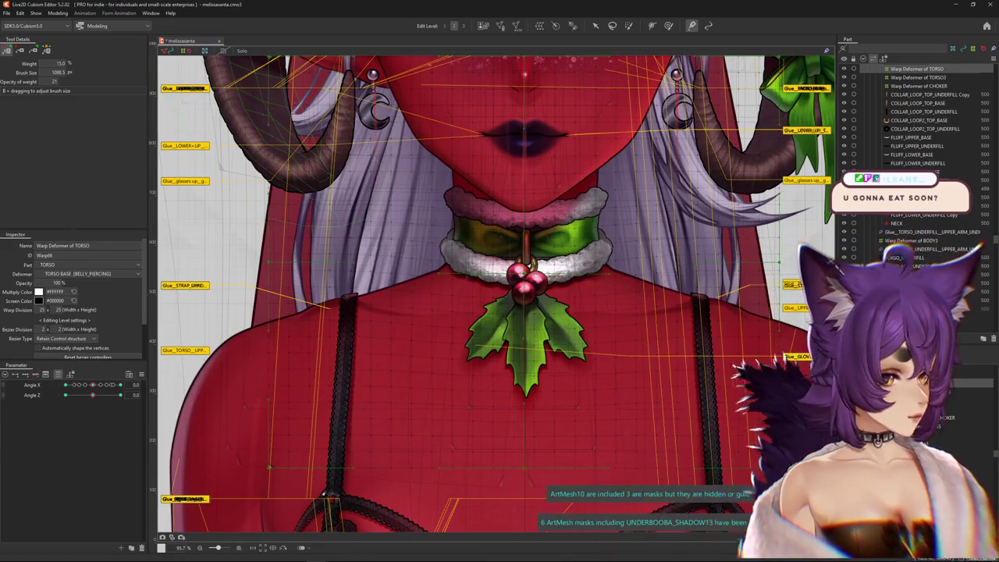
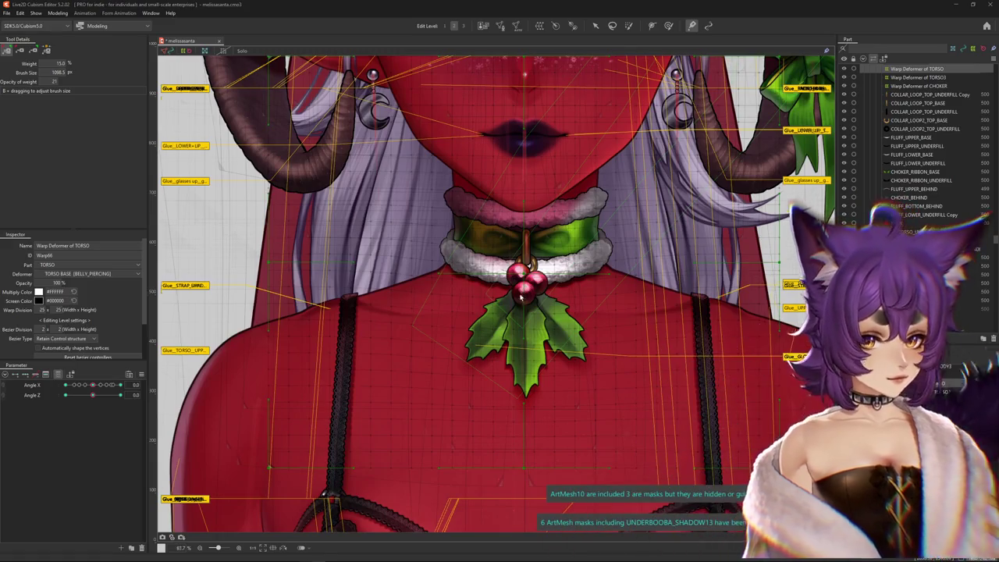
Hide the warp deformer guides while viewing the collar, then switch to the browser.
scroll(524, 289, "down", 3)
scroll(496, 297, "up", 1)
scroll(424, 305, "up", 1)
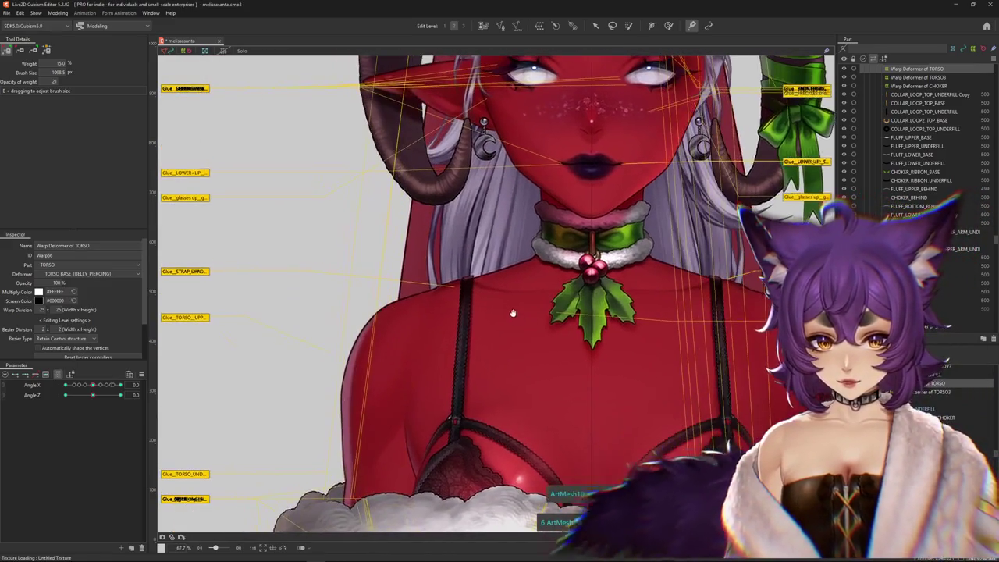
scroll(517, 312, "up", 1)
left_click(668, 26)
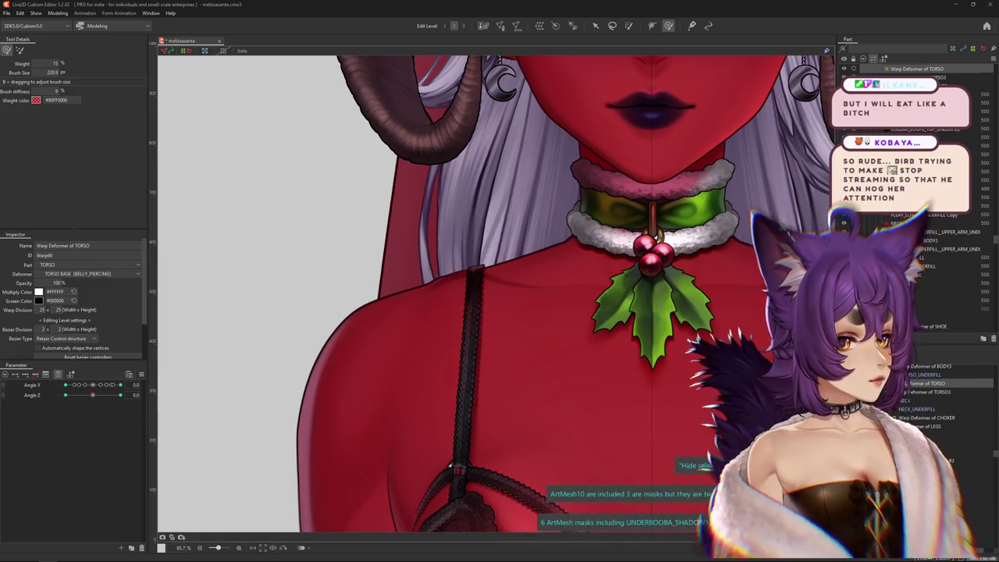
key("alt+Tab")
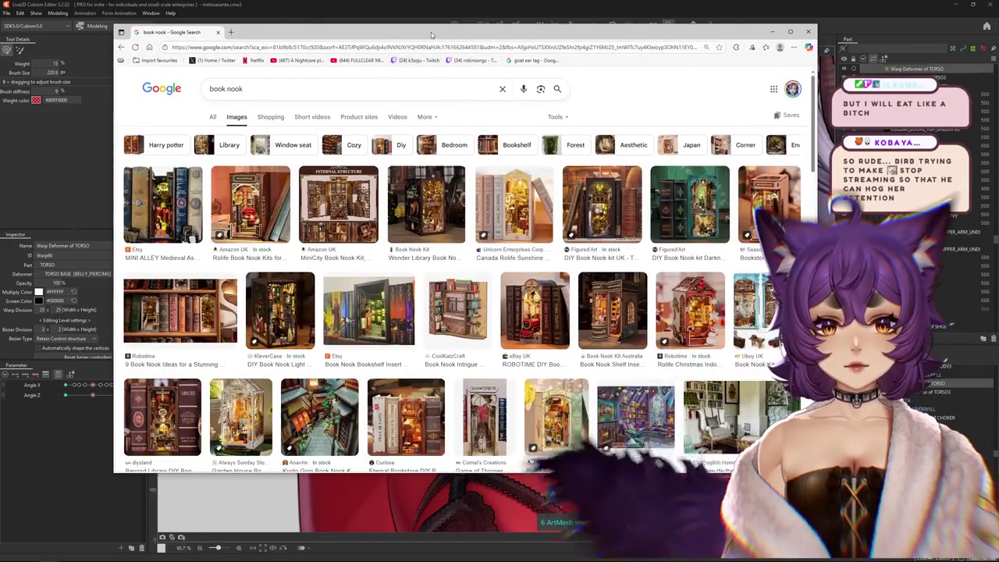
Maximize Chrome and open the Wonder Library Book Nook Kit preview among the book nook results.
key("super+Up")
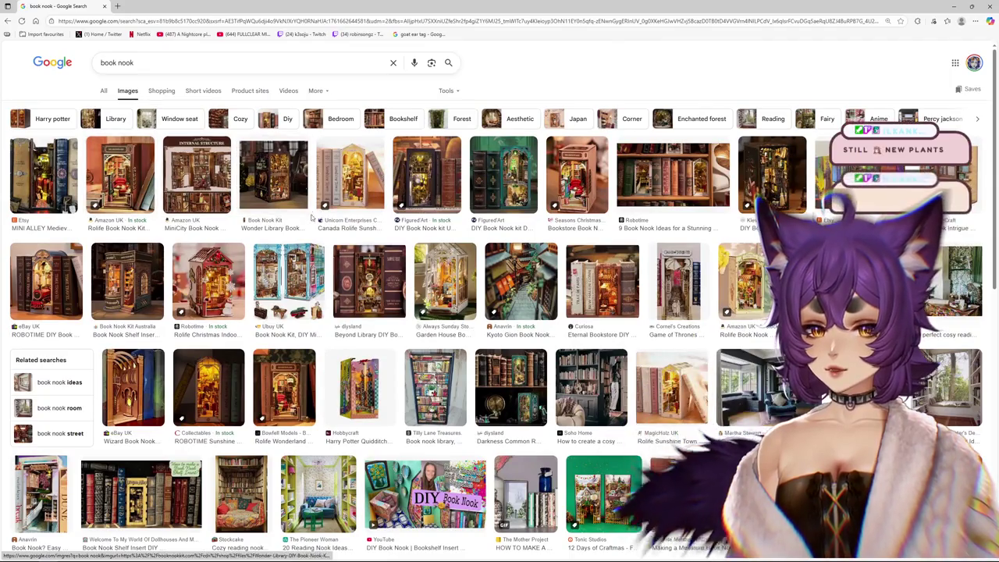
left_click(274, 176)
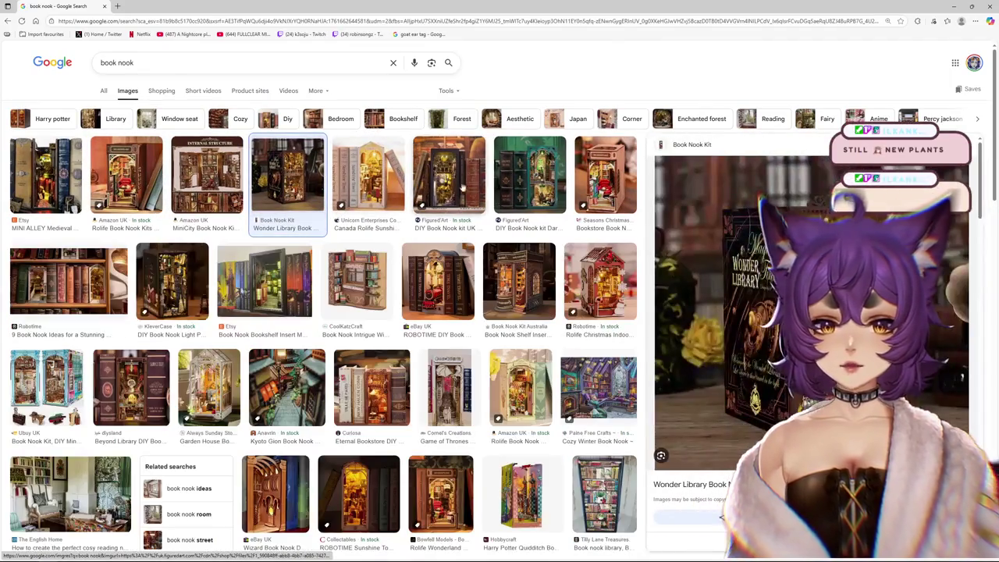
scroll(476, 200, "down", 3)
scroll(477, 200, "down", 2)
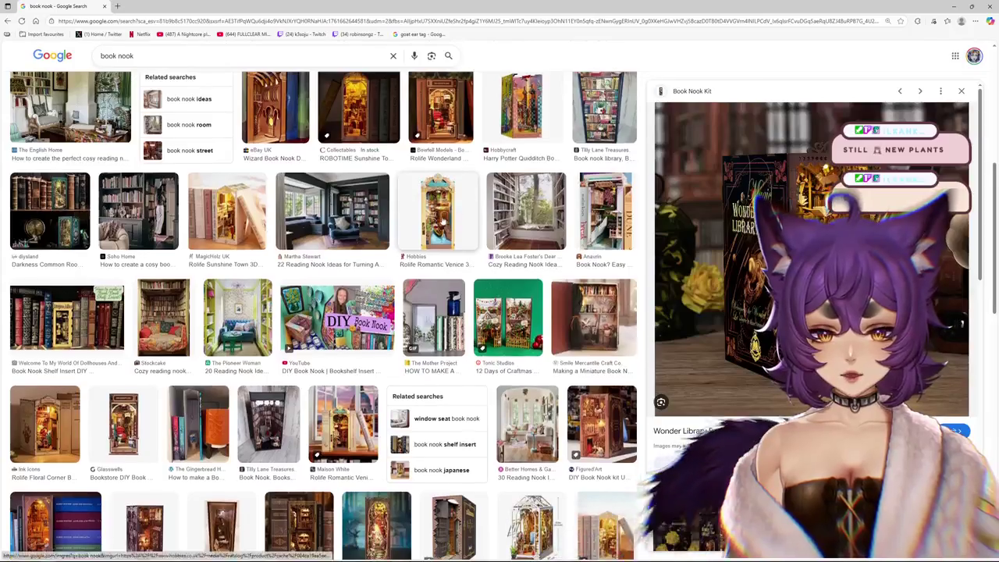
scroll(477, 199, "up", 5)
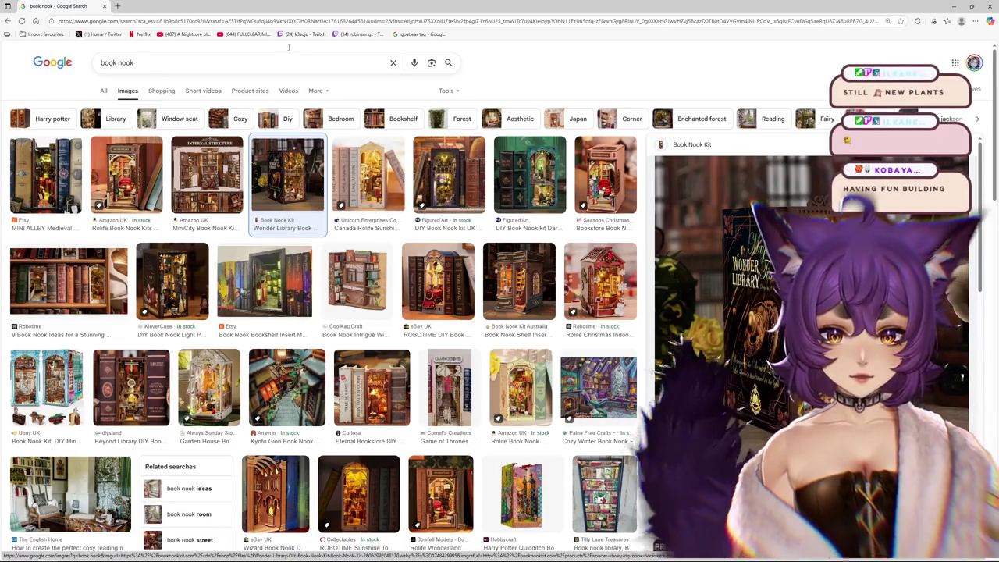
scroll(433, 273, "down", 2)
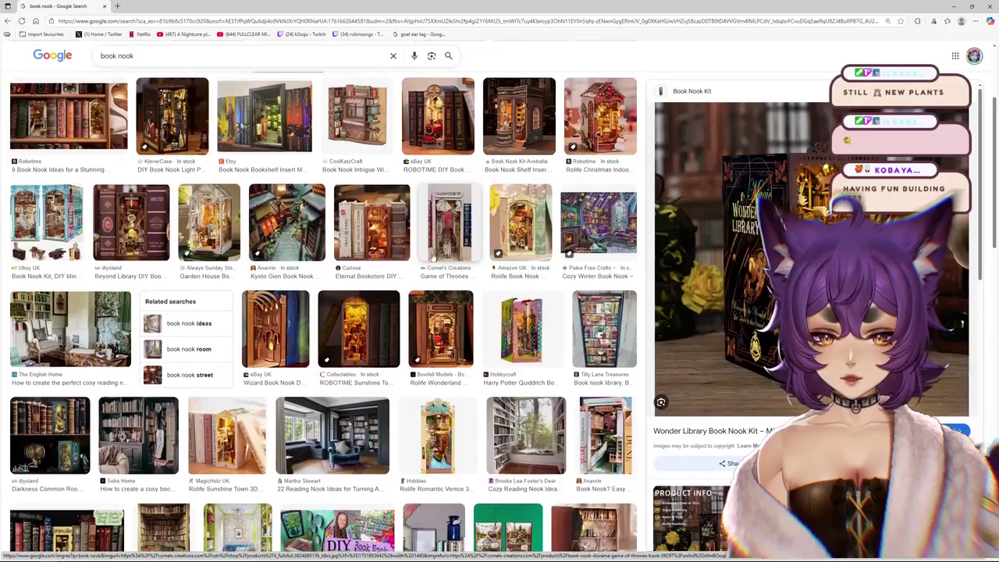
scroll(437, 265, "down", 3)
scroll(468, 277, "up", 5)
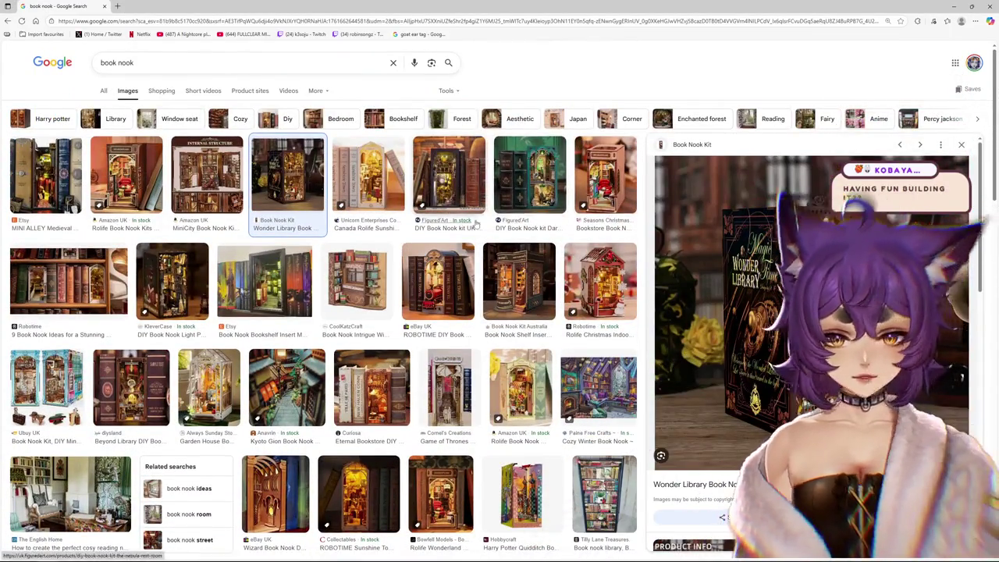
scroll(475, 224, "down", 2)
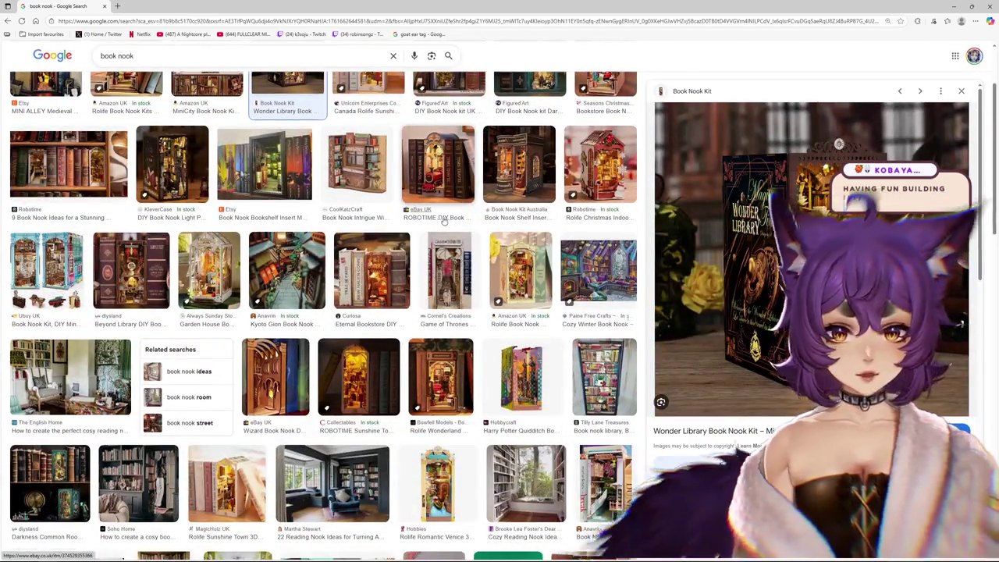
scroll(444, 221, "up", 2)
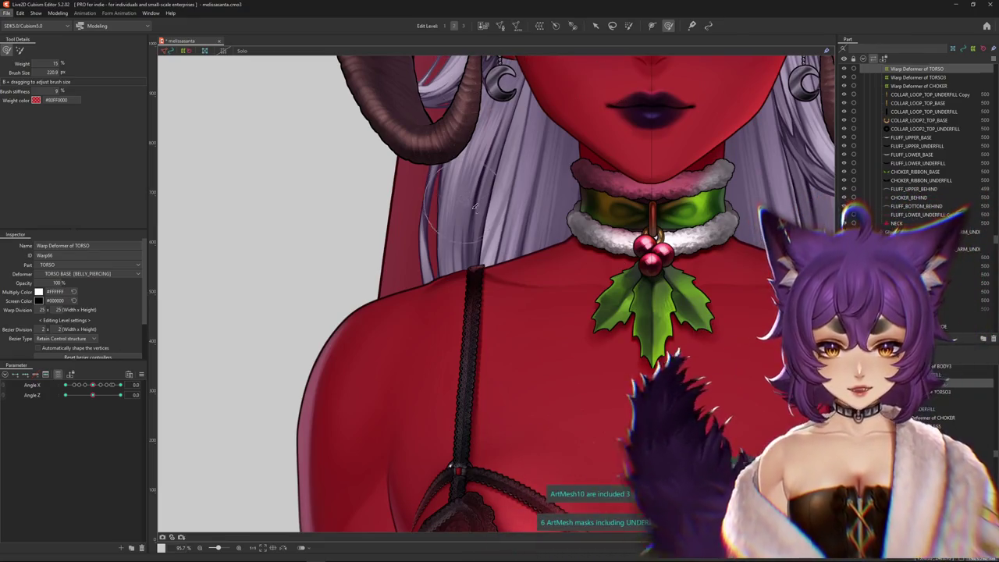
Select the UPPER_ARM_UNDERFILL mesh at the shoulder and hide its outline.
right_click(455, 282)
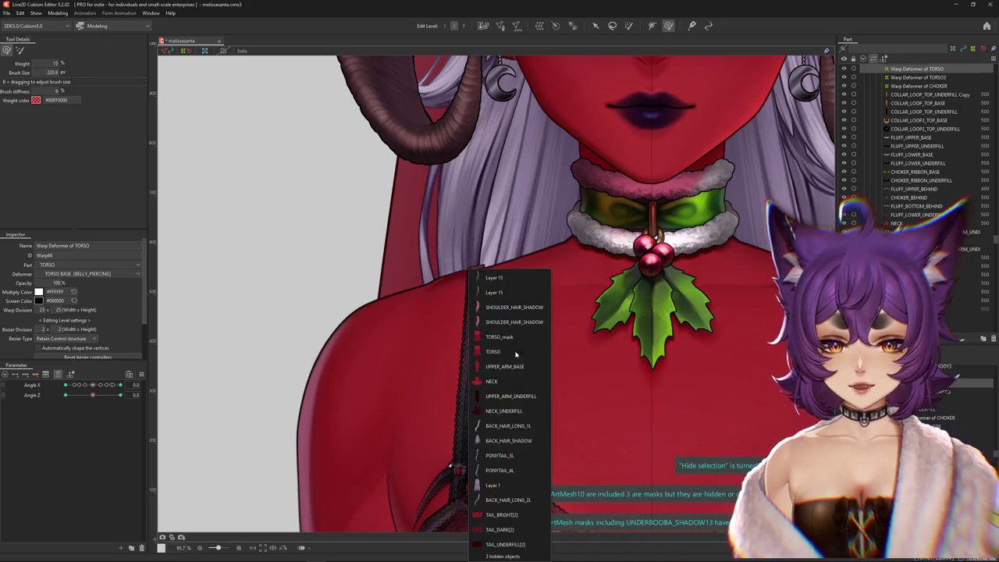
left_click(503, 396)
scroll(480, 258, "down", 2)
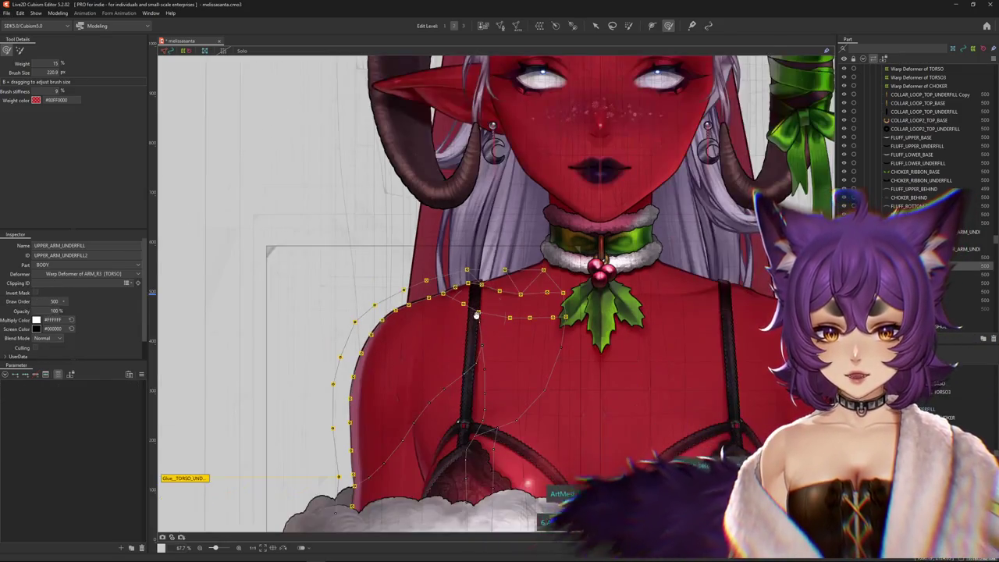
scroll(468, 261, "up", 2)
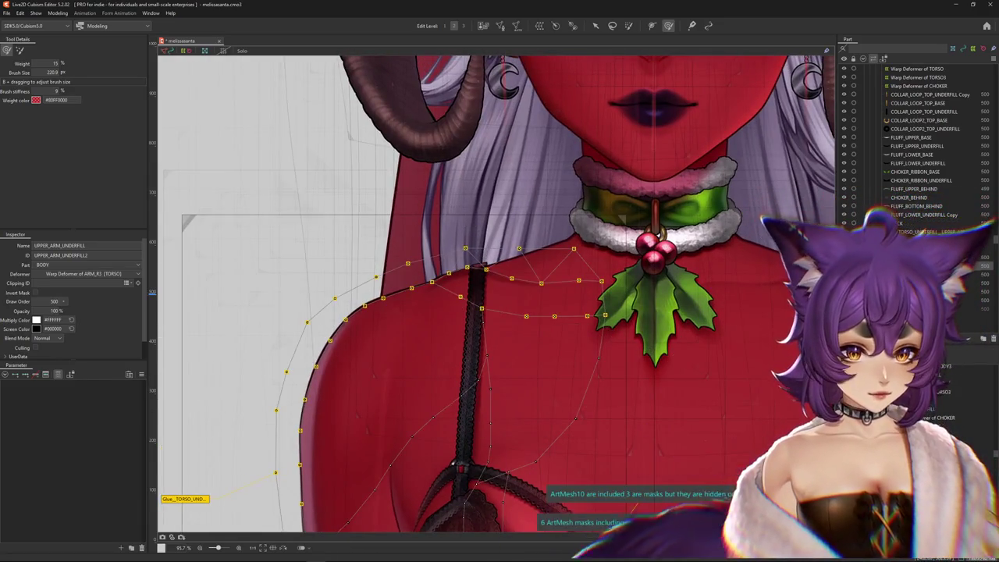
scroll(473, 277, "up", 1)
key("ctrl+h")
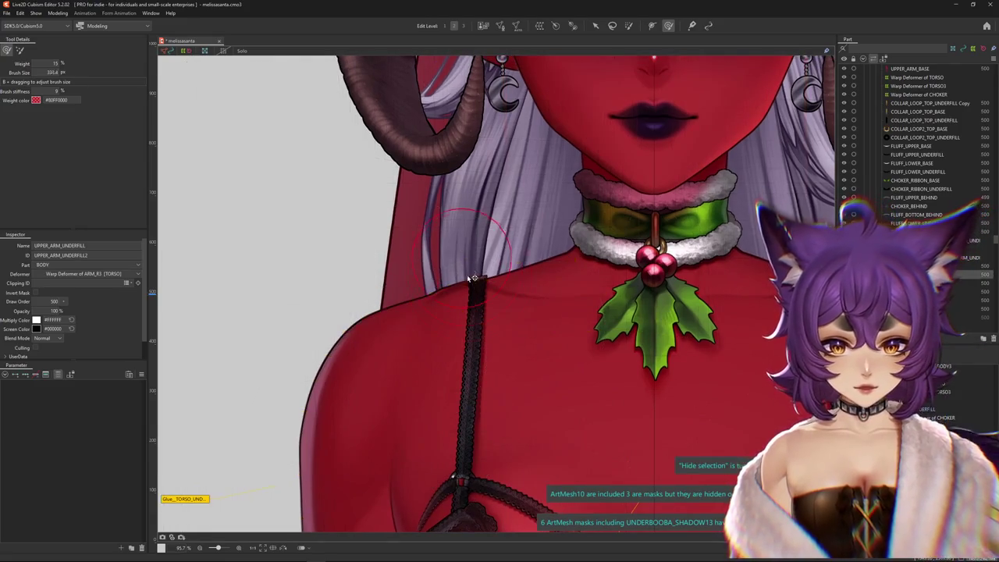
scroll(473, 259, "down", 5)
scroll(473, 259, "down", 8)
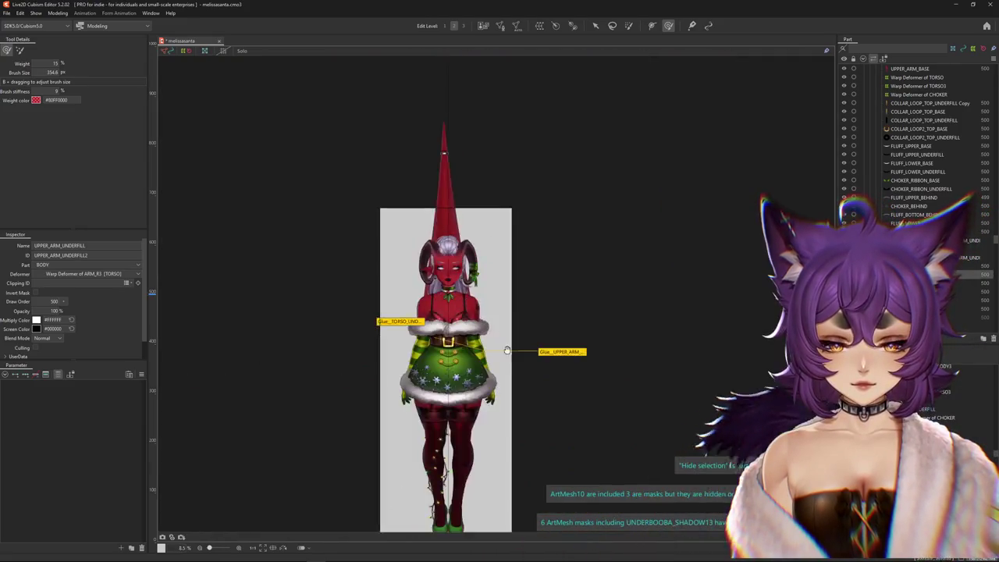
left_click(59, 13)
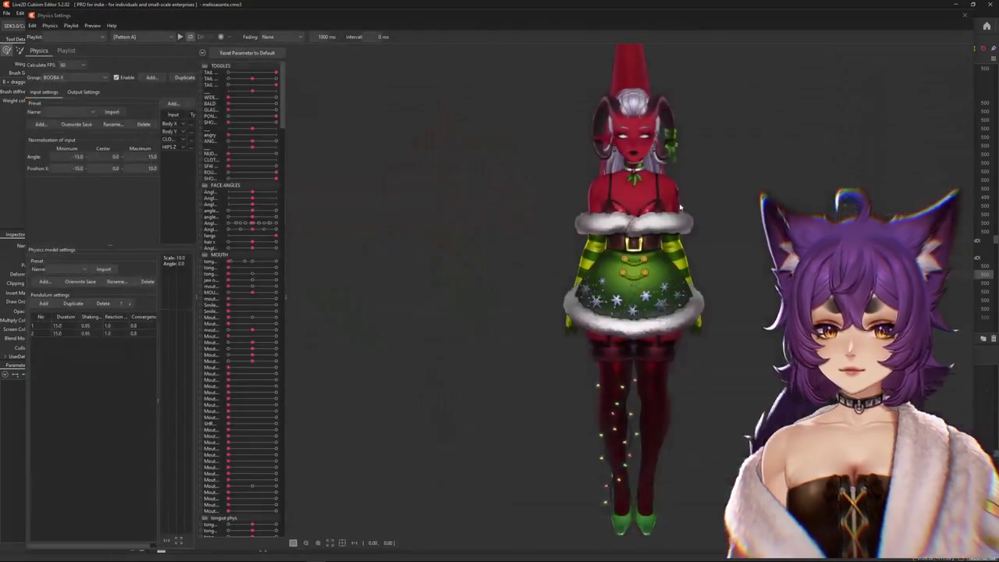
left_click_drag(680, 448, 479, 218)
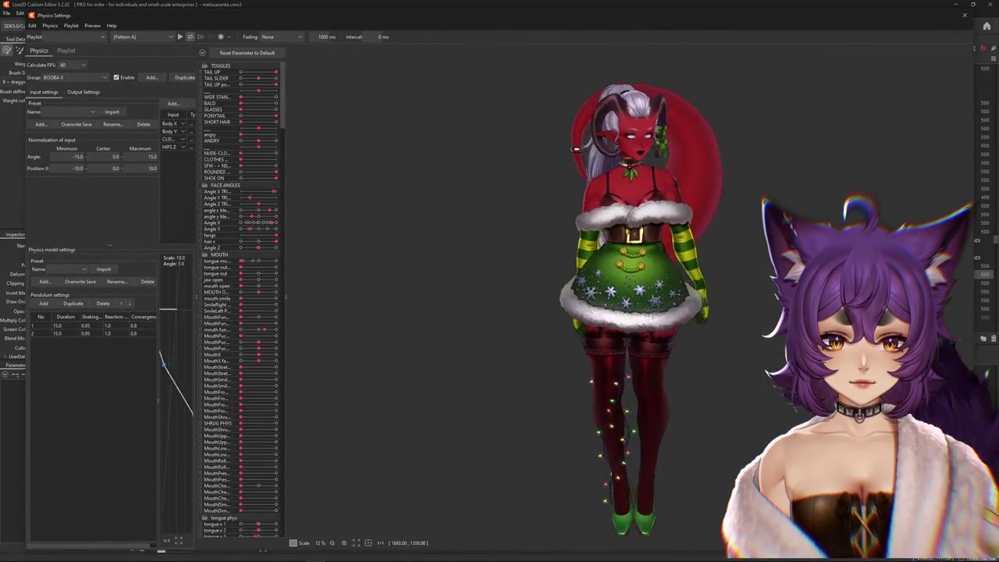
mouse_move(815, 439)
left_mouse_down()
mouse_move(670, 417)
mouse_move(709, 116)
left_mouse_up()
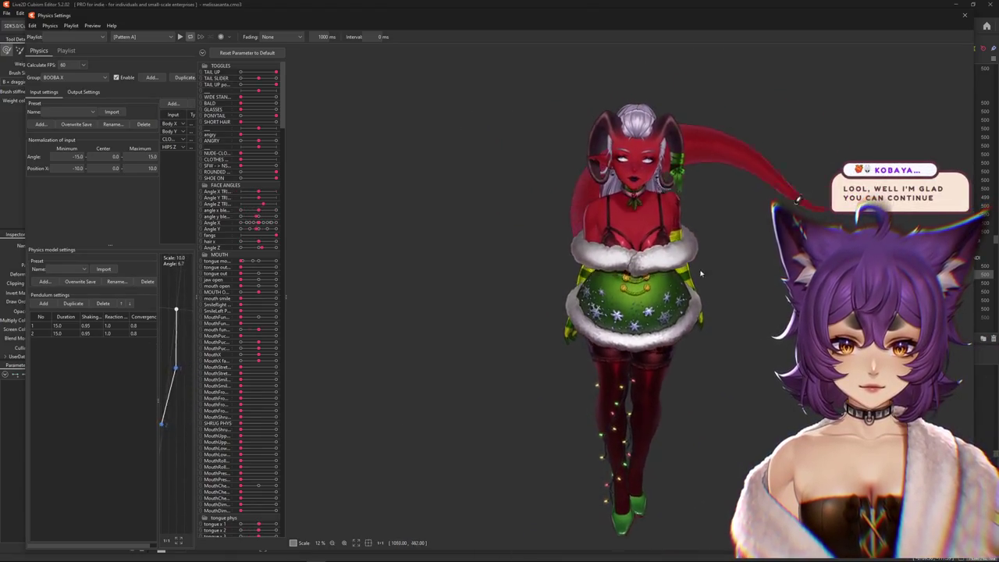
left_click_drag(700, 273, 655, 506)
left_click_drag(666, 235, 638, 70)
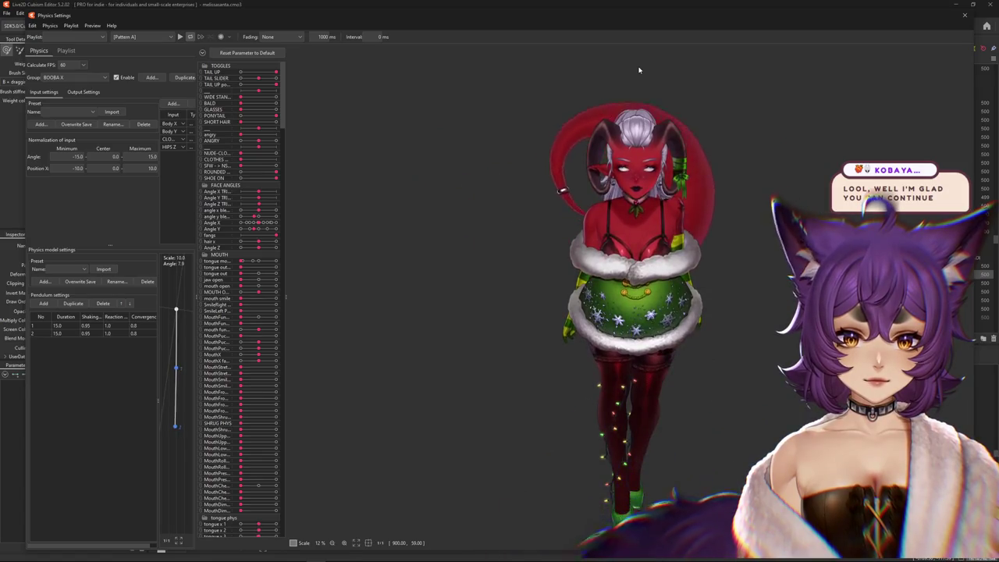
scroll(704, 181, "up", 4)
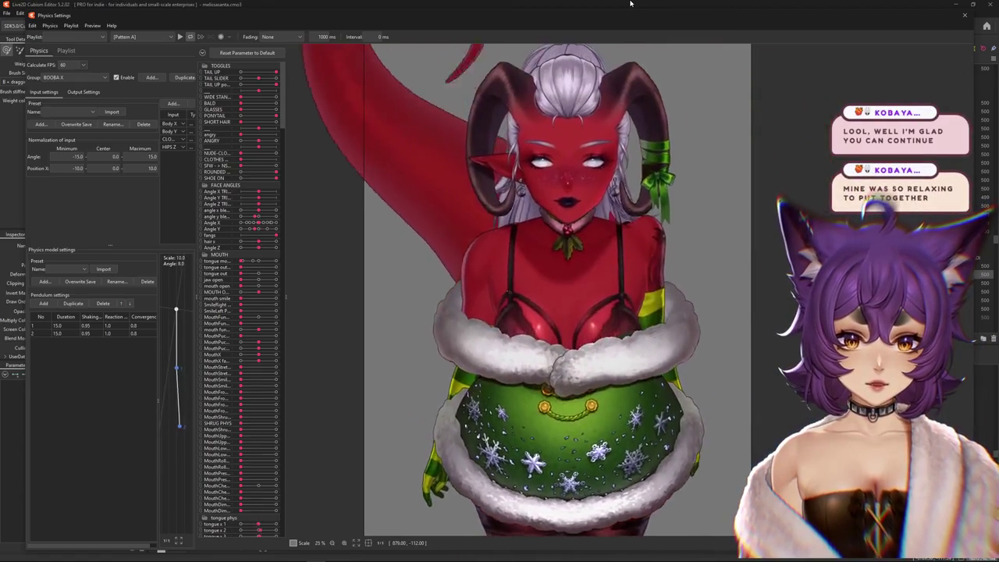
mouse_move(631, 4)
left_mouse_down()
mouse_move(631, 73)
mouse_move(632, 62)
left_mouse_up()
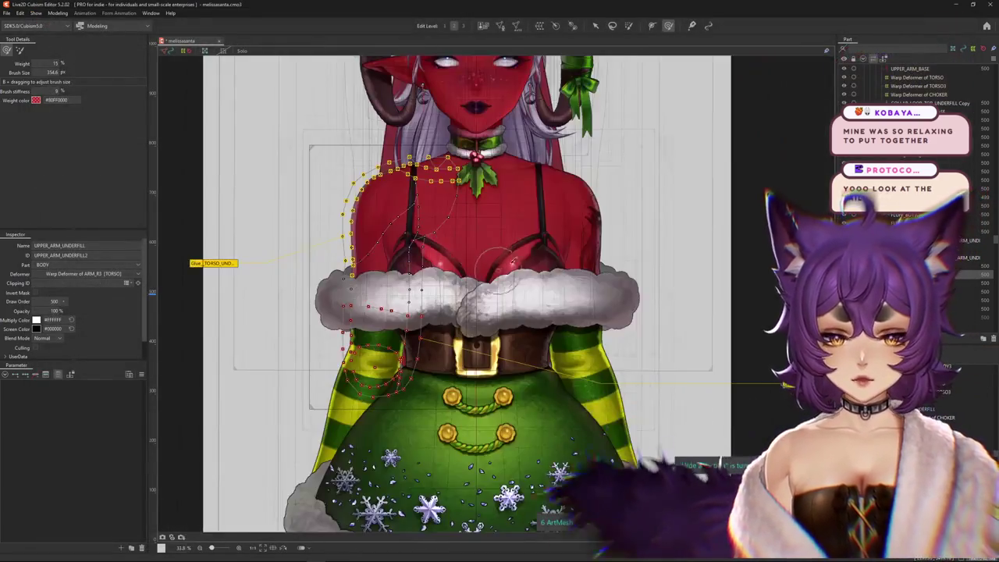
Pick UPPER_ARM_BASE at the shoulder, then select Warp Deformer of ARM_R2.
scroll(488, 293, "up", 3)
right_click(499, 261)
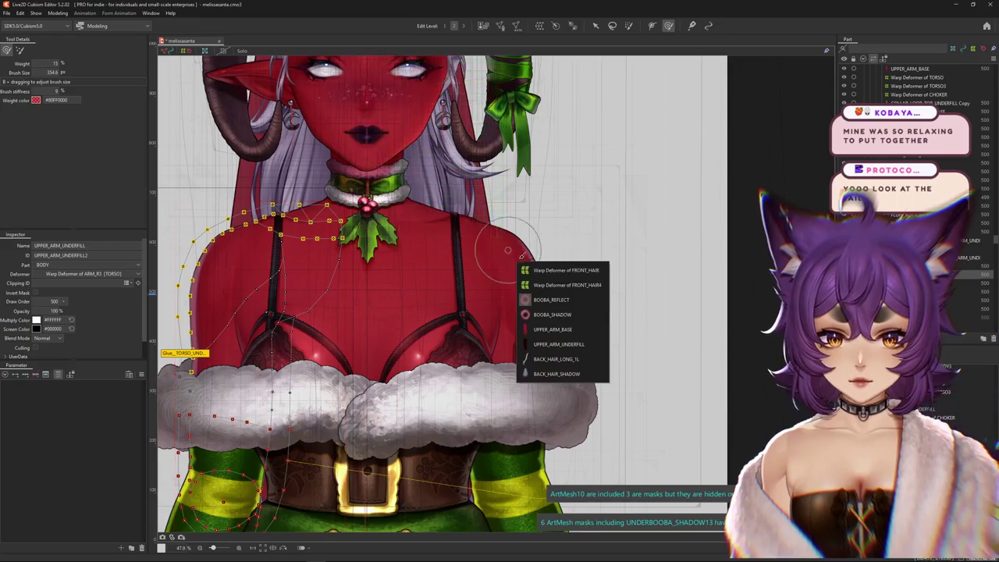
left_click(546, 325)
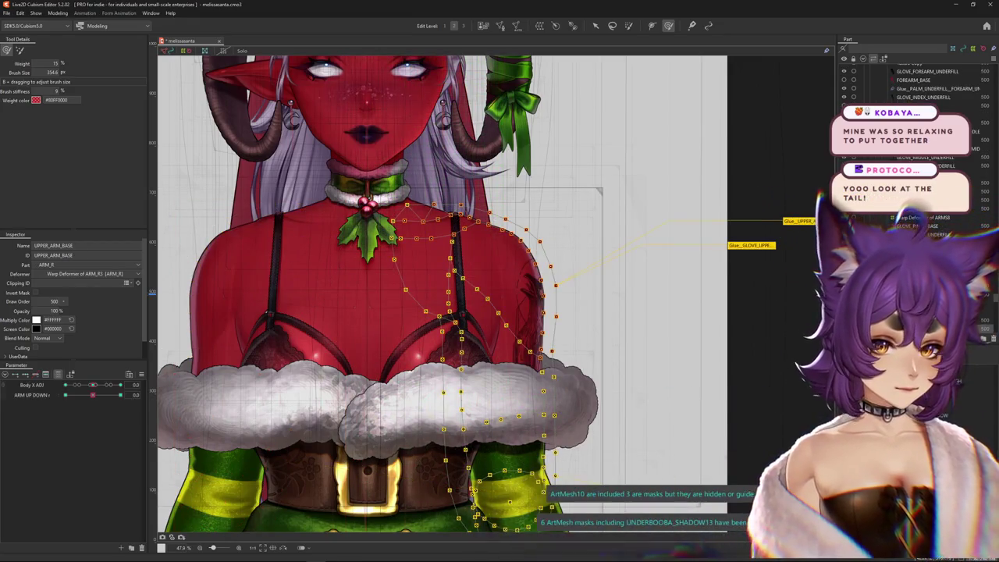
left_click(566, 366)
scroll(566, 365, "down", 3)
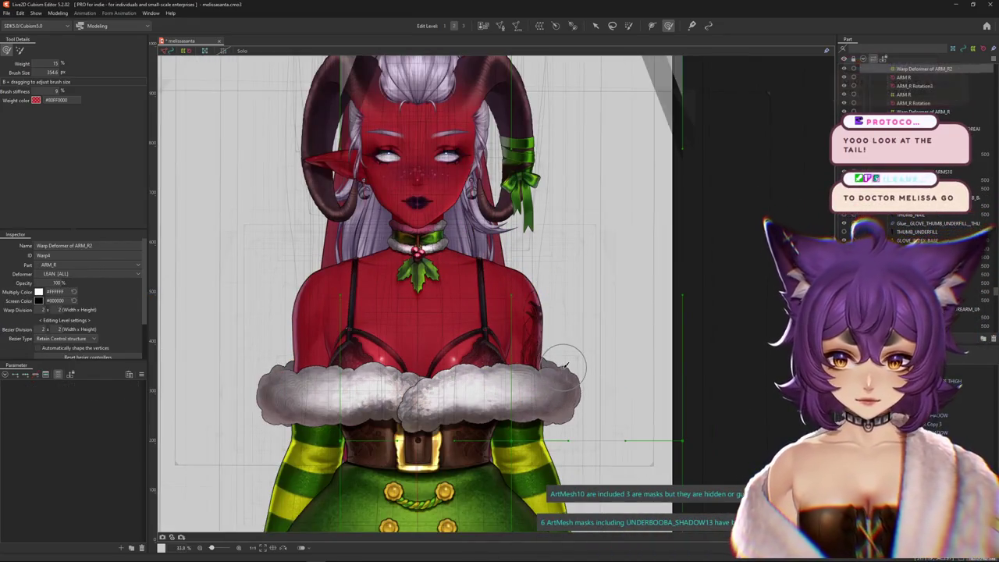
Clear the selection and open Modeling > Physics Settings.
left_click(223, 104)
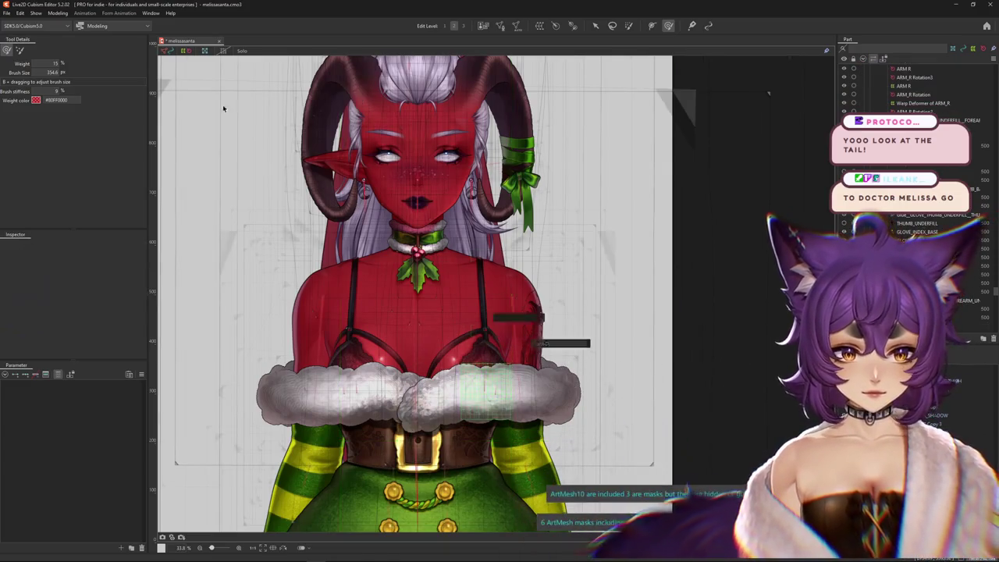
left_click(62, 14)
left_click(71, 188)
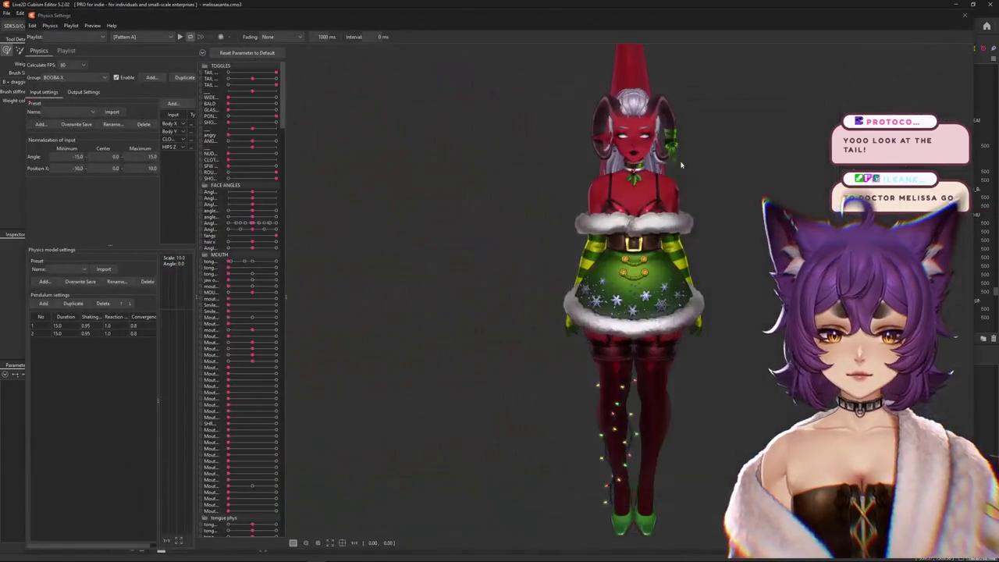
Drag the model in the Physics Settings preview to test tail and body sway, then close it.
scroll(652, 236, "up", 3)
scroll(601, 441, "down", 2)
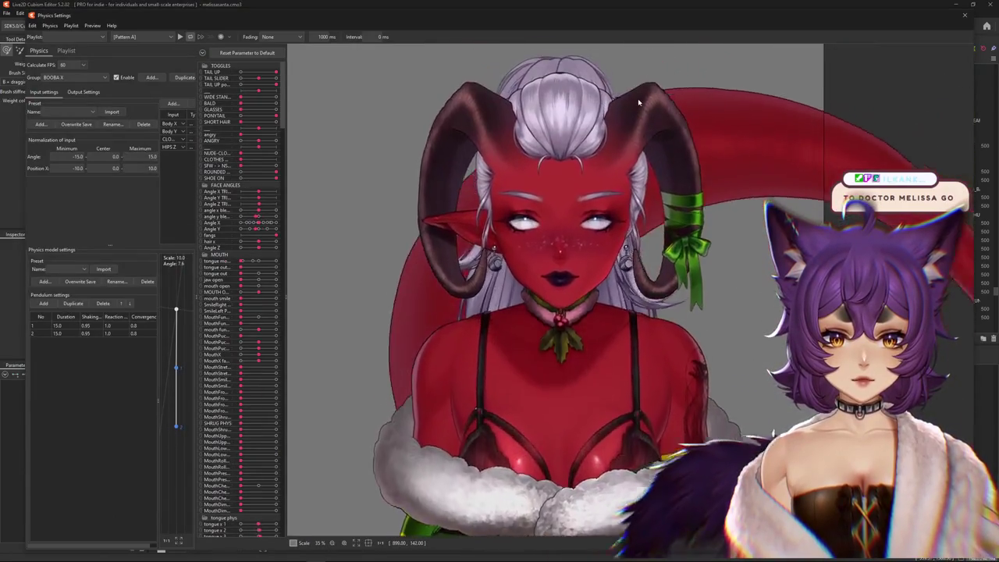
scroll(601, 441, "down", 3)
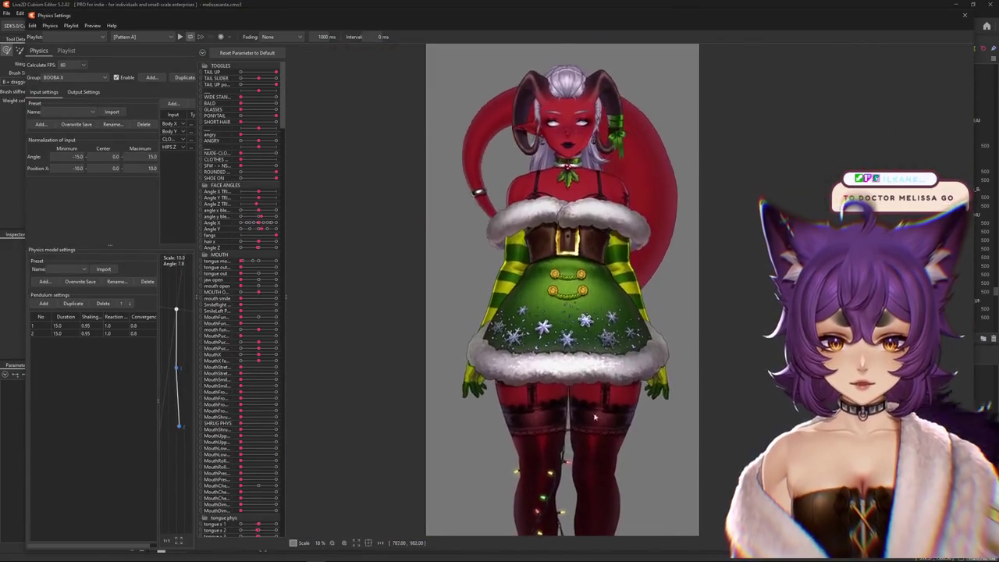
mouse_move(601, 441)
left_mouse_down()
mouse_move(554, 555)
mouse_move(525, 232)
mouse_move(540, 274)
left_mouse_up()
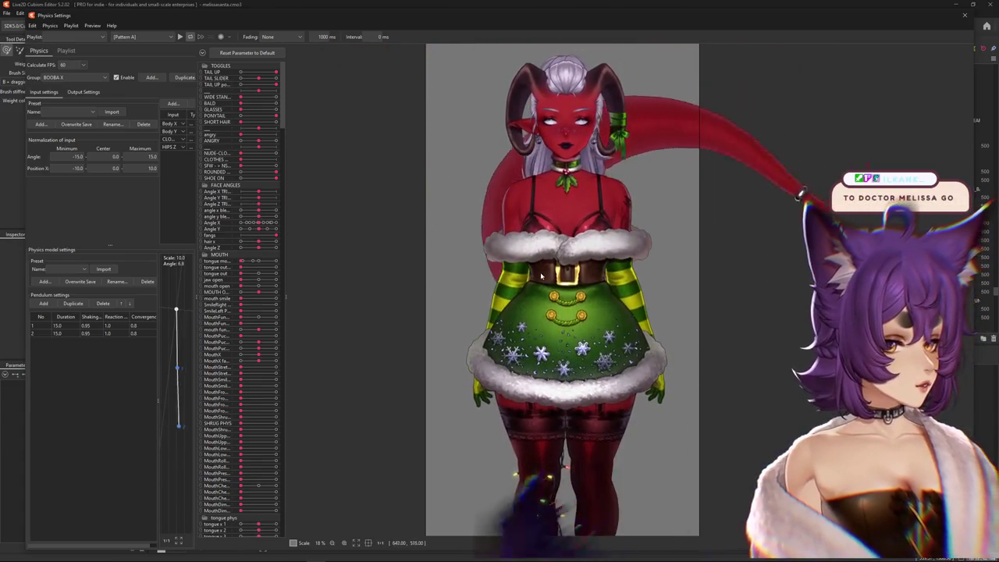
mouse_move(546, 230)
left_mouse_down()
mouse_move(763, 293)
mouse_move(560, 297)
left_mouse_up()
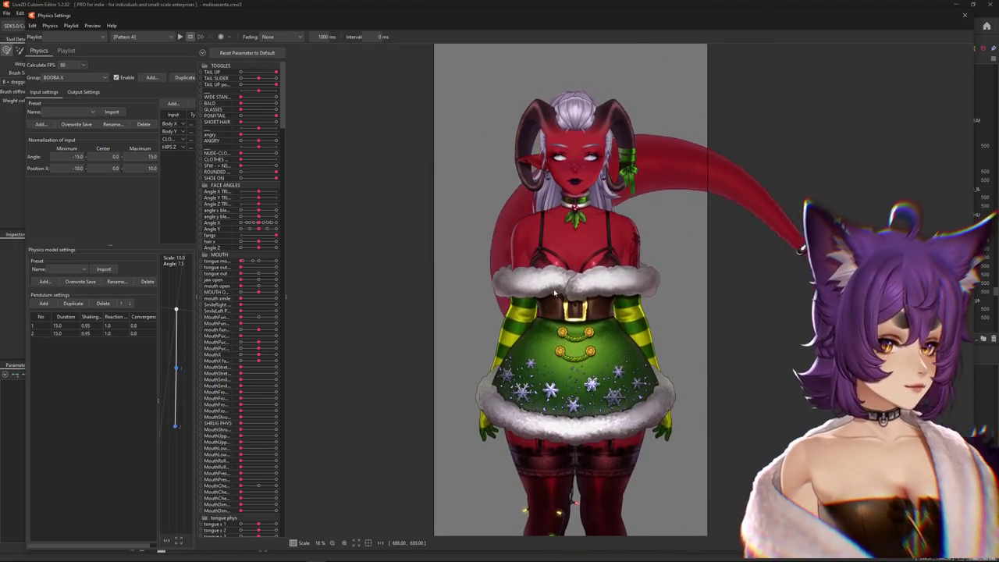
mouse_move(552, 289)
left_mouse_down()
mouse_move(584, 235)
mouse_move(542, 293)
left_mouse_up()
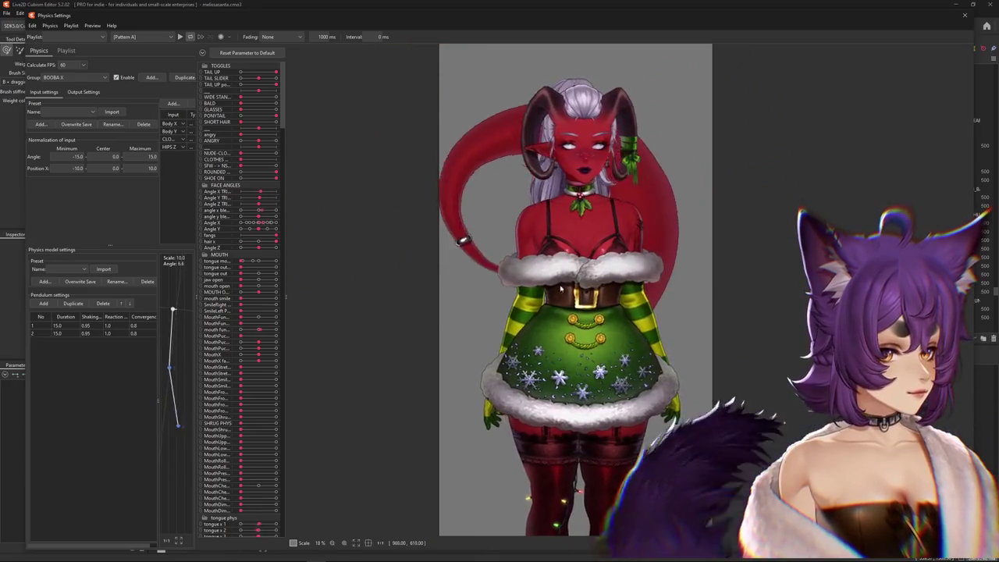
left_click_drag(708, 288, 363, 466)
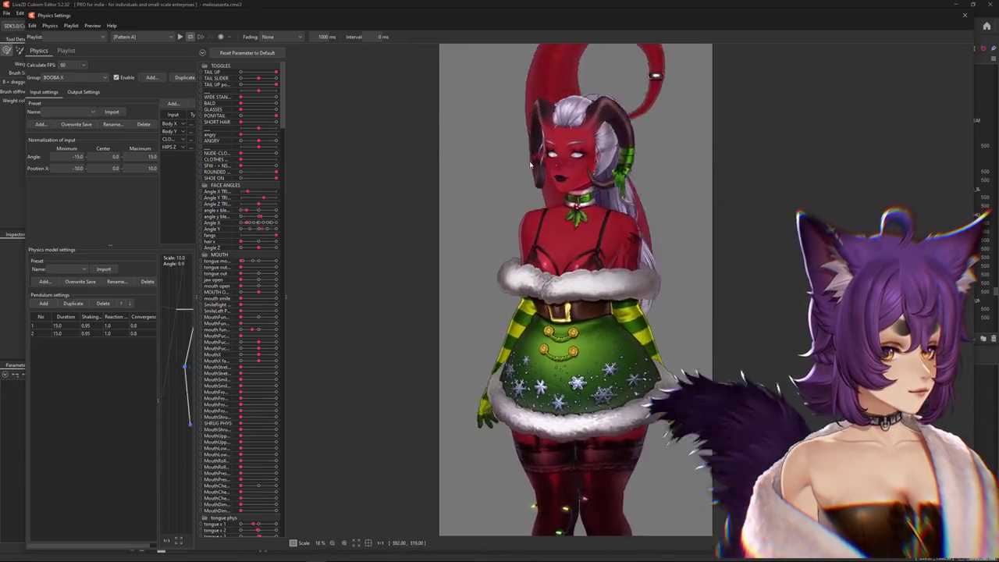
scroll(602, 268, "up", 4)
left_click_drag(603, 267, 150, 354)
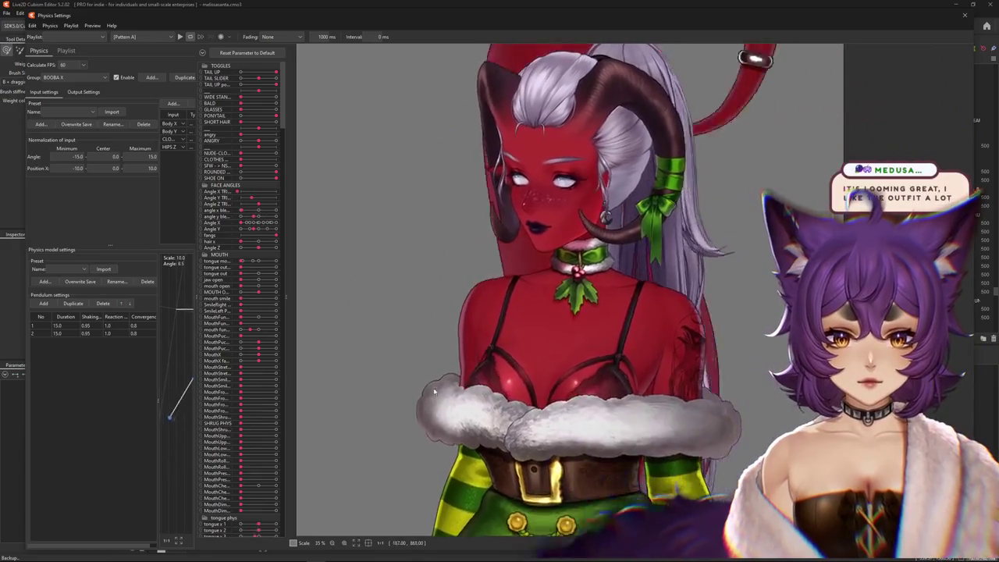
key("Escape")
scroll(562, 263, "up", 3)
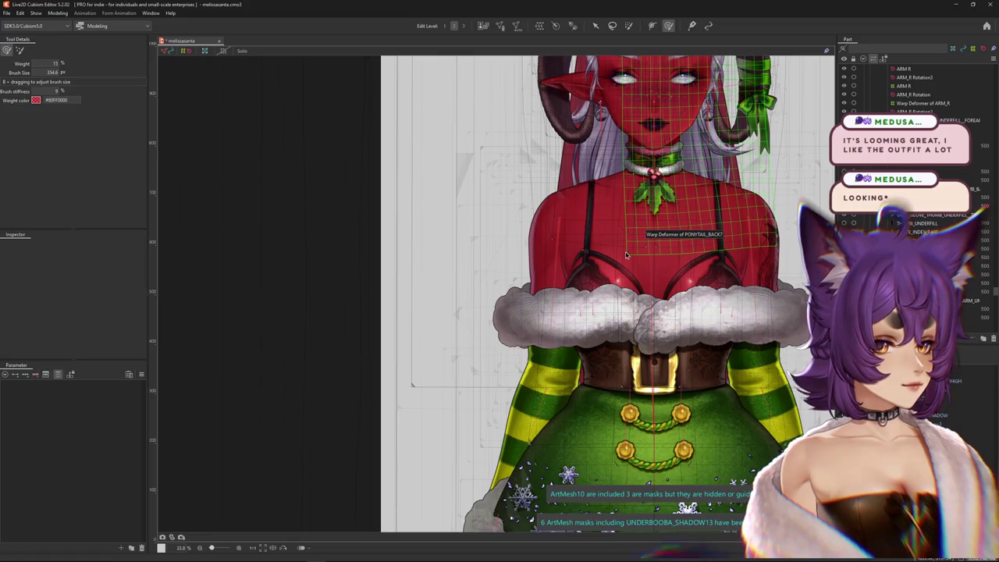
Select the UPPER_ARM_BASE mesh on the chest and pan toward the torso.
scroll(562, 273, "up", 5)
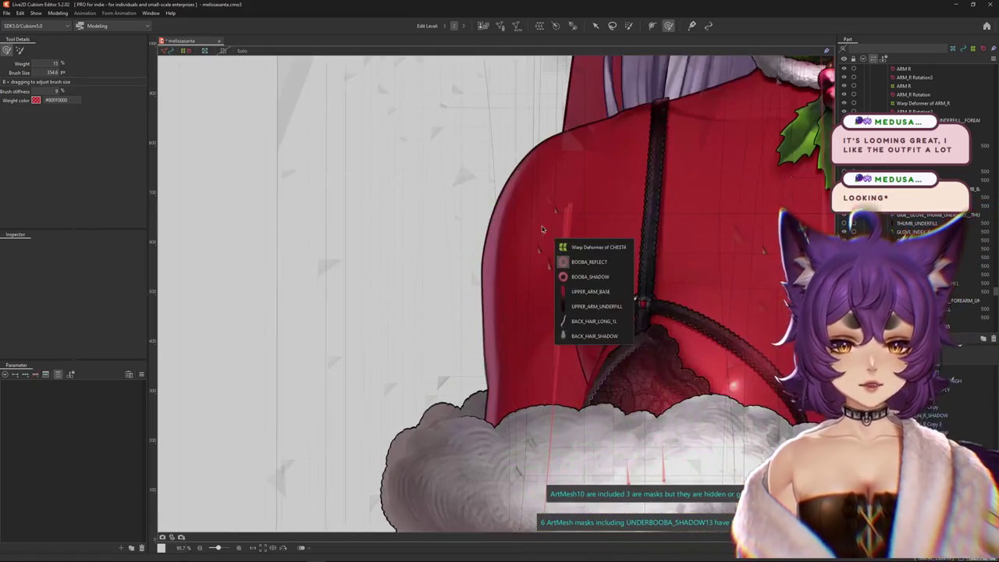
left_click(591, 291)
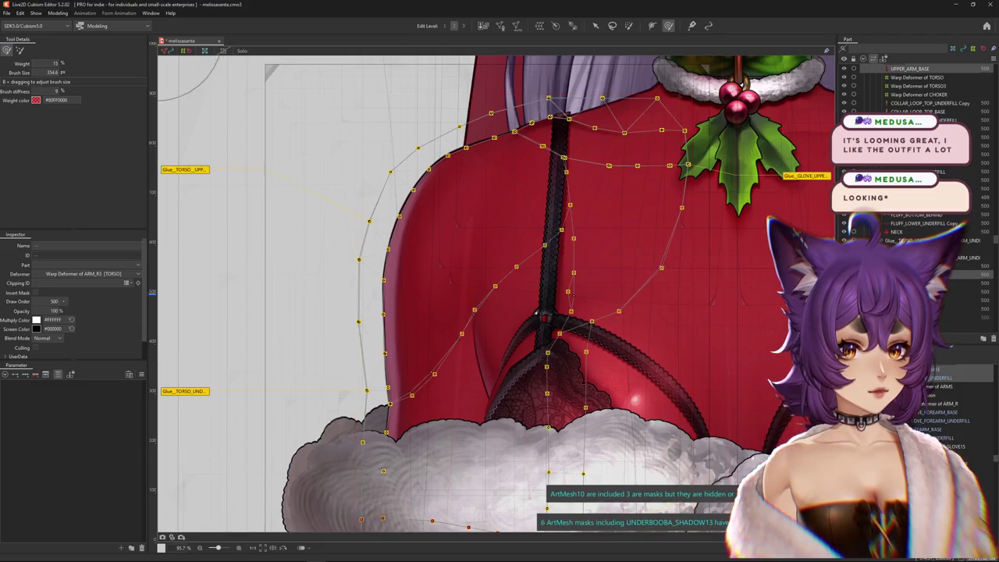
left_click_drag(354, 94, 522, 437)
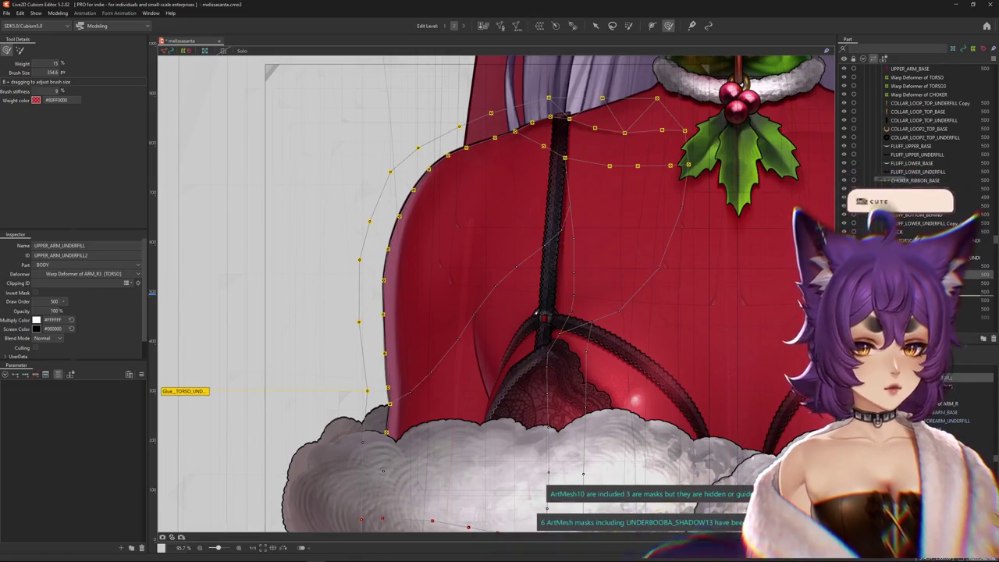
scroll(698, 288, "down", 1)
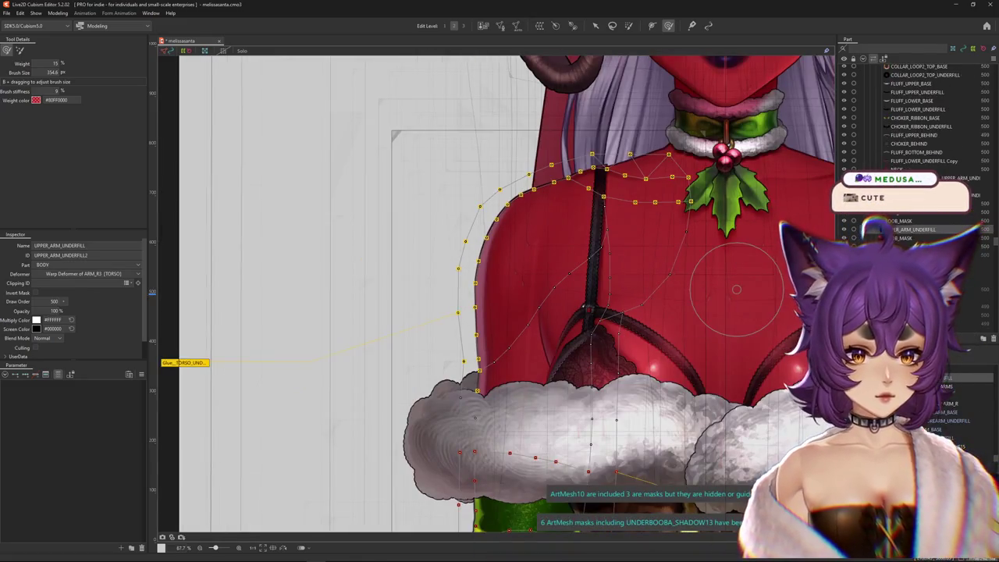
left_click_drag(692, 283, 513, 288)
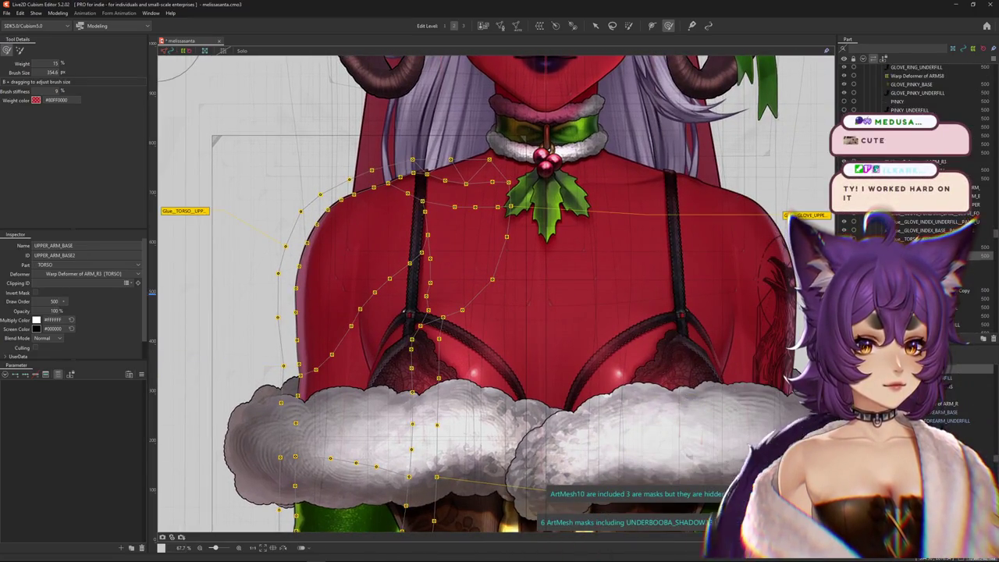
Pick UPPER_ARM_BASE from the overlap list and move it from TORSO to the BODY part.
right_click(755, 265)
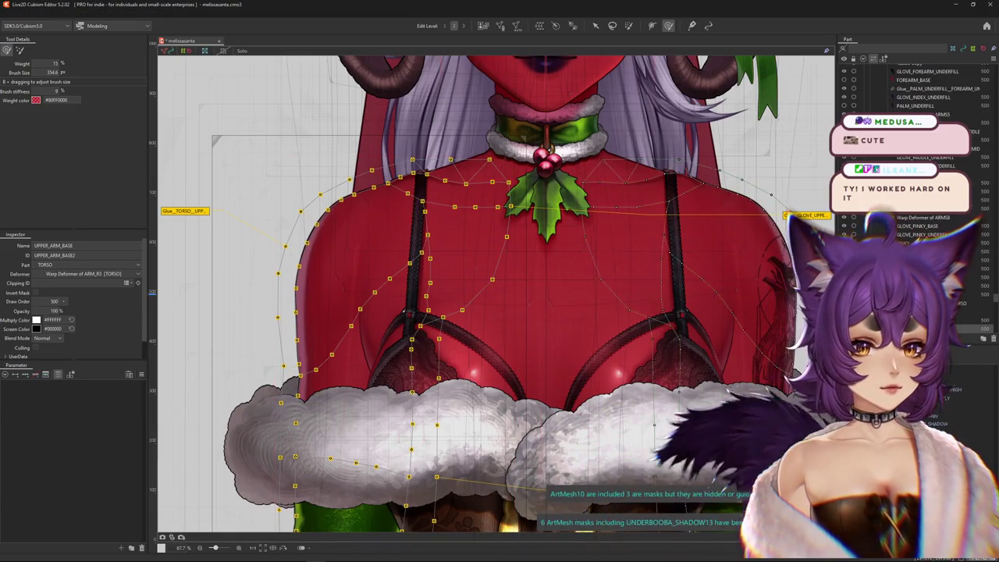
left_click(792, 329)
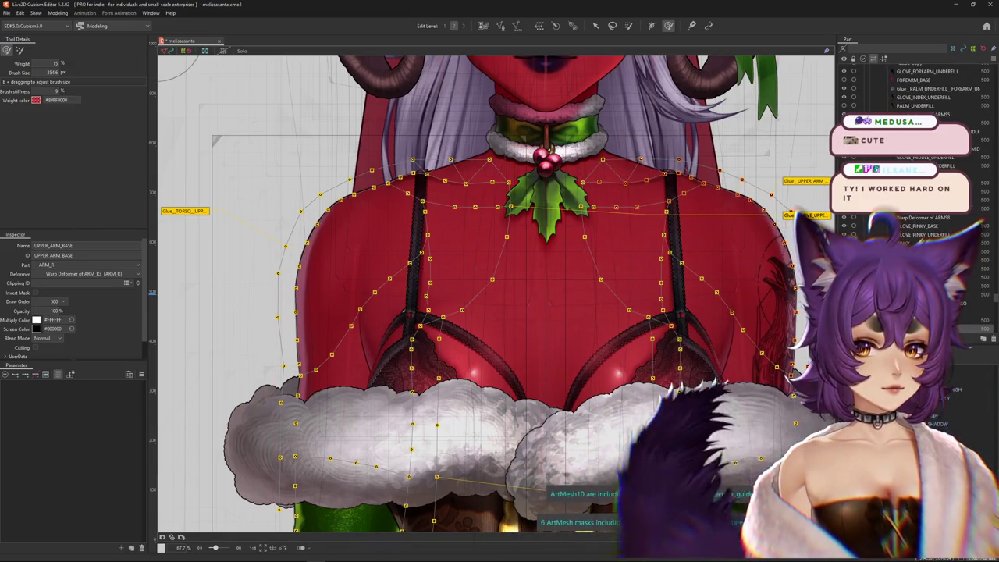
key("ctrl+h")
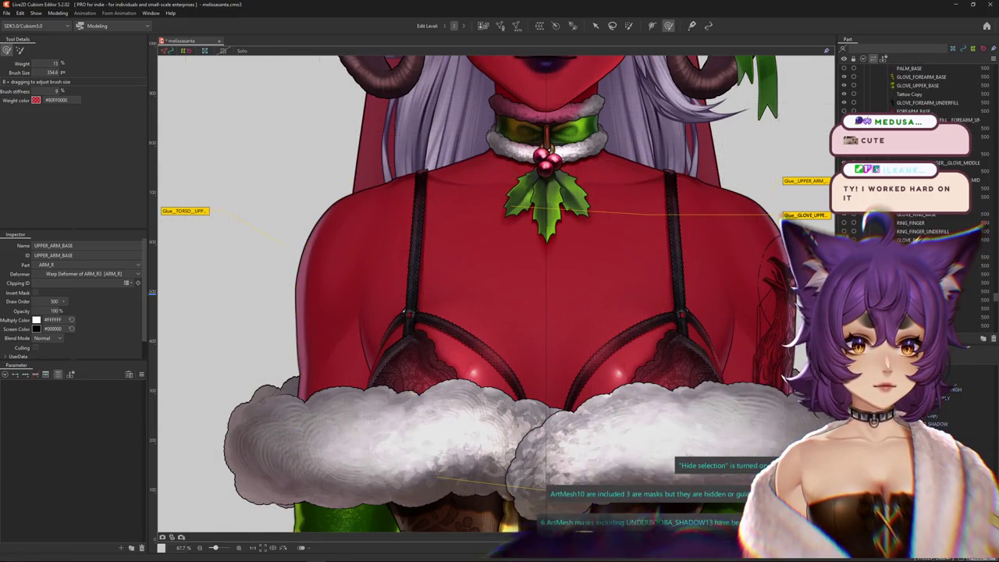
right_click(355, 276)
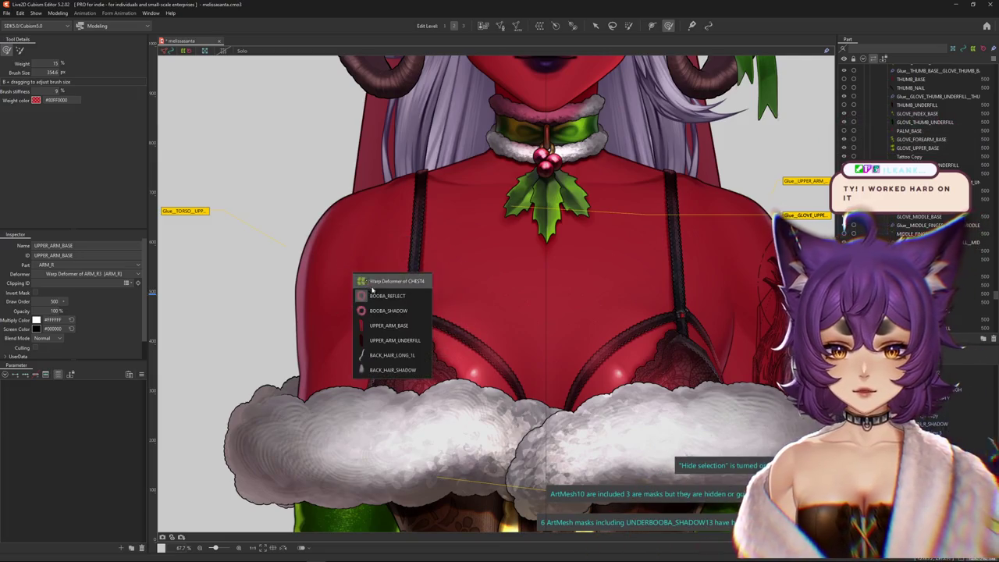
left_click(379, 324)
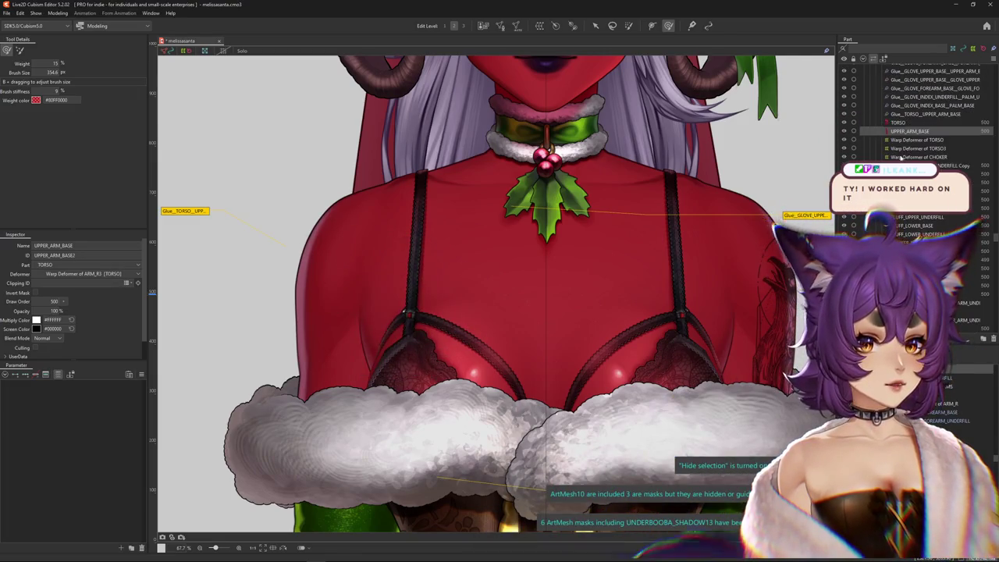
scroll(899, 135, "down", 1)
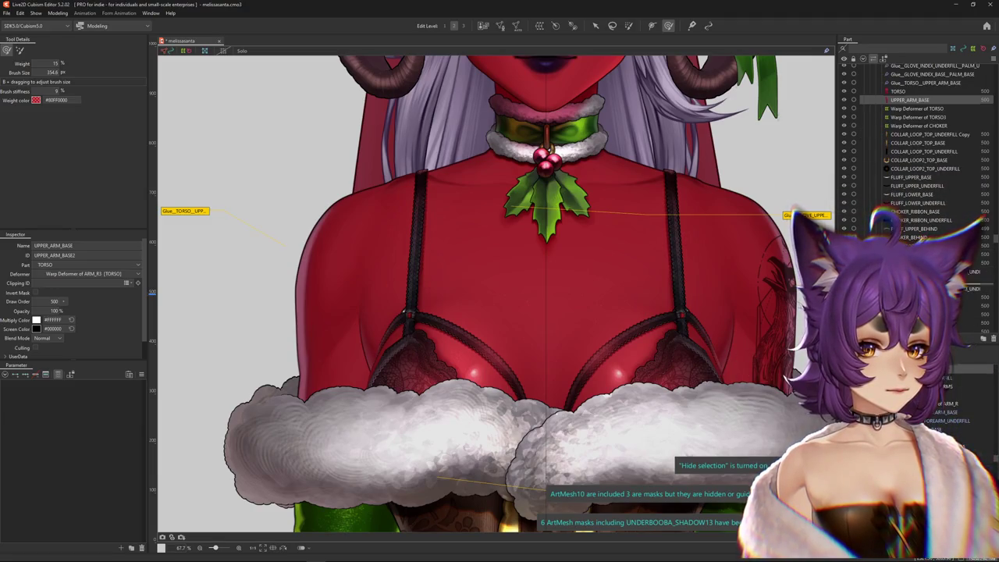
key("ctrl+h")
left_click(90, 265)
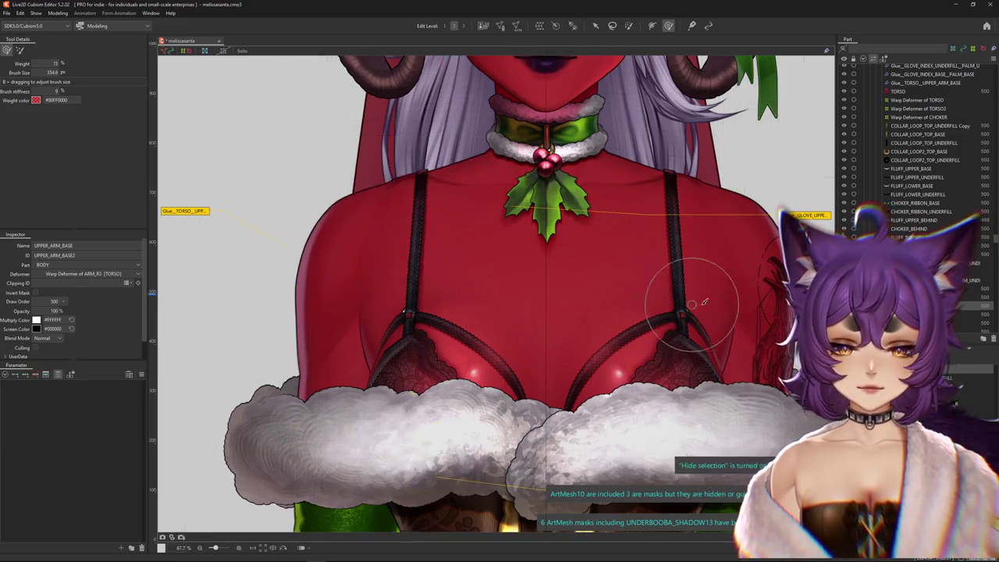
scroll(898, 156, "down", 1)
scroll(632, 292, "down", 2)
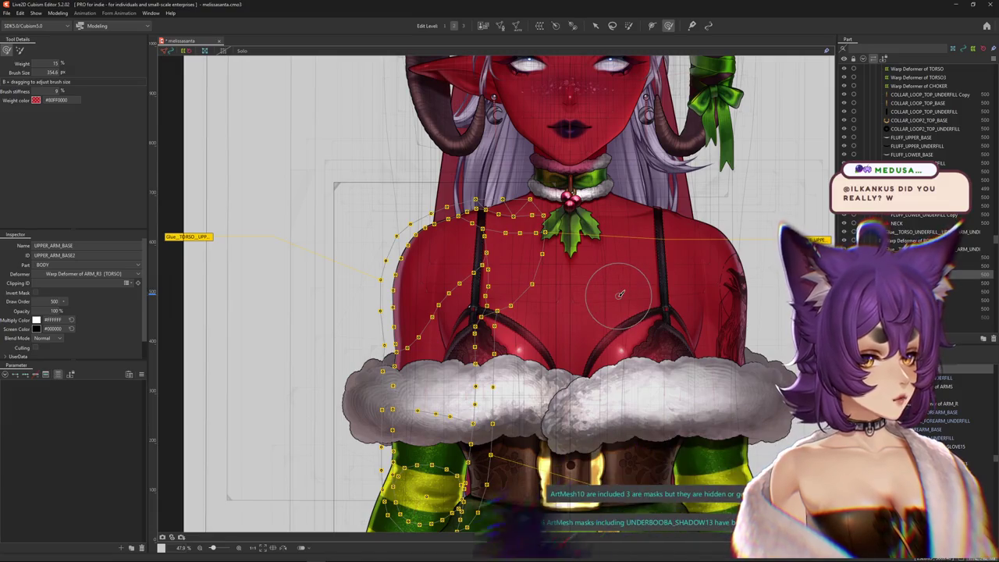
scroll(607, 284, "down", 5)
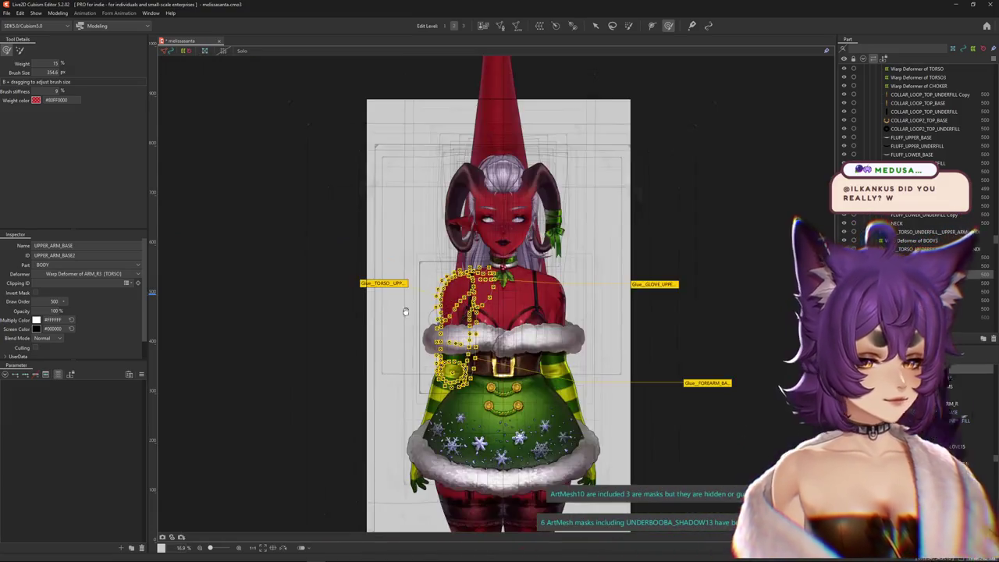
key("ctrl+h")
scroll(503, 269, "up", 5)
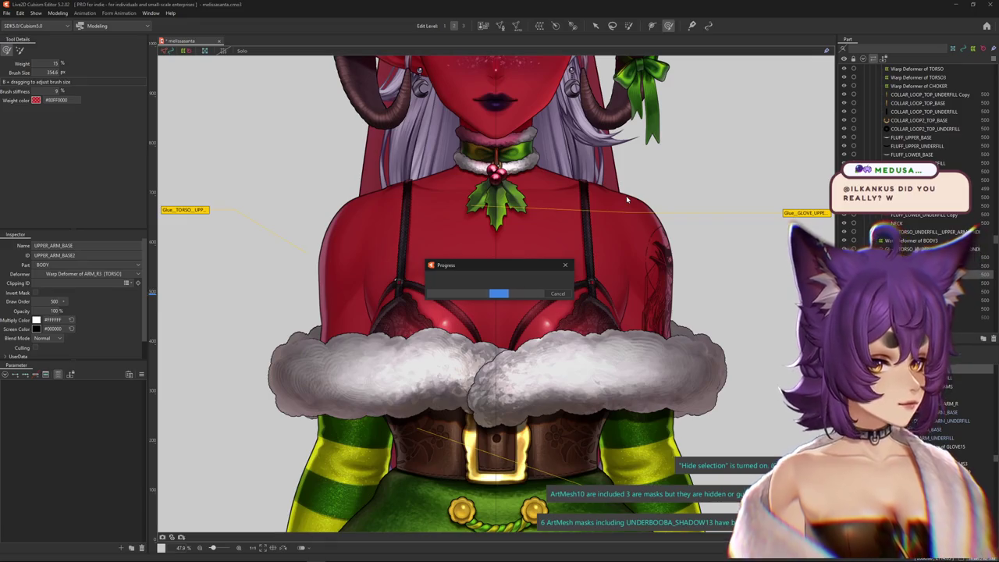
scroll(481, 257, "down", 5)
scroll(468, 289, "up", 1)
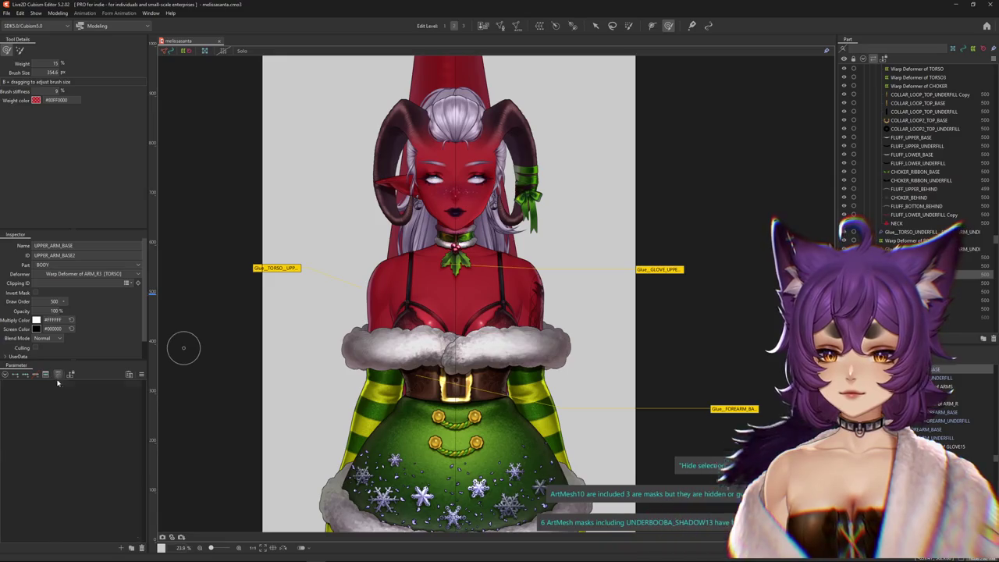
left_click(58, 14)
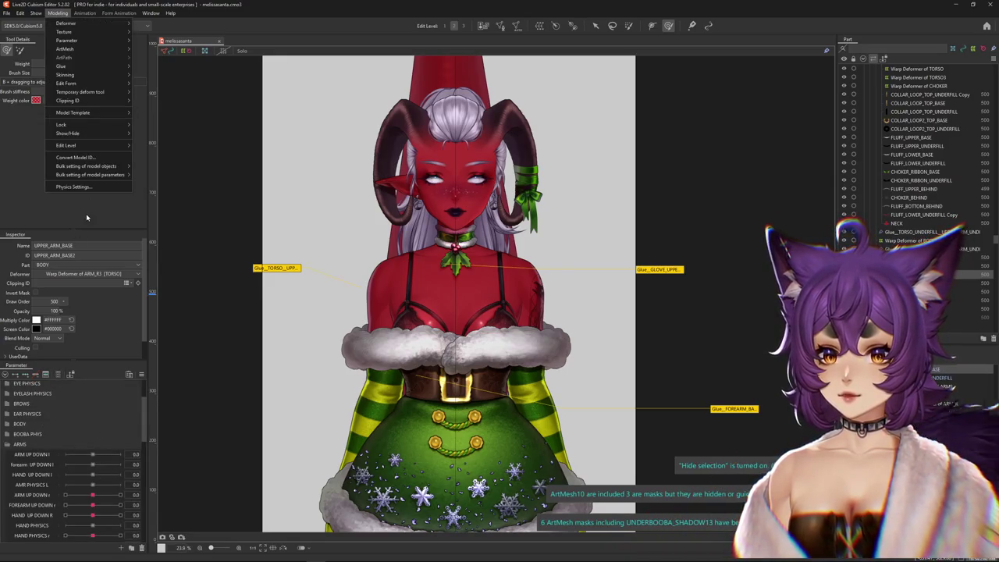
left_click(73, 187)
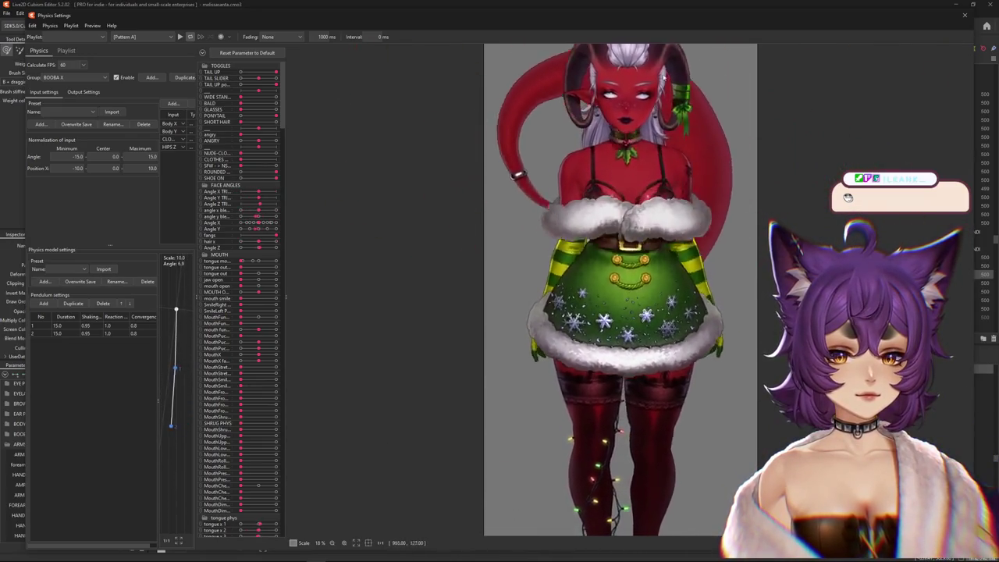
left_click(964, 15)
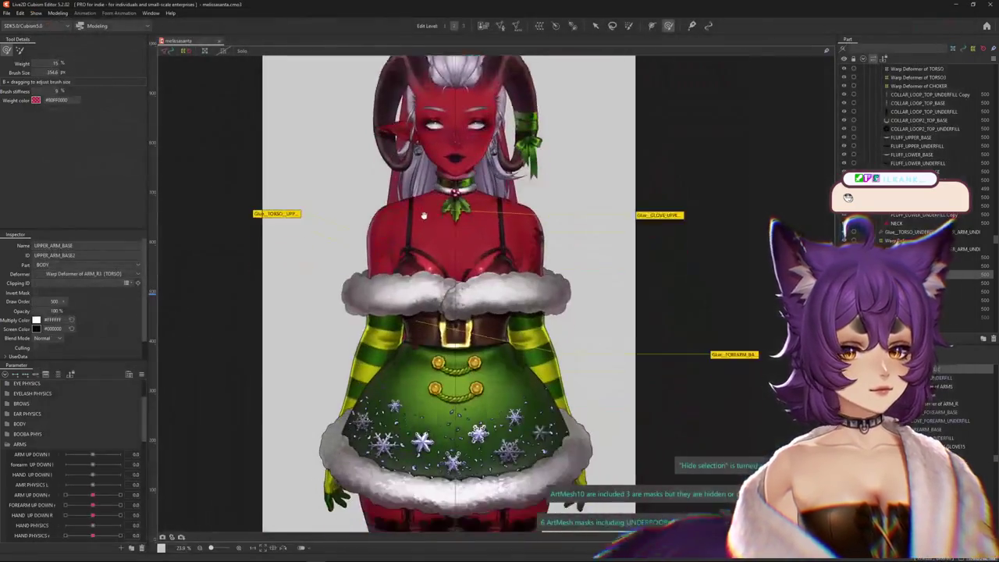
Select the BASE9 snowflake mesh plus the other SNOWFLAKES meshes, hiding their outlines.
scroll(453, 297, "up", 3)
scroll(453, 298, "up", 2)
right_click(441, 319)
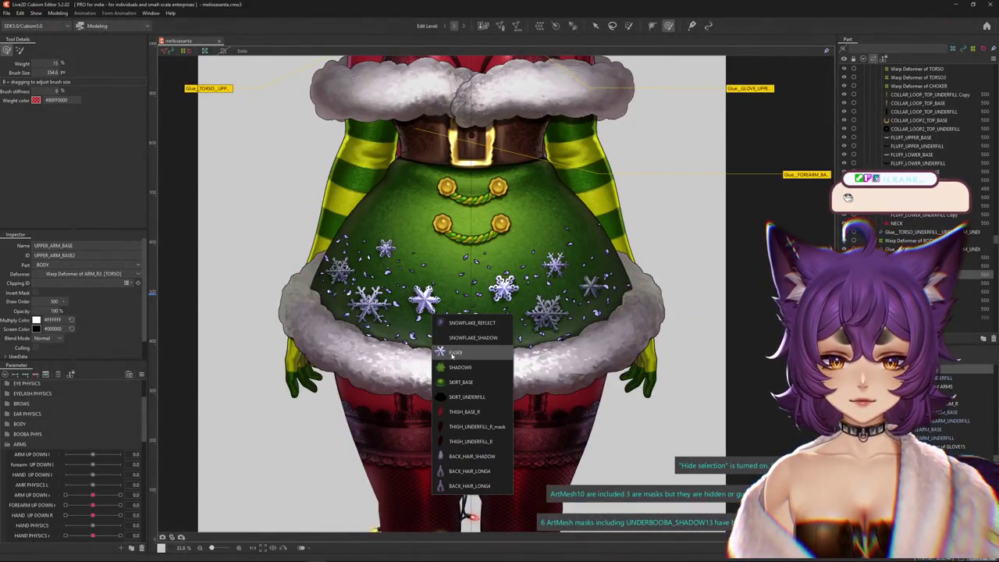
left_click(455, 353)
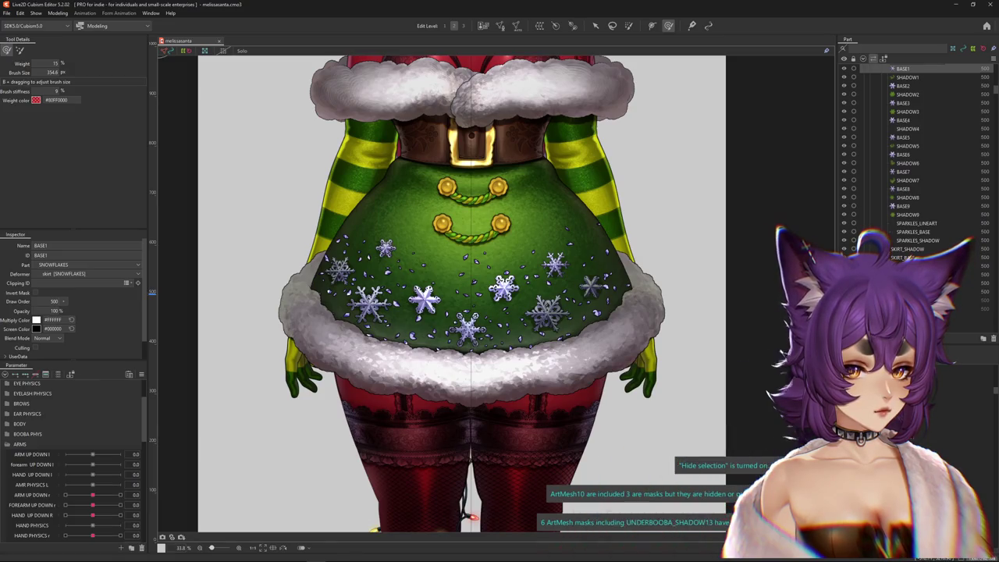
key("ctrl+a")
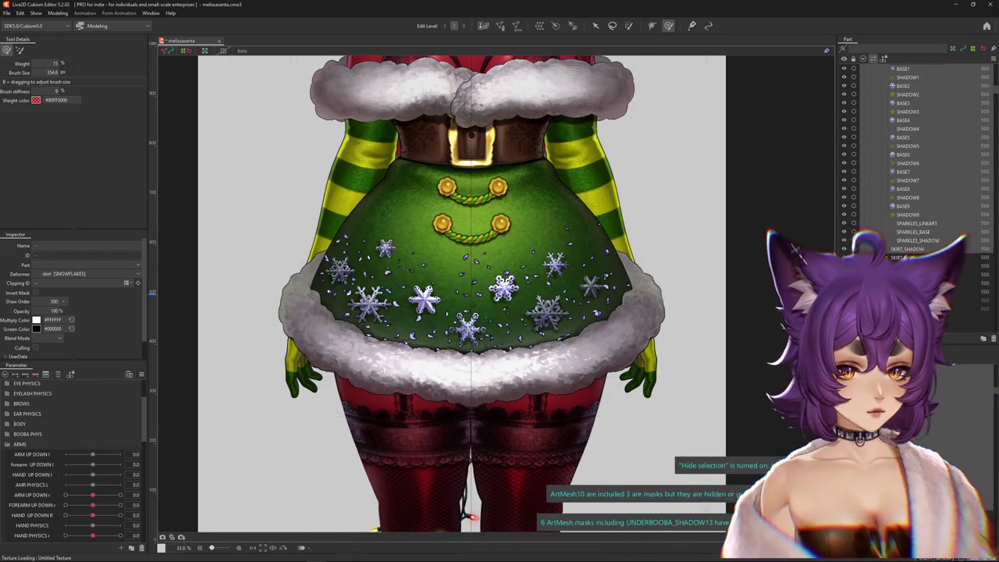
key("ctrl+a")
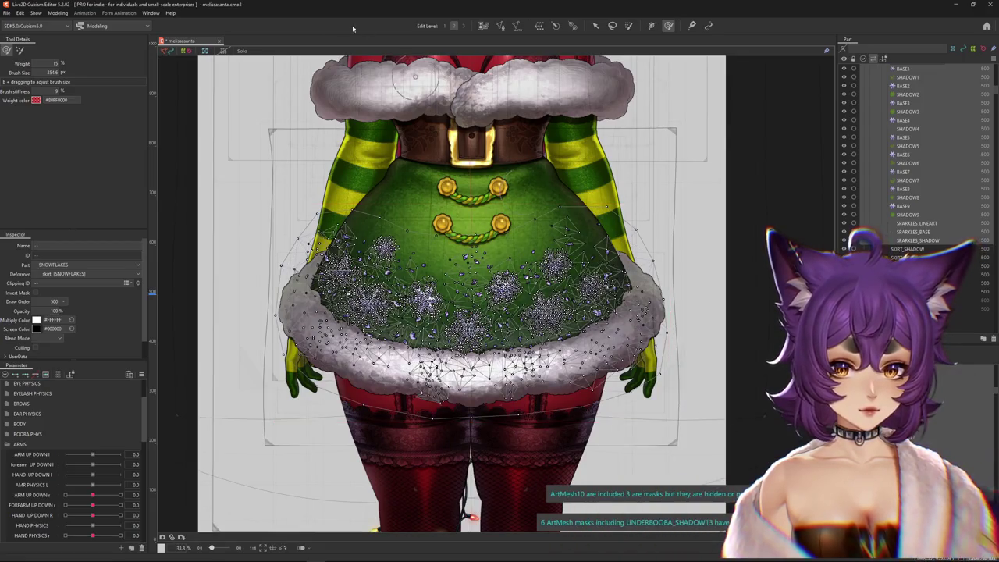
key("ctrl+h")
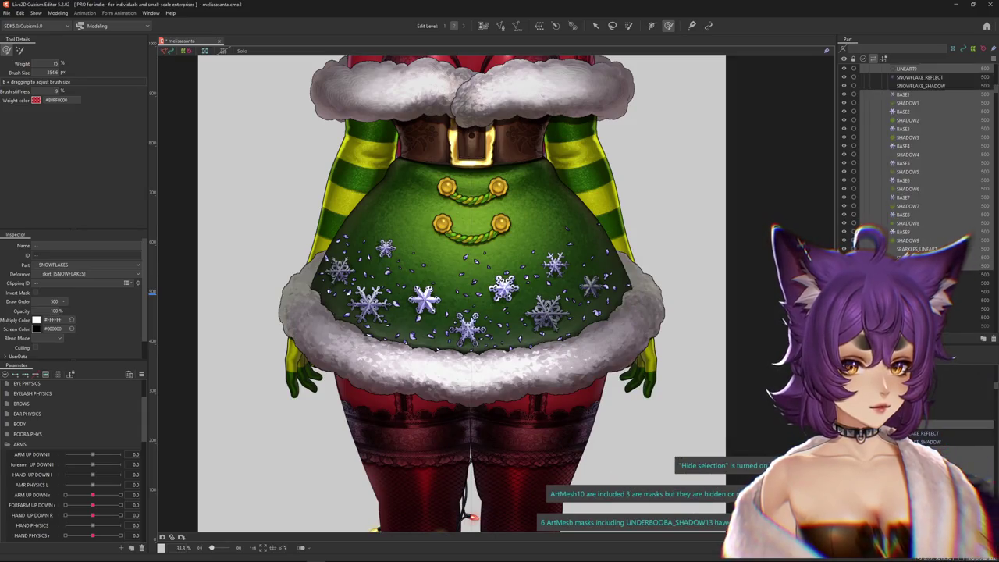
Create a default 15×15 Warp Deformer of SNOWFLAKES.
scroll(917, 156, "up", 2)
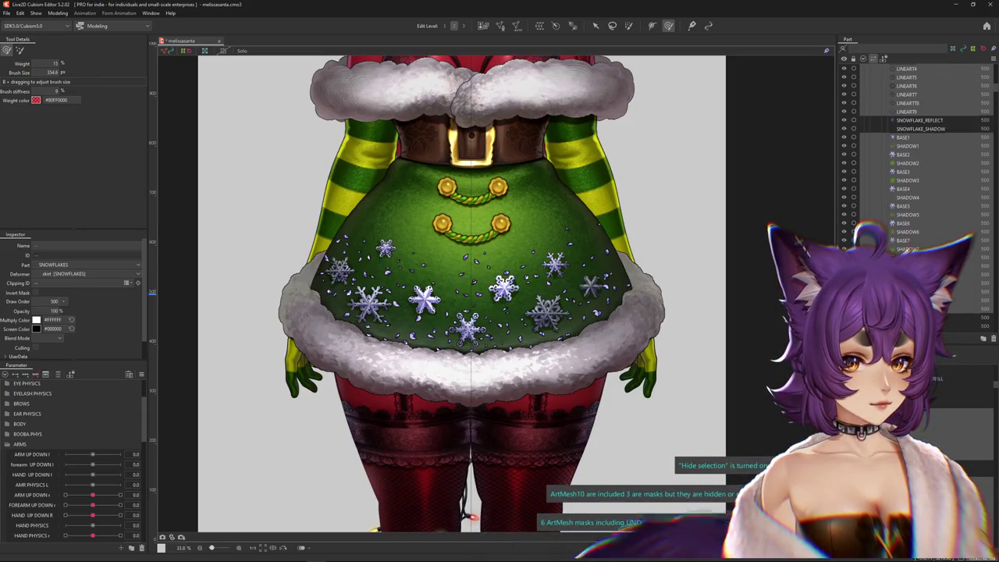
scroll(917, 156, "up", 2)
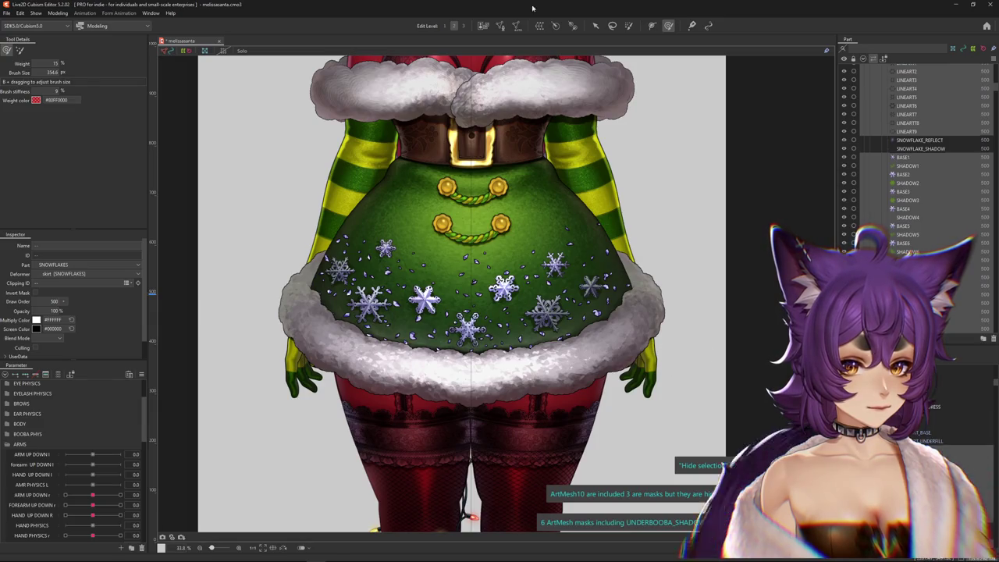
left_click(539, 25)
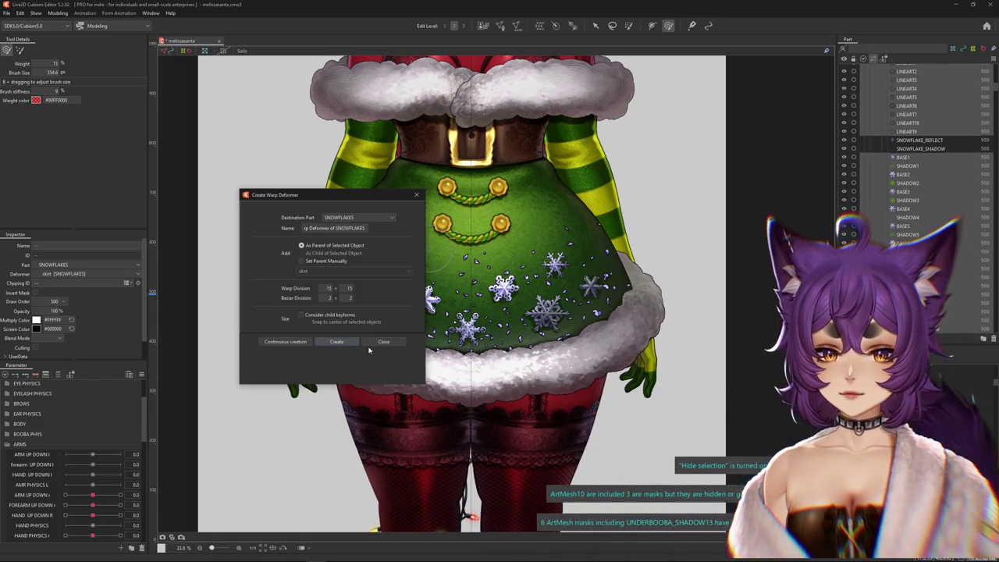
key("Return")
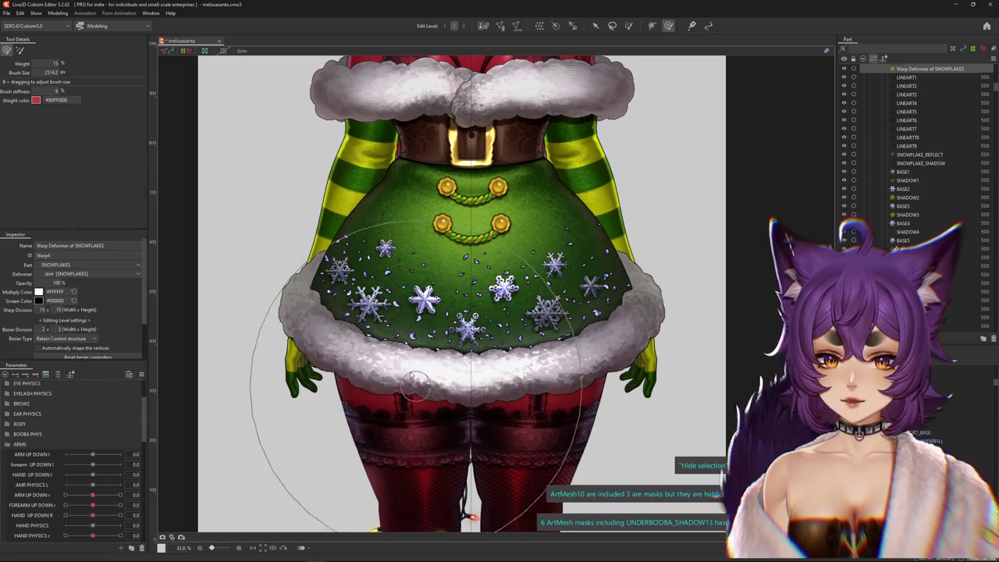
left_click(20, 444)
Set Body X ADJ to 10 and push the snowflake warp right and down onto the turned skirt.
left_click(19, 424)
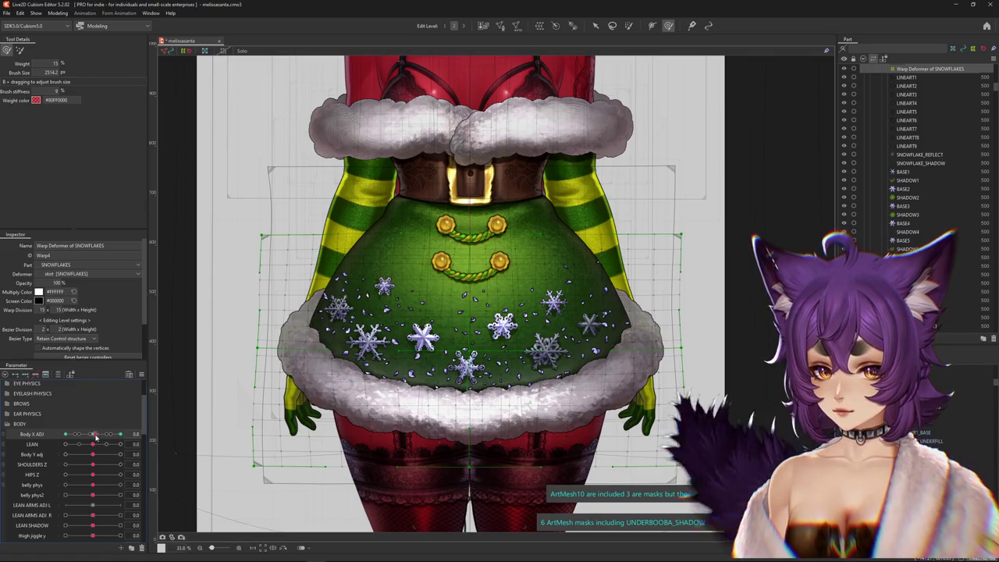
left_click(120, 434)
mouse_move(421, 344)
left_mouse_down()
mouse_move(464, 349)
mouse_move(584, 314)
left_mouse_up()
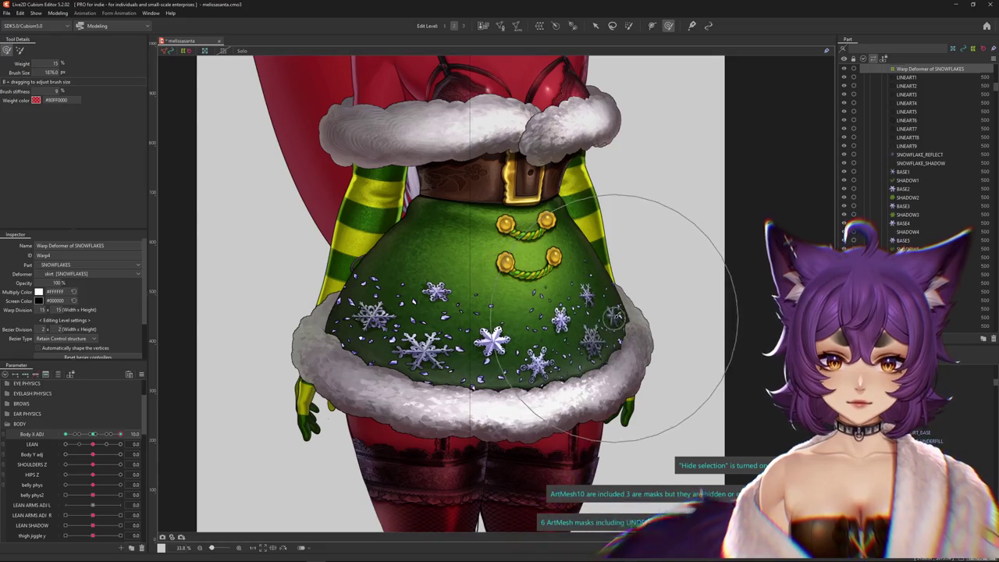
left_click_drag(93, 433, 120, 433)
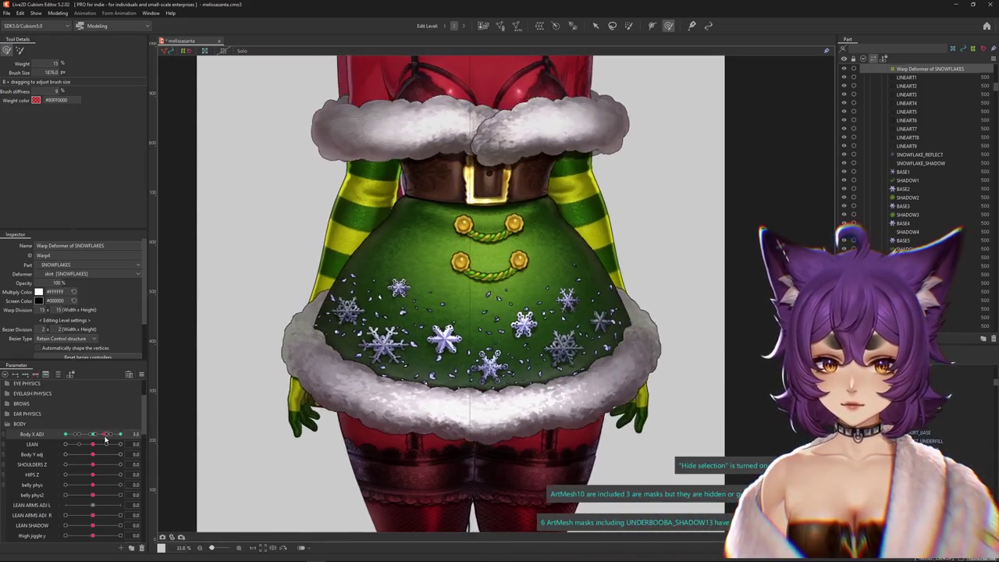
left_click_drag(408, 334, 375, 396)
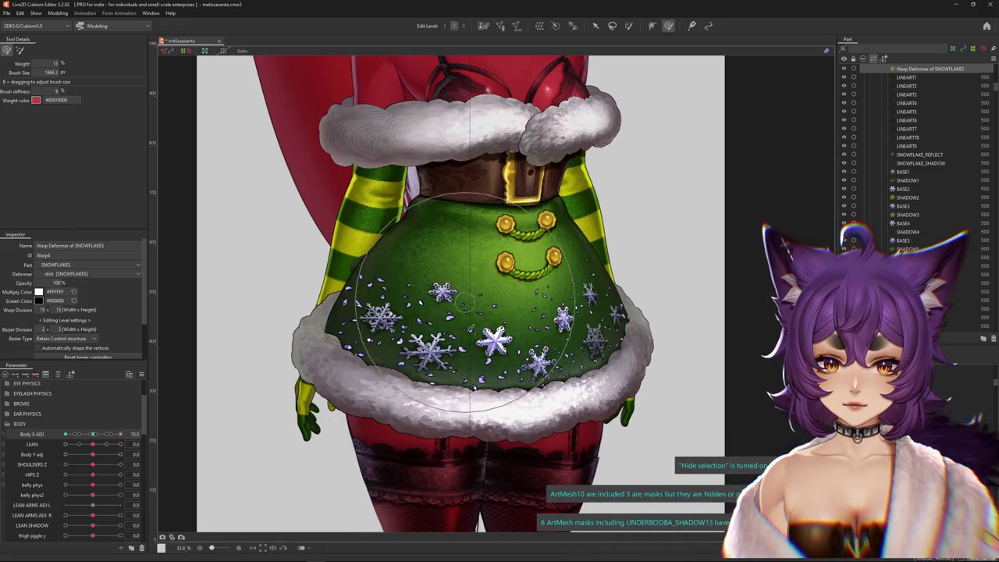
left_click_drag(467, 305, 550, 394)
left_click_drag(595, 351, 600, 325)
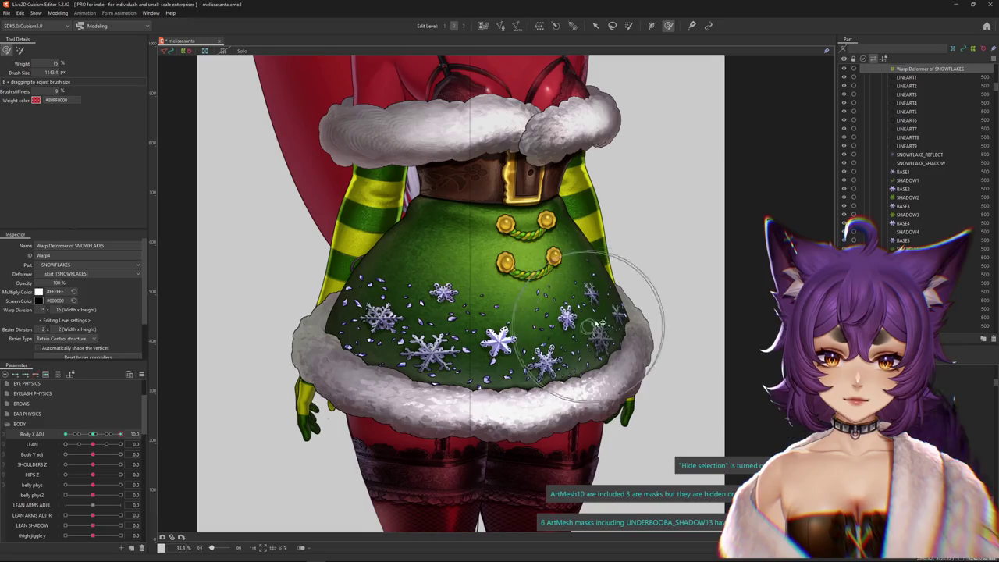
Refine the snowflake warp with a resized brush and scrub Body X ADJ to check it.
left_click_drag(582, 266, 685, 242)
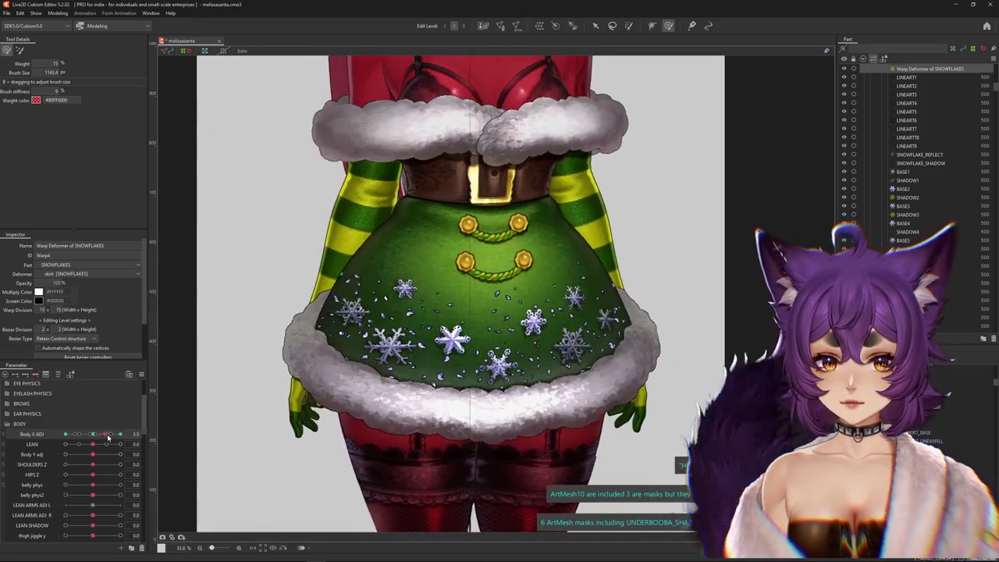
left_click_drag(615, 274, 624, 273)
left_click_drag(577, 248, 607, 380)
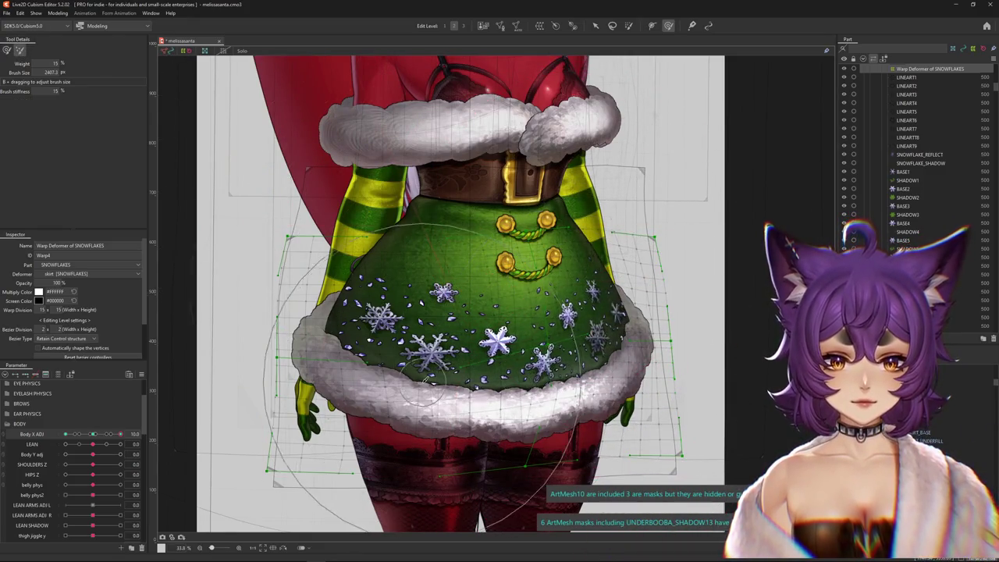
key("ctrl+h")
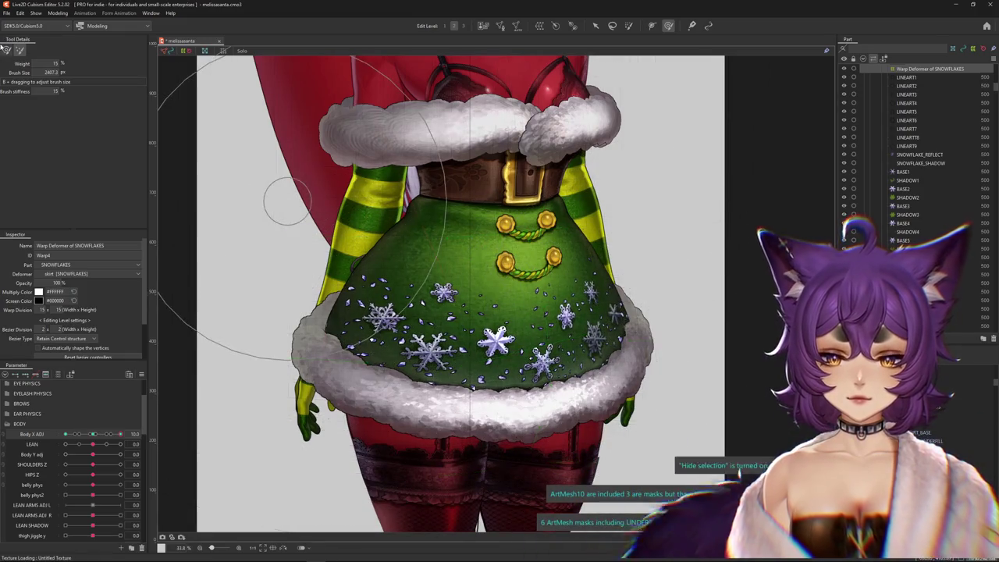
left_click_drag(88, 434, 125, 434)
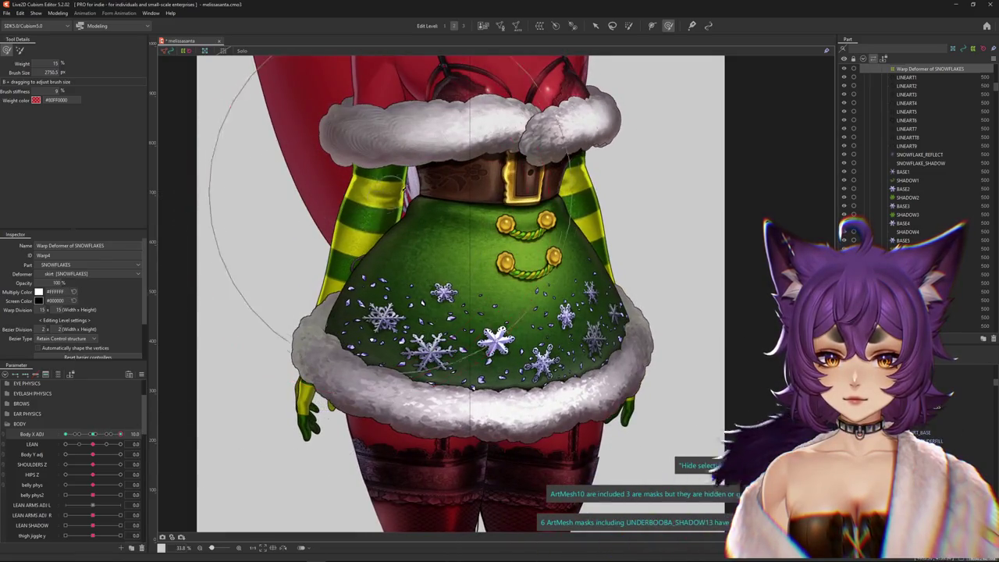
scroll(406, 395, "down", 2)
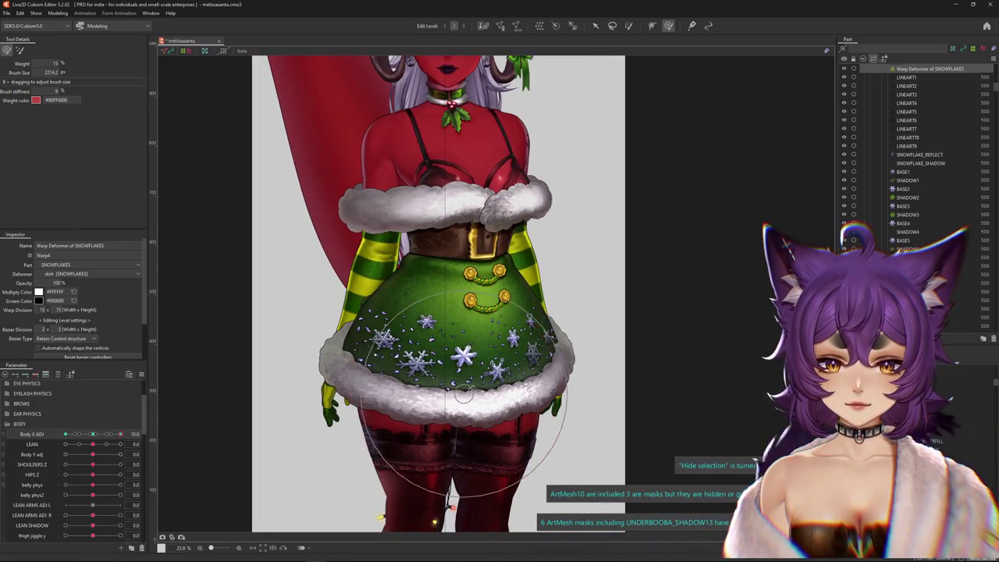
left_click_drag(120, 434, 122, 435)
left_click_drag(512, 338, 543, 373)
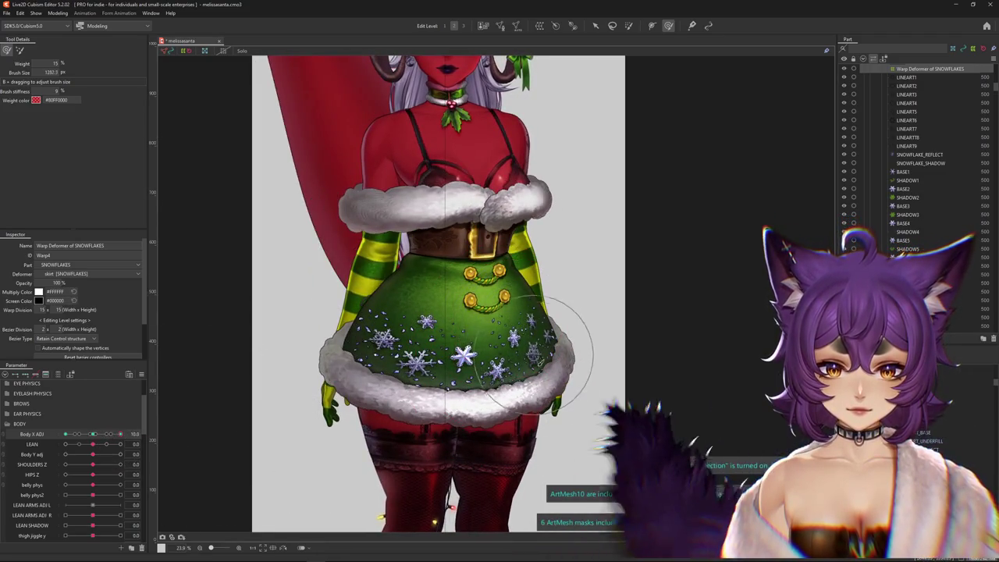
mouse_move(120, 434)
left_mouse_down()
mouse_move(87, 438)
mouse_move(128, 433)
left_mouse_up()
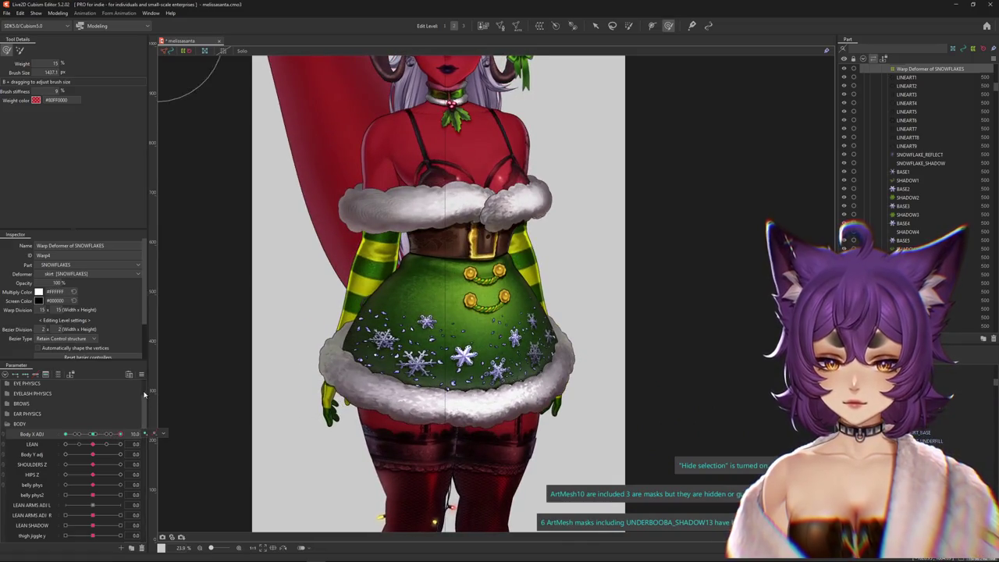
left_click(141, 374)
Mirror the snowflake keyform to Body X ADJ -10 with Reflect Motion.
left_click(176, 419)
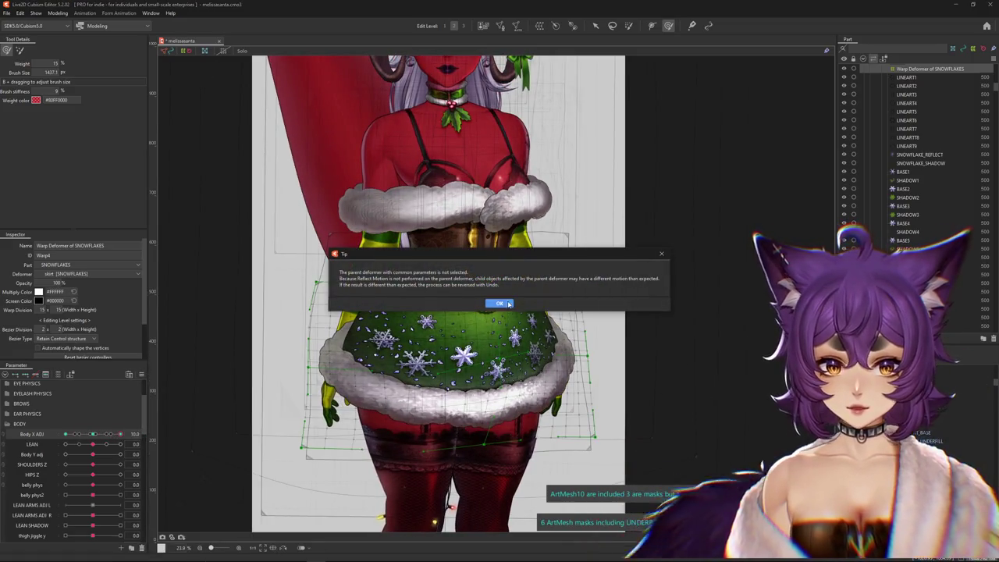
key("Return")
left_click(484, 360)
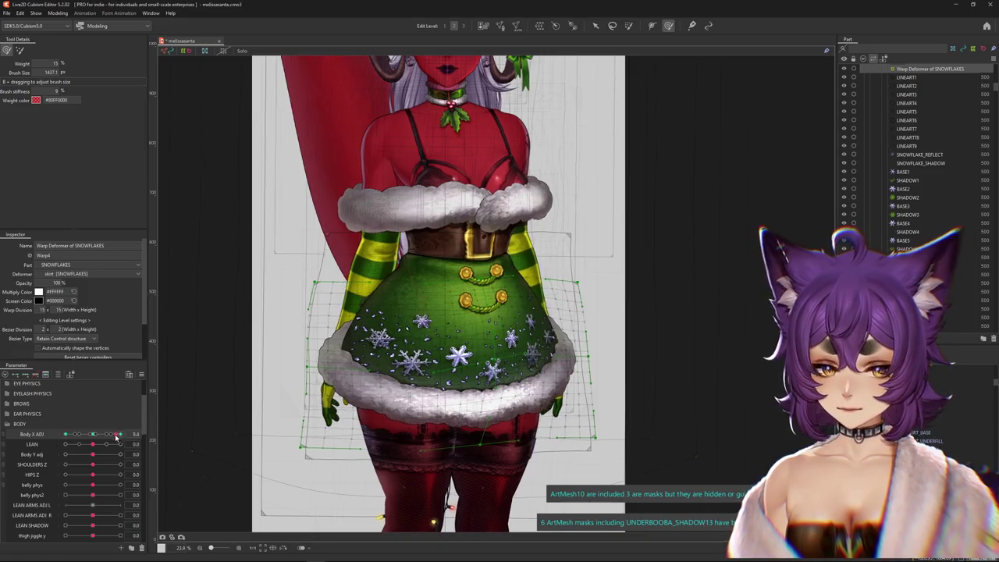
mouse_move(66, 433)
left_mouse_down()
mouse_move(143, 437)
mouse_move(54, 432)
left_mouse_up()
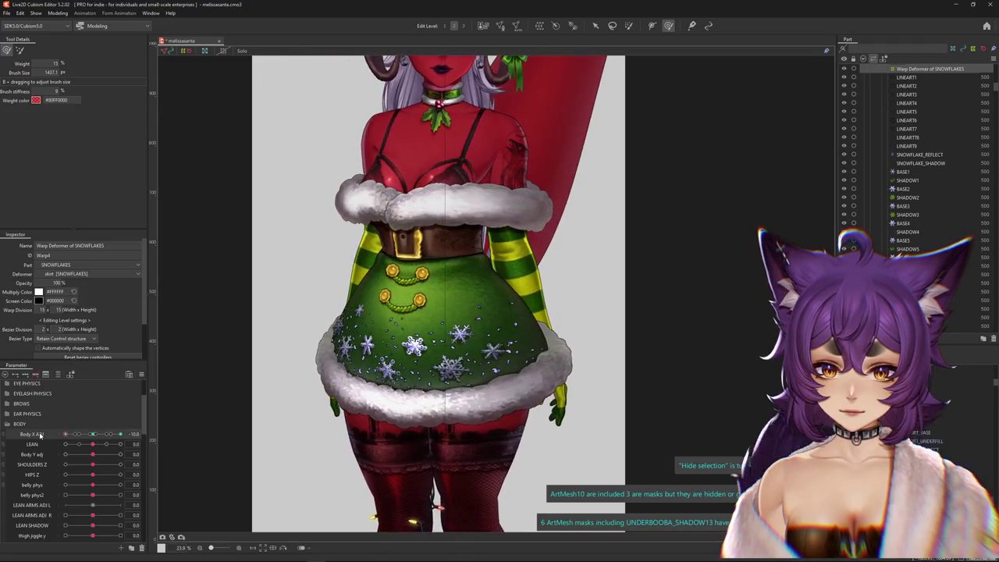
Scrub Body X ADJ between 10 and -10, resizing the deform brush, to check both sides.
scroll(271, 312, "up", 3)
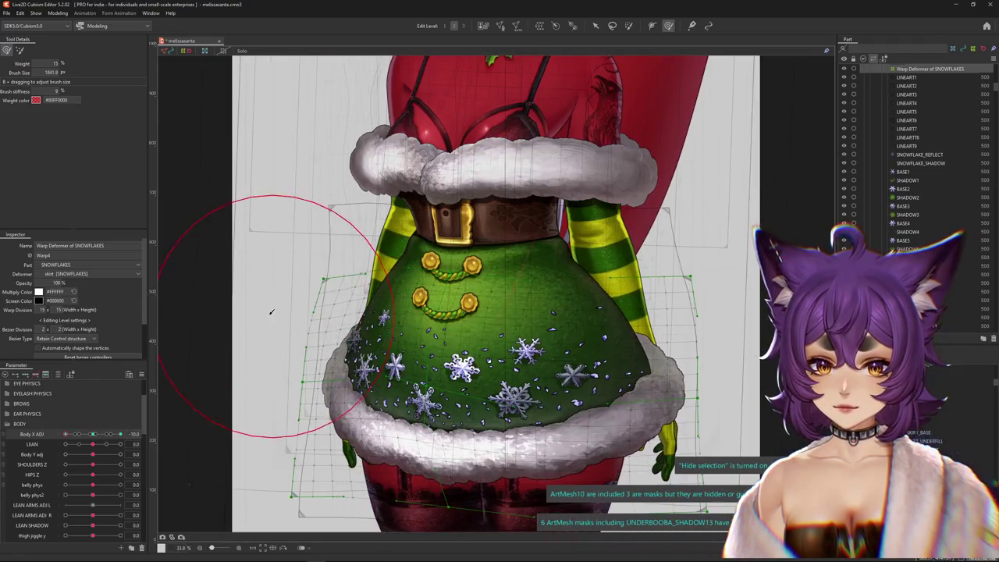
left_click_drag(65, 433, 133, 434)
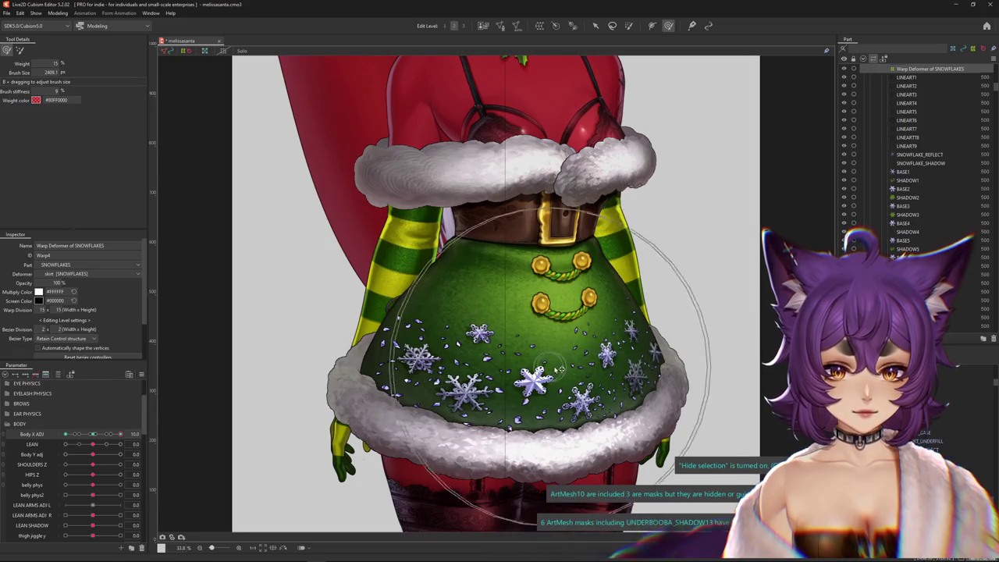
left_click_drag(120, 434, 39, 435)
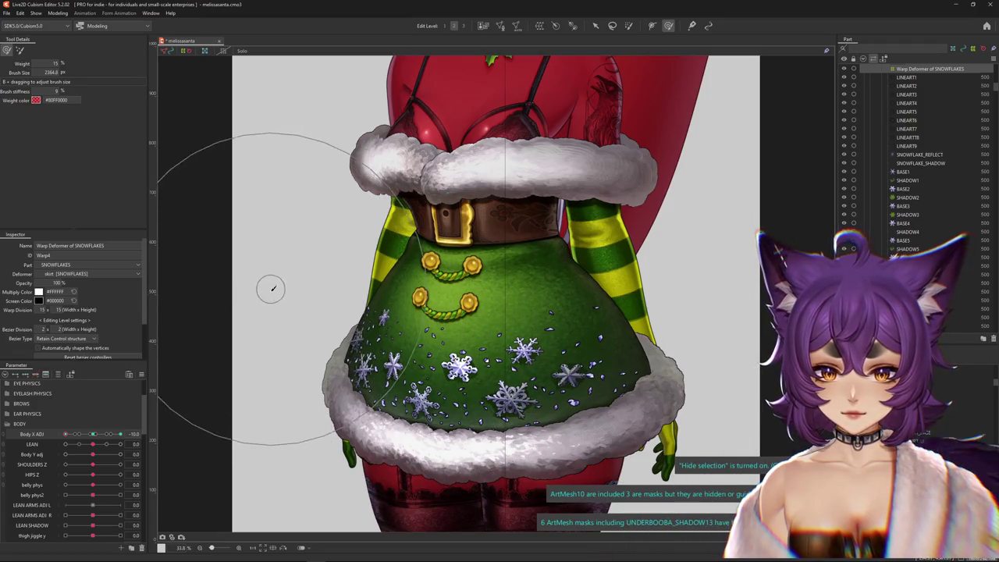
left_click_drag(272, 289, 316, 260)
left_click_drag(382, 301, 418, 317)
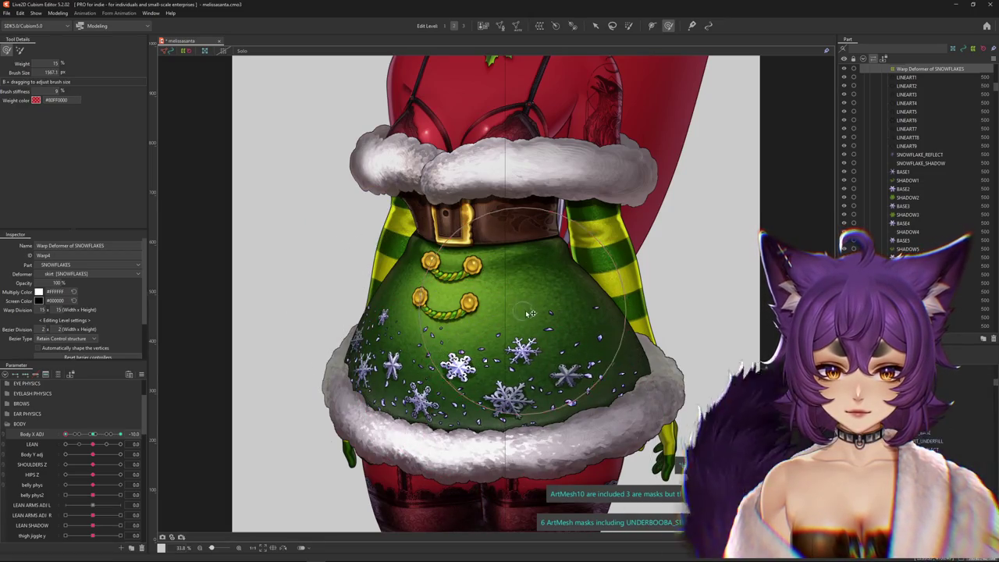
left_click_drag(535, 437, 360, 364)
scroll(360, 363, "down", 3)
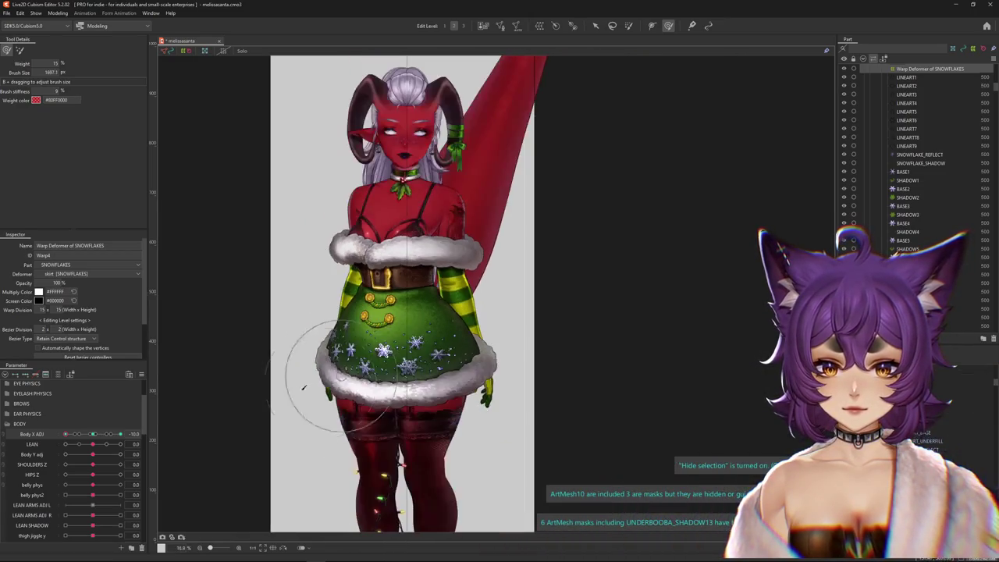
left_click_drag(86, 434, 91, 438)
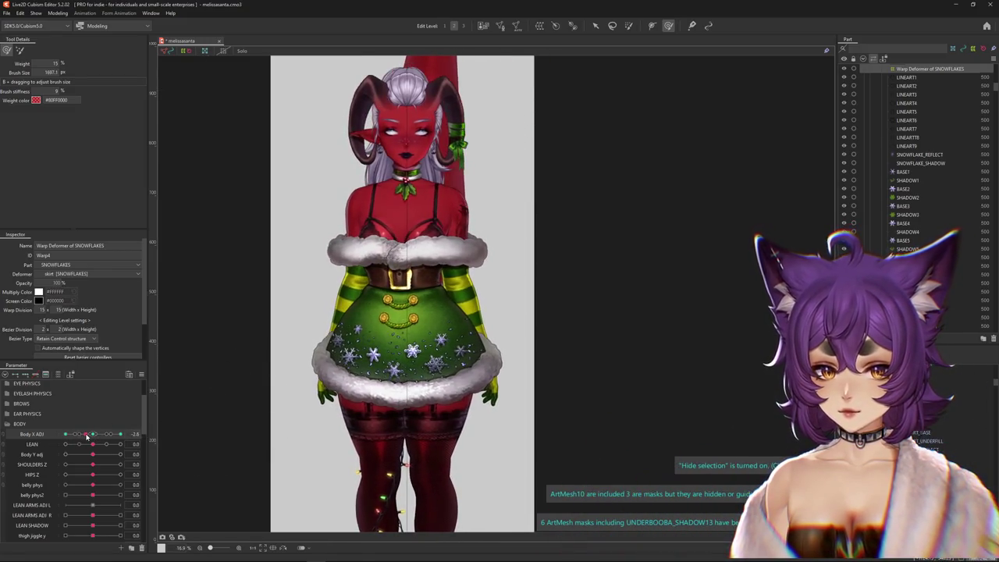
left_click_drag(92, 438, 86, 434)
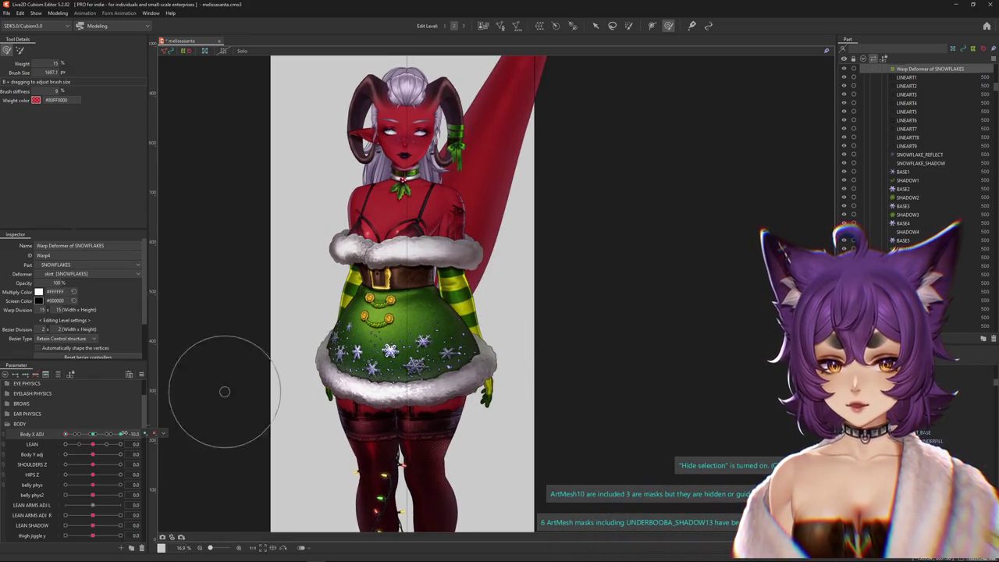
left_click_drag(67, 435, 138, 443)
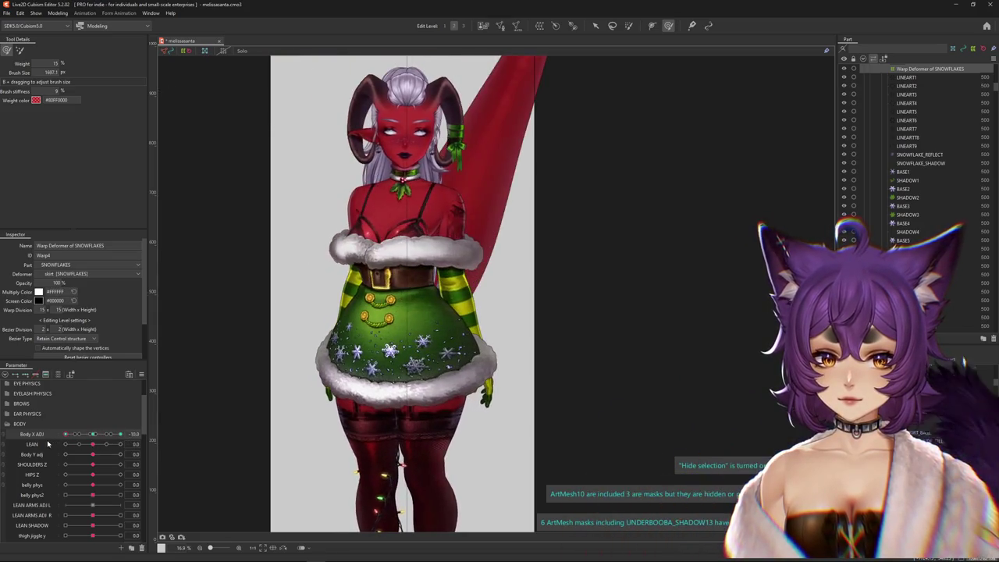
left_click_drag(290, 345, 380, 323)
left_click_drag(136, 434, 65, 434)
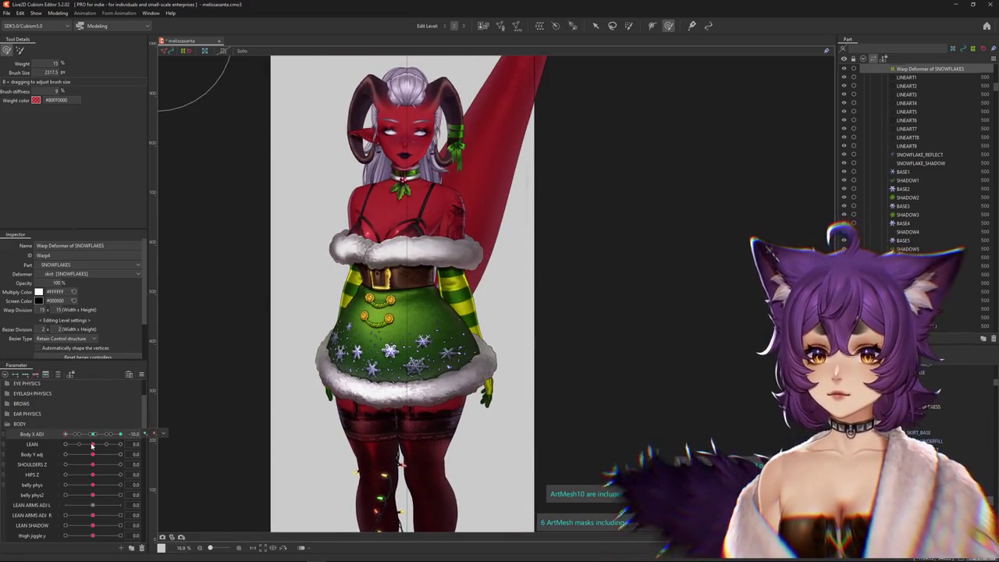
Reset Body X ADJ to 0, set LEAN to 1.0 and reshape the snowflakes on the skirt.
left_click(93, 434)
left_click_drag(93, 443, 120, 444)
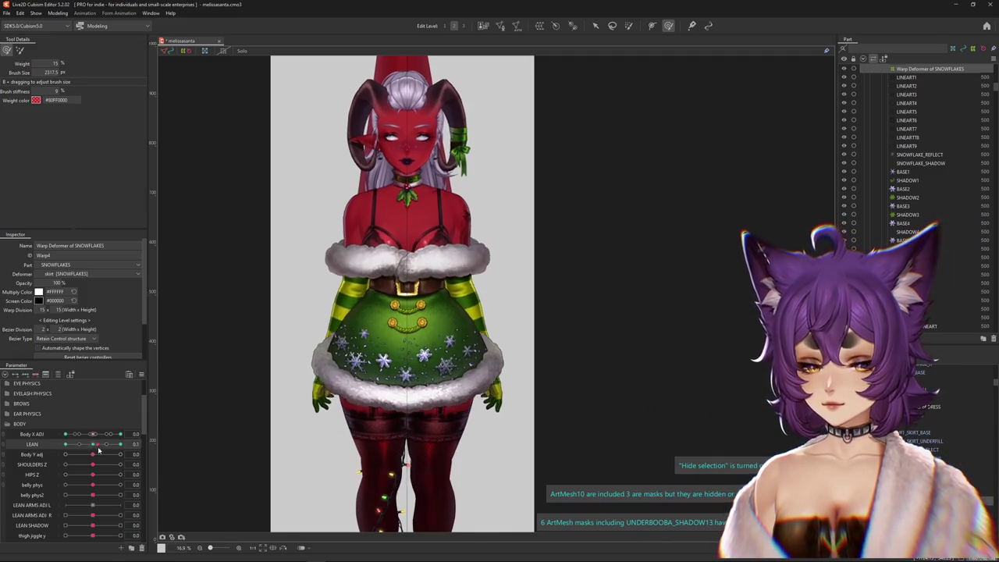
left_click_drag(320, 380, 337, 349)
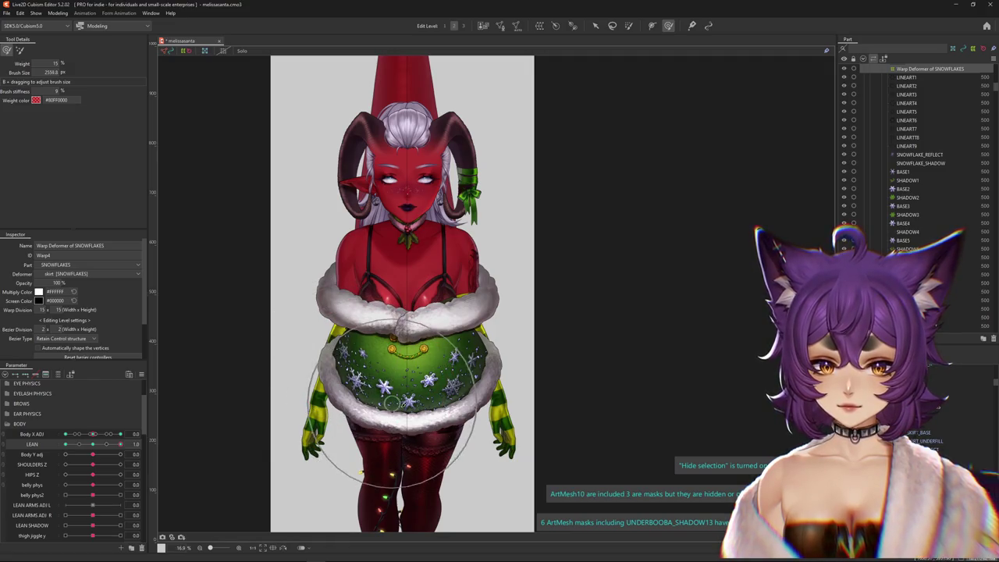
left_click_drag(443, 348, 473, 375)
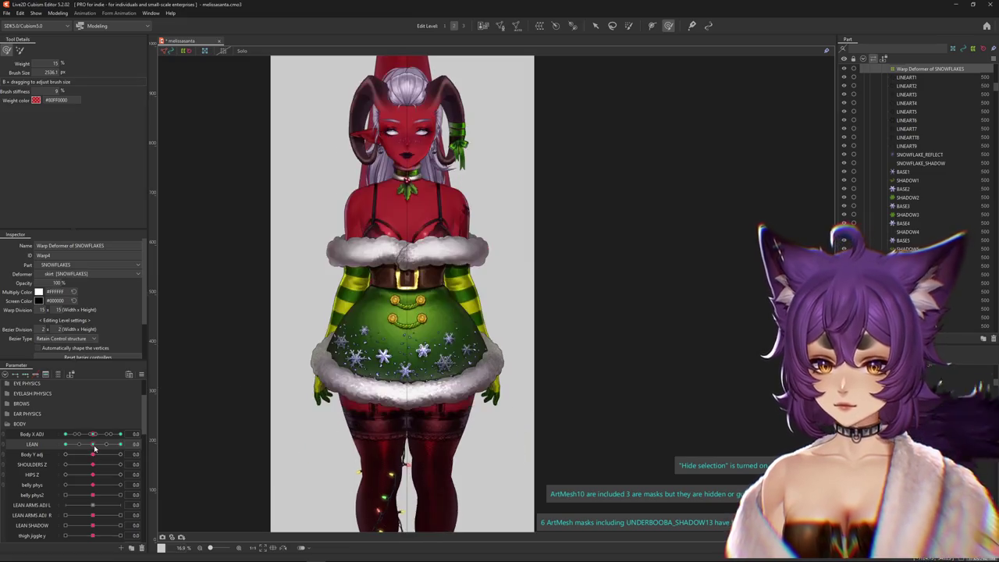
left_click_drag(268, 397, 355, 362)
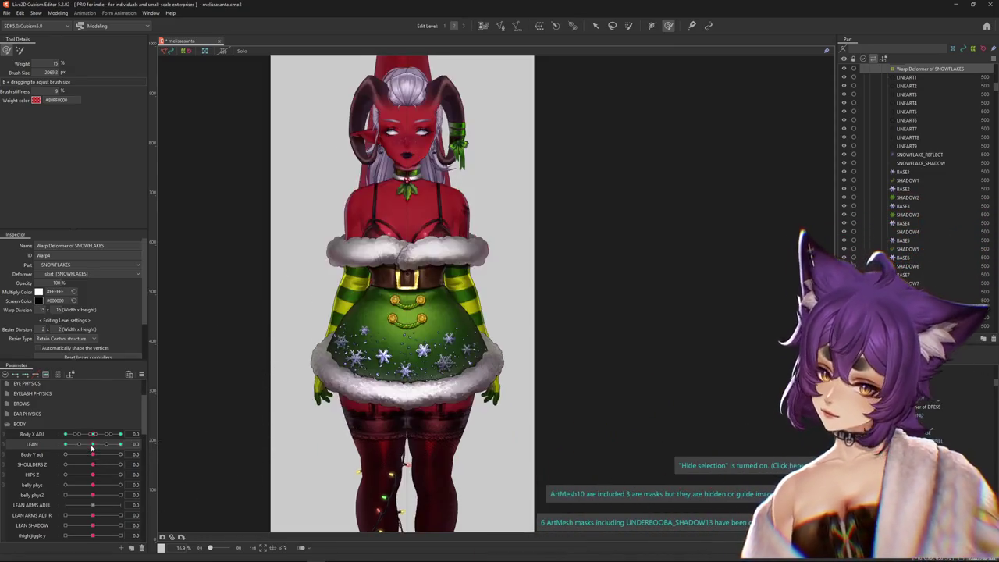
left_click_drag(380, 361, 400, 359)
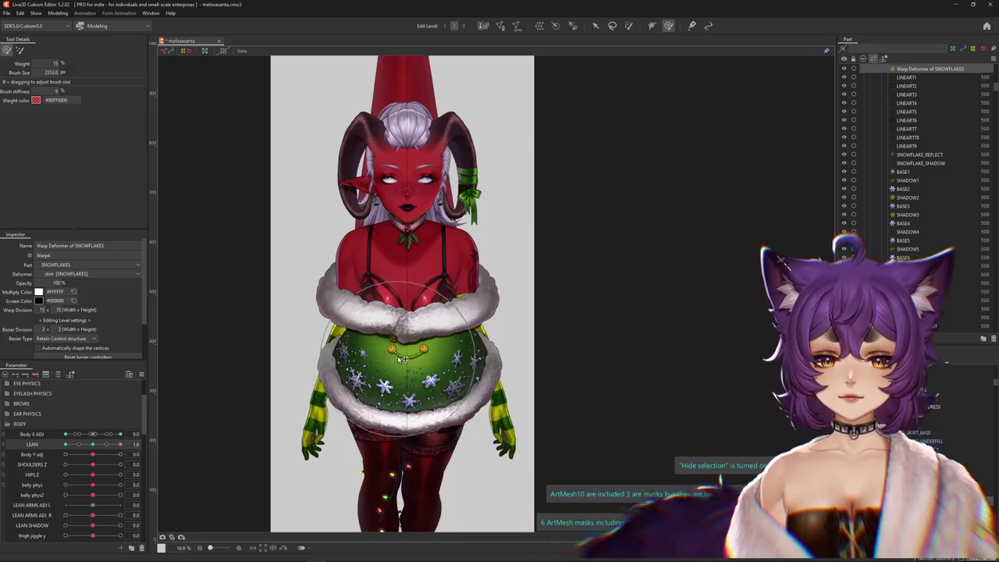
left_click_drag(119, 444, 97, 446)
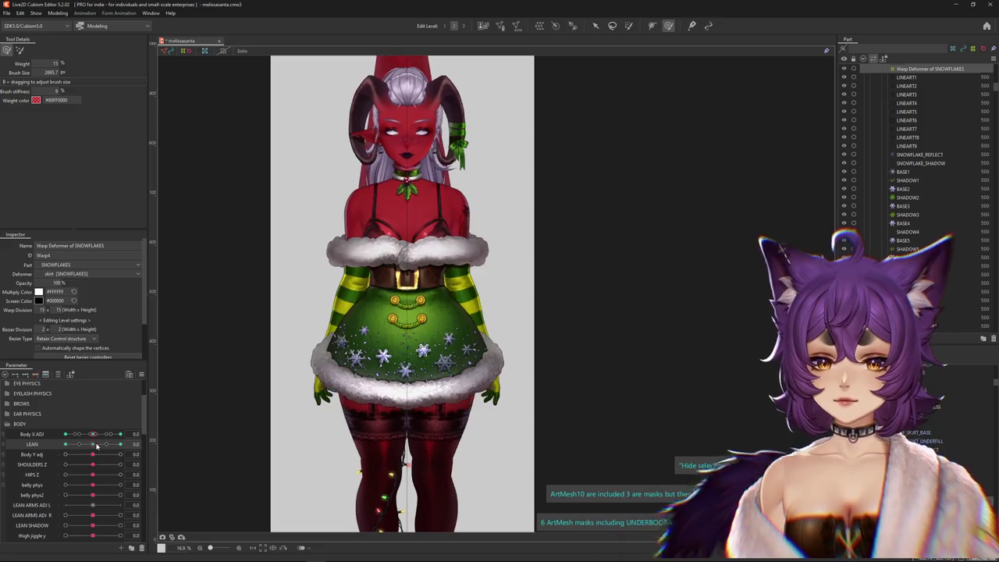
Apply a Parameter panel menu command, then test LEAN and Body X ADJ poses, ending at LEAN -1, Body X ADJ -10.
left_click(141, 375)
left_click(203, 412)
left_click(480, 353)
mouse_move(69, 434)
left_mouse_down()
mouse_move(125, 433)
mouse_move(143, 449)
mouse_move(65, 435)
left_mouse_up()
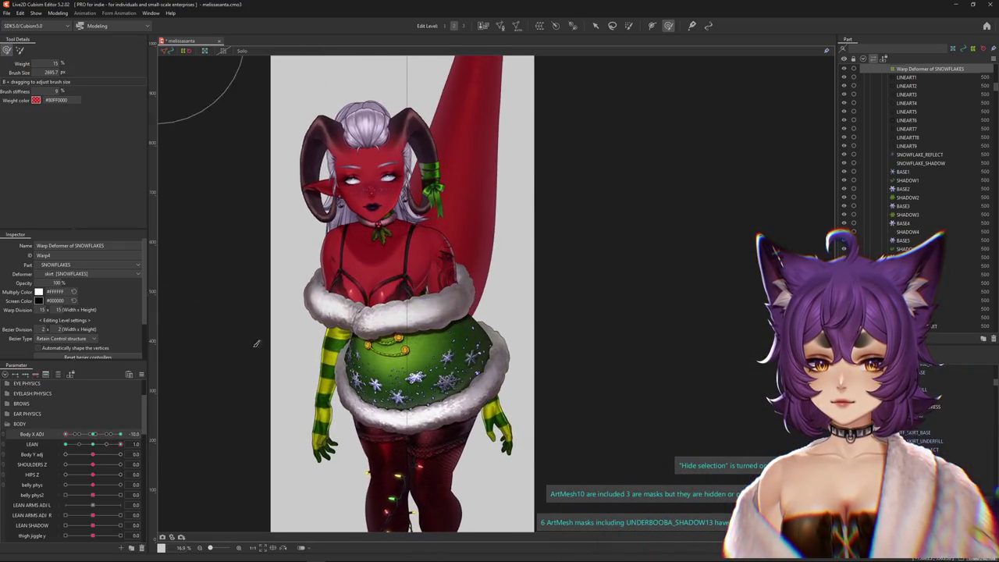
left_click(117, 441)
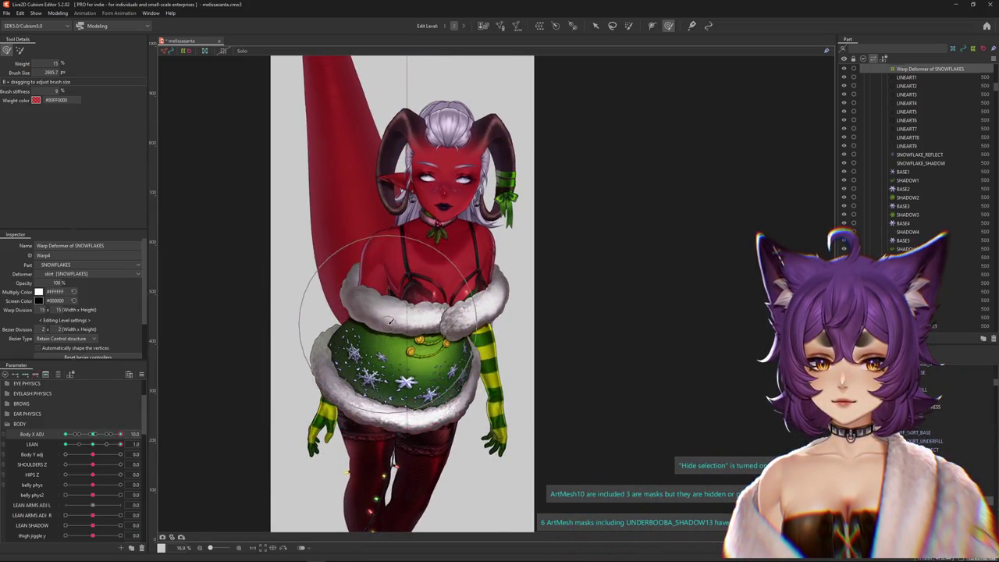
left_click_drag(349, 413, 289, 377)
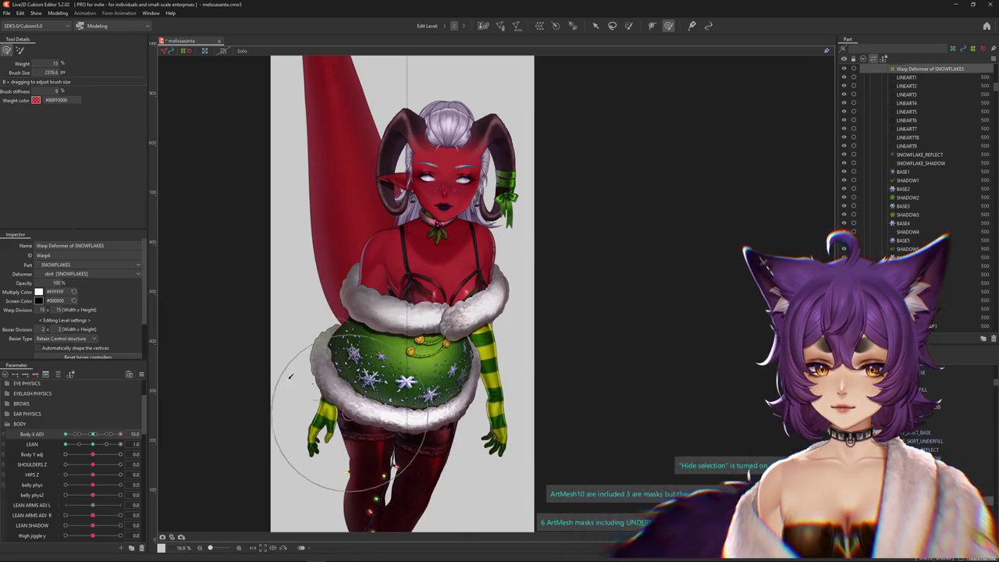
left_click_drag(92, 435, 120, 434)
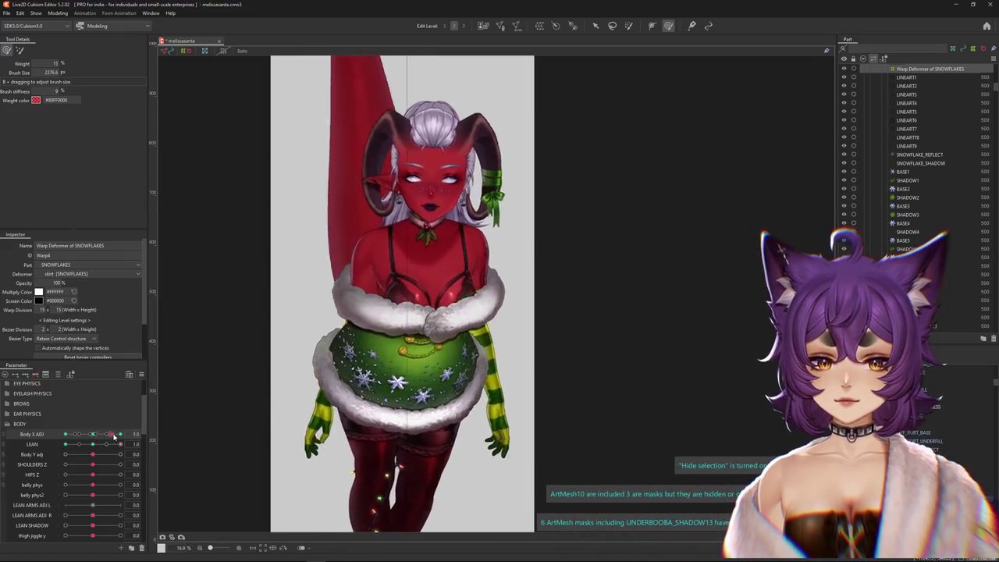
left_click_drag(375, 343, 371, 306)
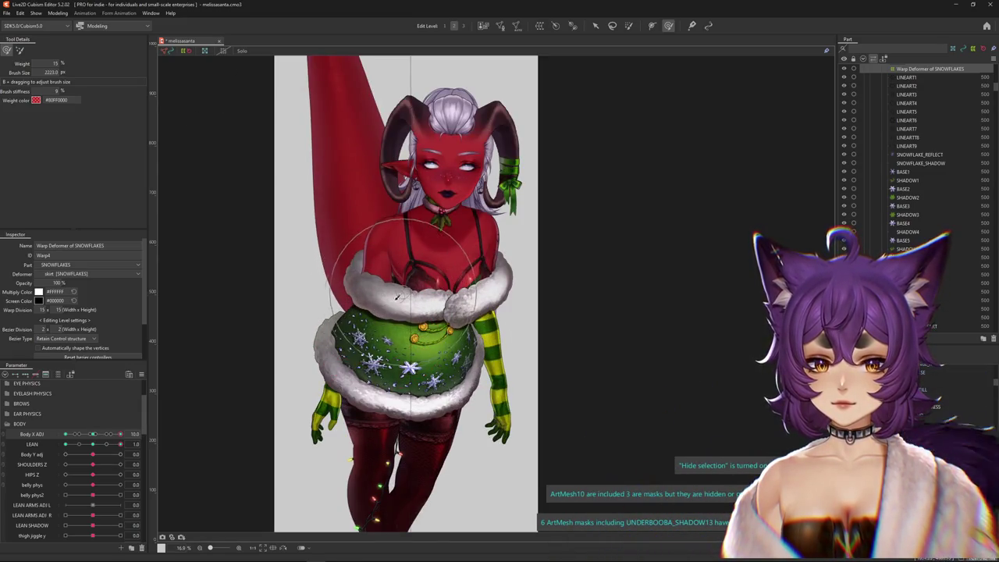
mouse_move(120, 444)
left_mouse_down()
mouse_move(92, 445)
mouse_move(120, 444)
left_mouse_up()
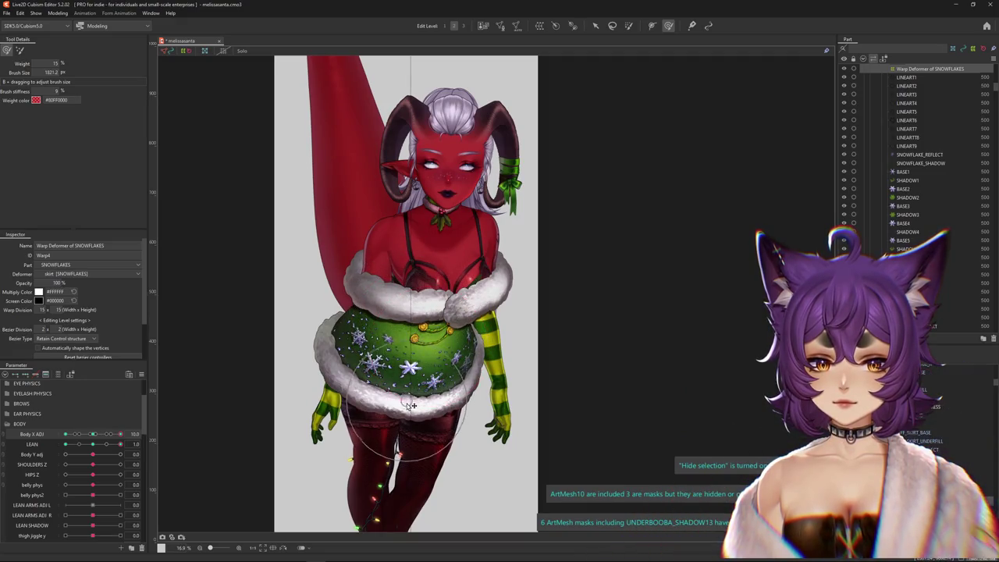
mouse_move(92, 435)
left_mouse_down()
mouse_move(123, 434)
mouse_move(93, 439)
mouse_move(114, 431)
mouse_move(96, 431)
left_mouse_up()
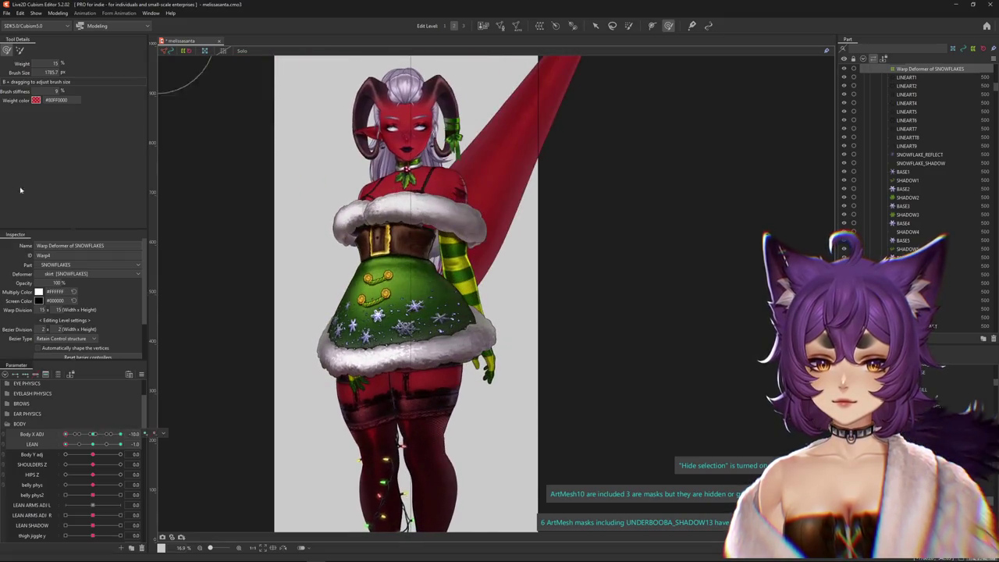
Preview the model in Physics Settings, then close it again.
left_click(57, 13)
left_click(78, 187)
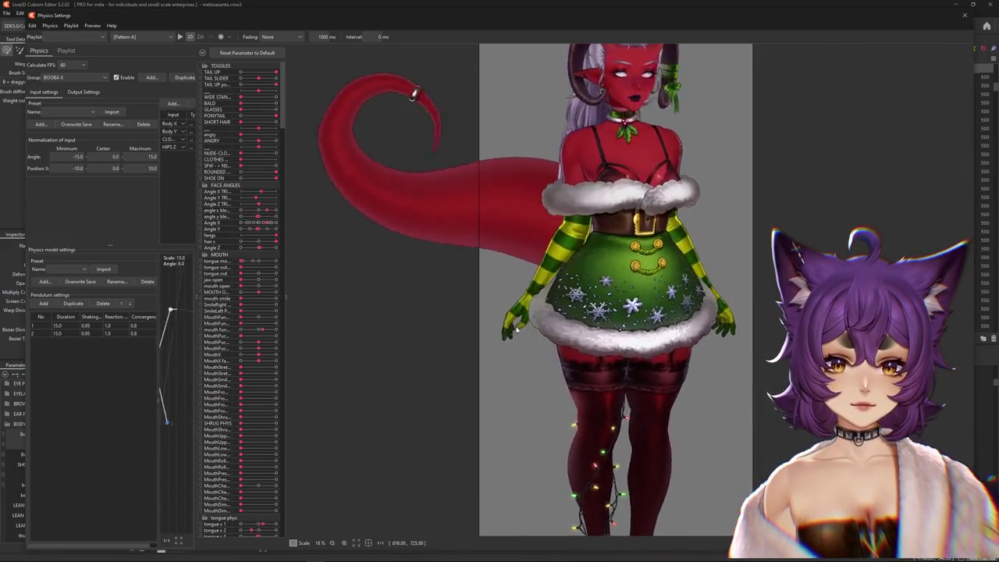
left_click(964, 16)
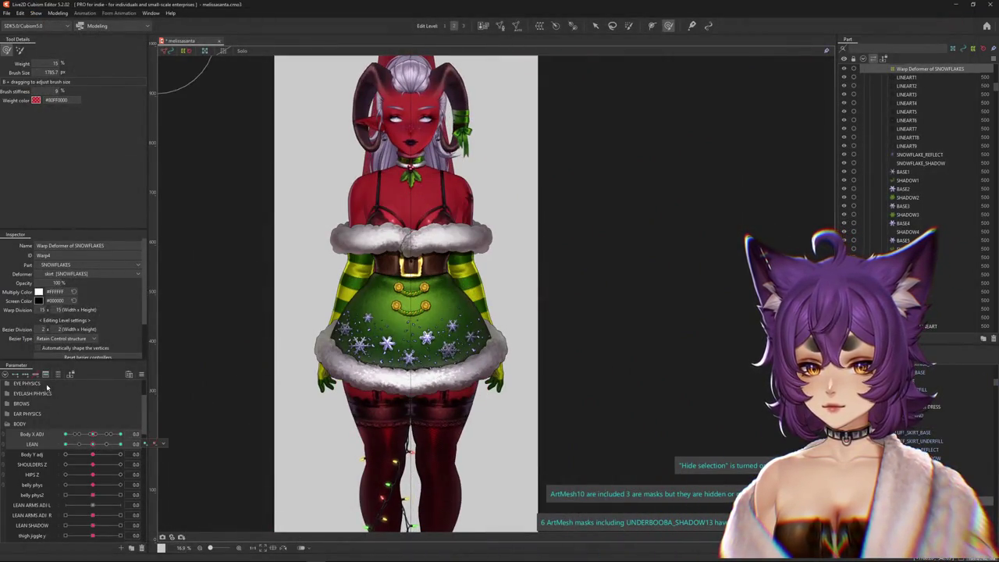
Swing Body X ADJ to its extreme and touch up the skirt with a smaller deform brush.
left_click(92, 434)
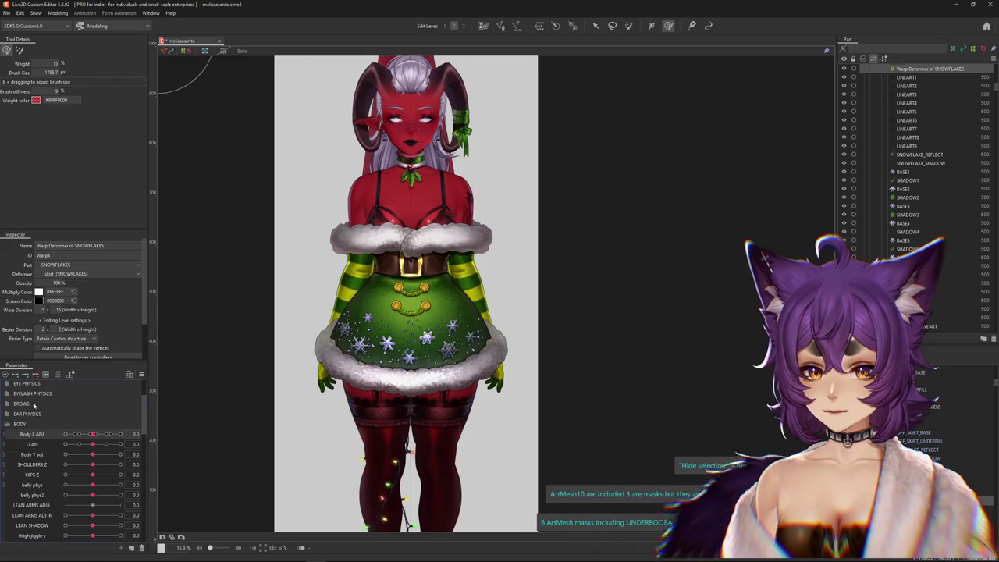
left_click_drag(96, 437, 188, 415)
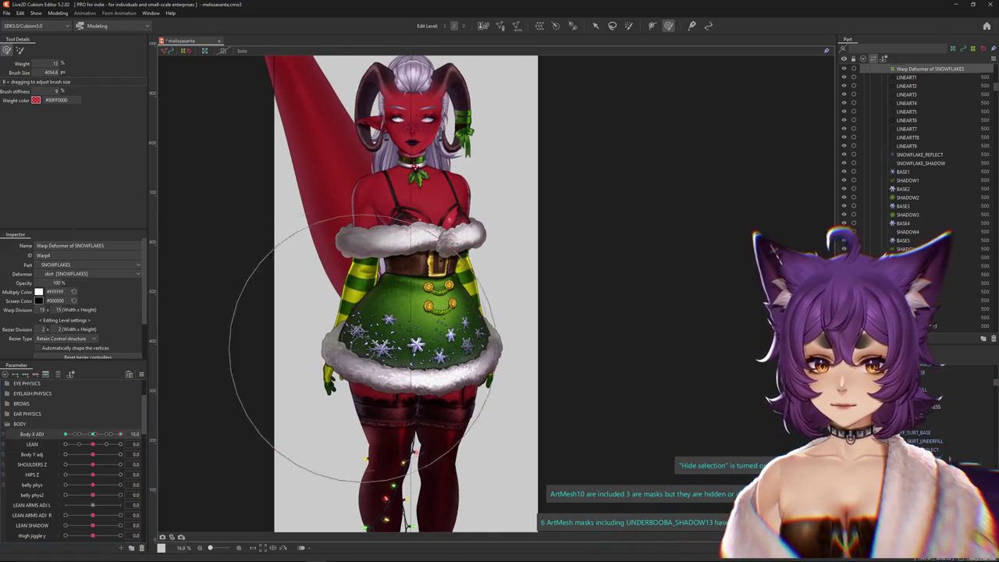
mouse_move(119, 434)
left_mouse_down()
mouse_move(107, 436)
mouse_move(311, 294)
left_mouse_up()
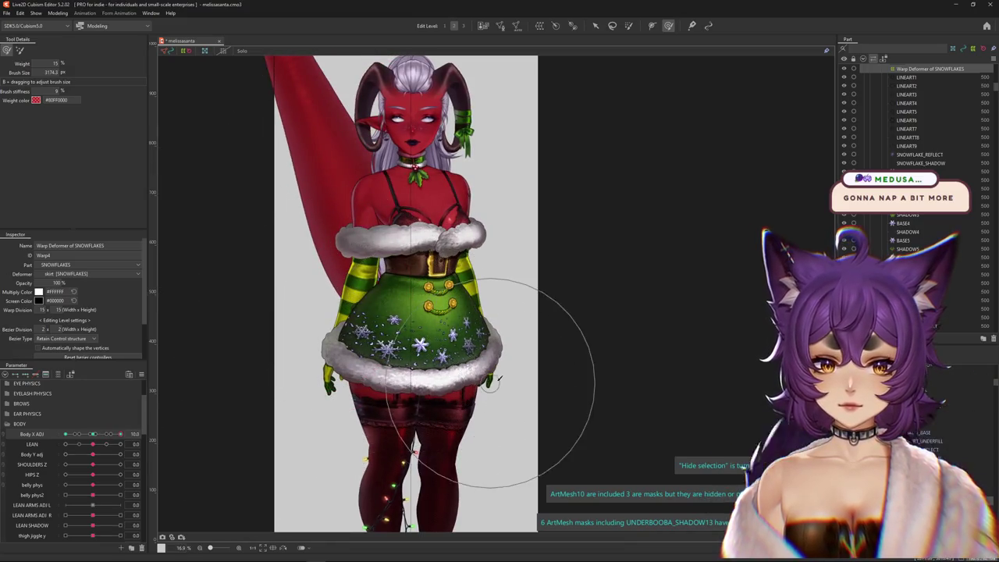
left_click_drag(490, 383, 478, 341)
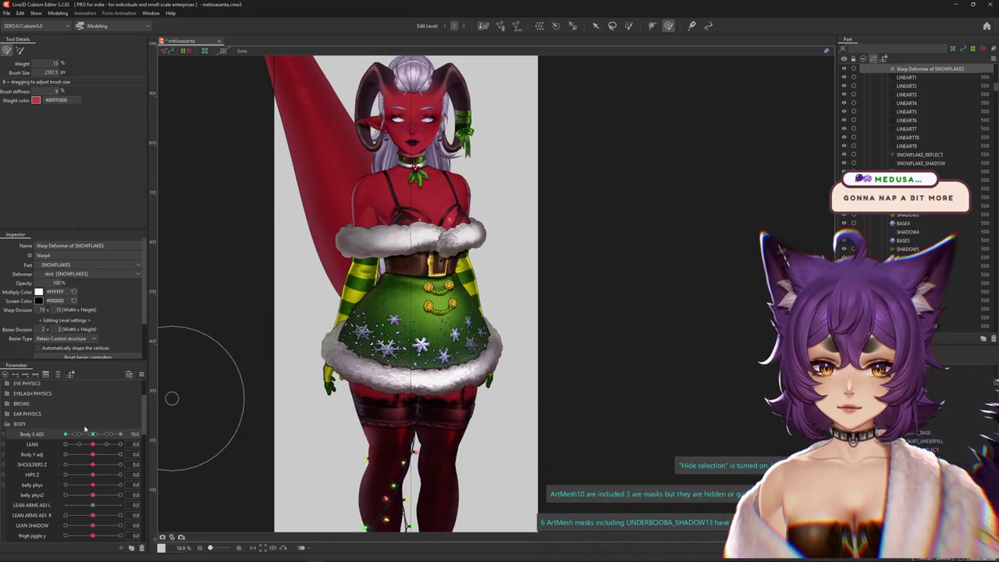
mouse_move(93, 438)
left_mouse_down()
mouse_move(78, 436)
mouse_move(119, 434)
left_mouse_up()
left_click_drag(487, 347, 470, 335)
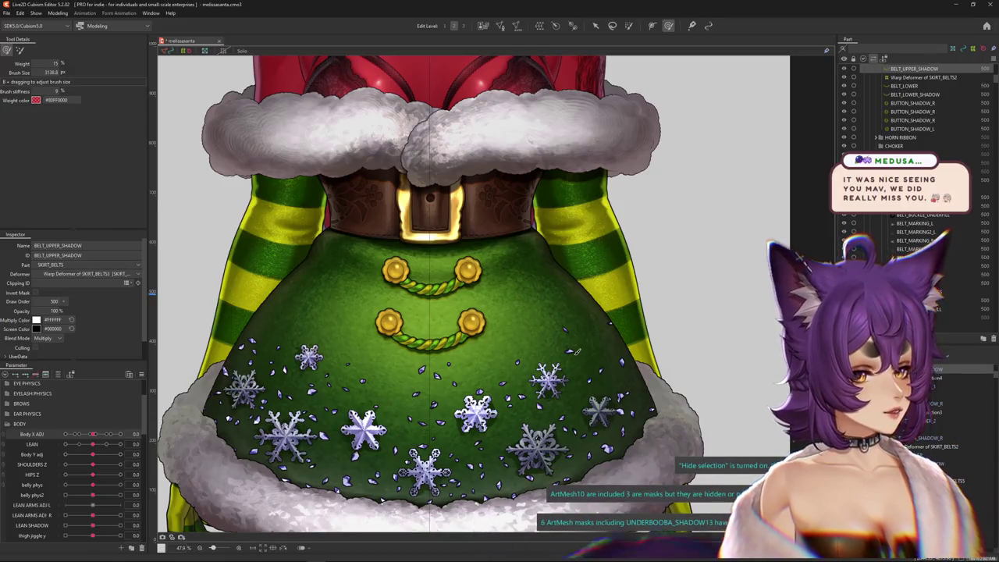
Select the Warp Deformer of SKIRT_BELTS3, undoing a stray chest-fluff shadow selection.
scroll(618, 244, "down", 3)
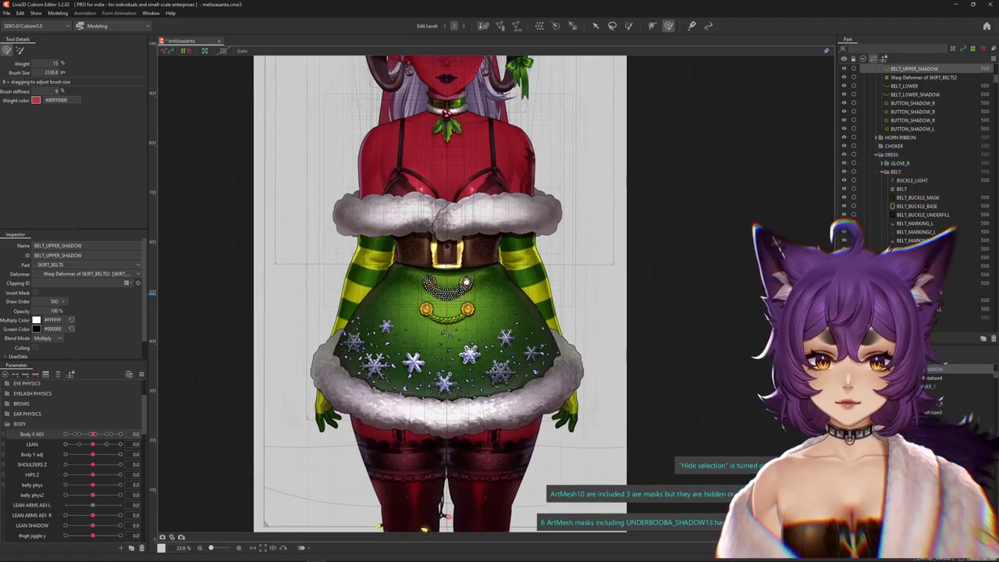
left_click(445, 250)
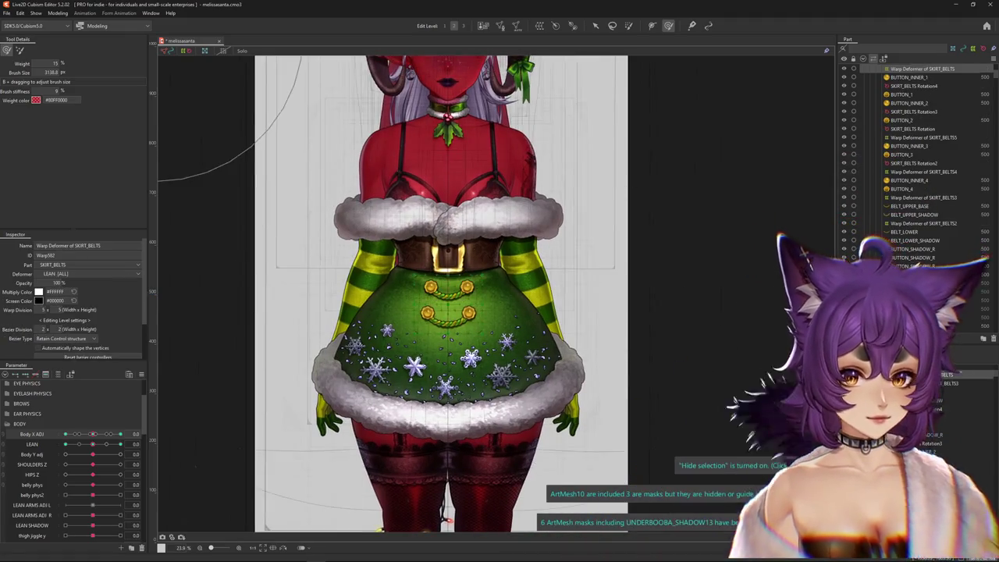
left_click(382, 222)
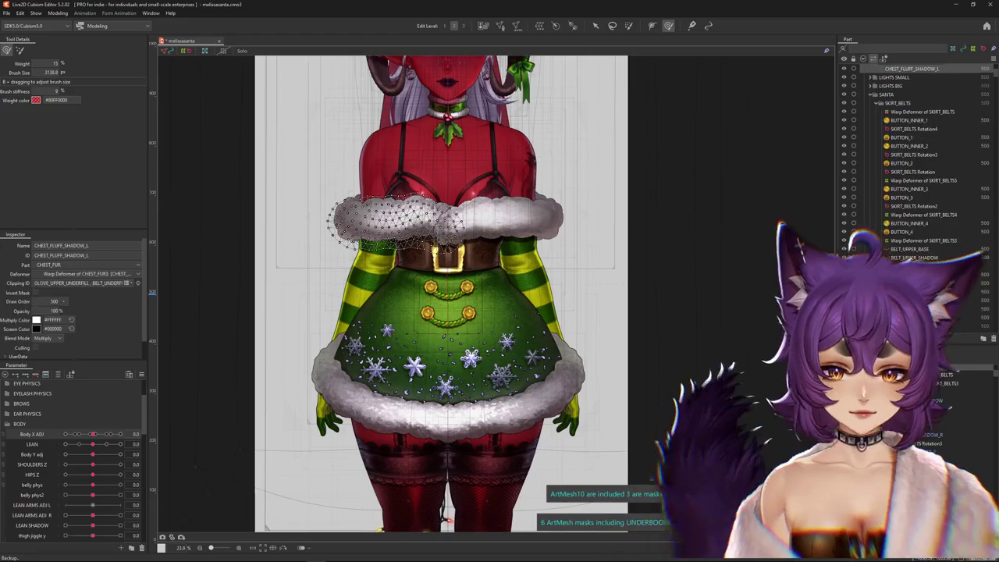
left_click(58, 374)
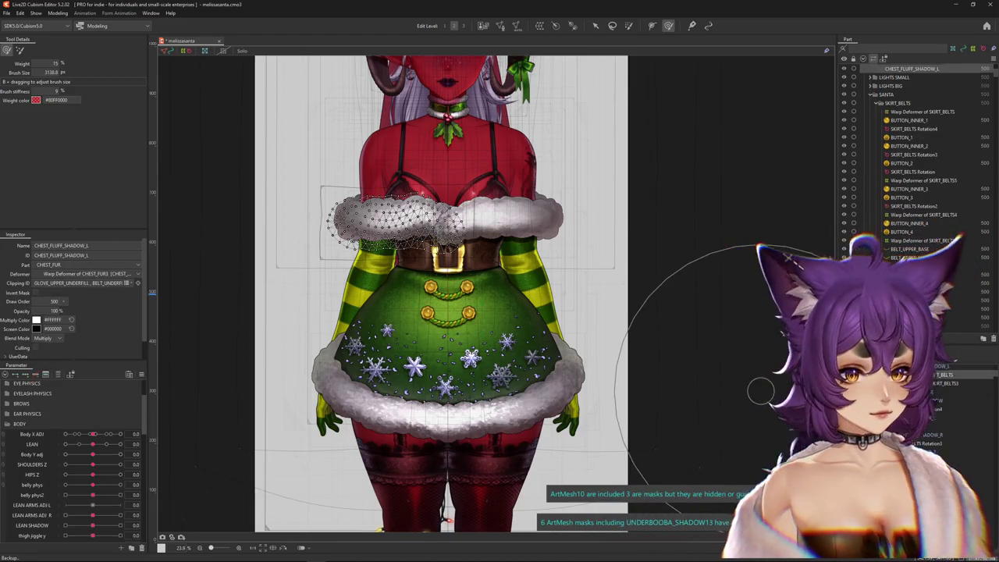
key("ctrl+z")
left_click(444, 304)
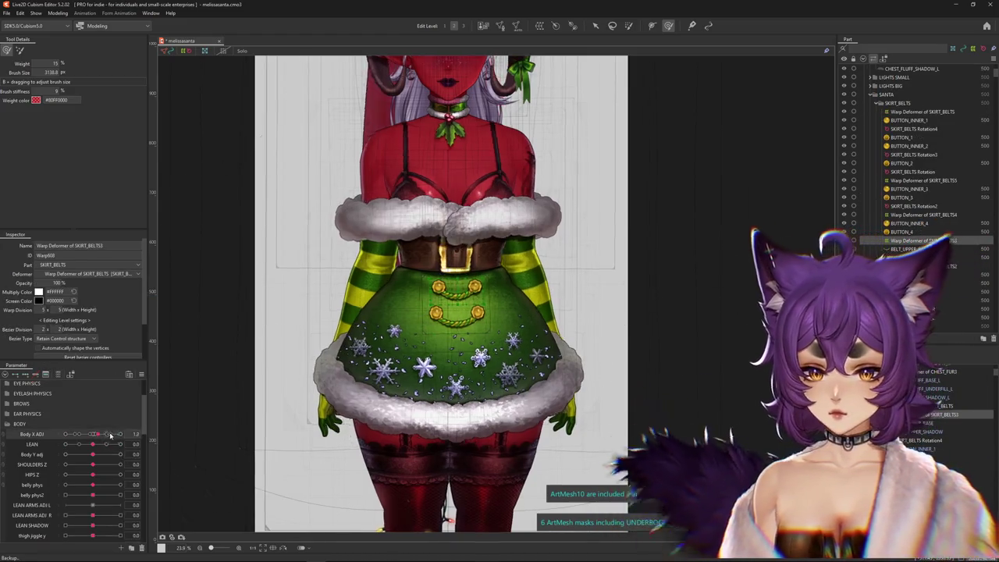
left_click(57, 374)
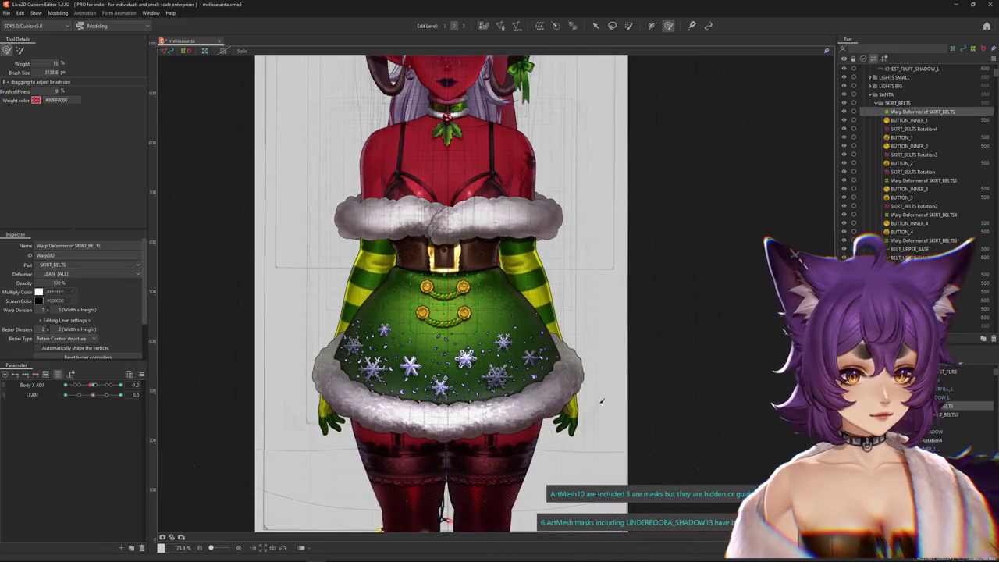
left_click_drag(92, 385, 100, 386)
Shrink the deform brush, swing Body X Adj to both extremes ending at -10, and hide the selection overlay.
scroll(583, 357, "up", 2)
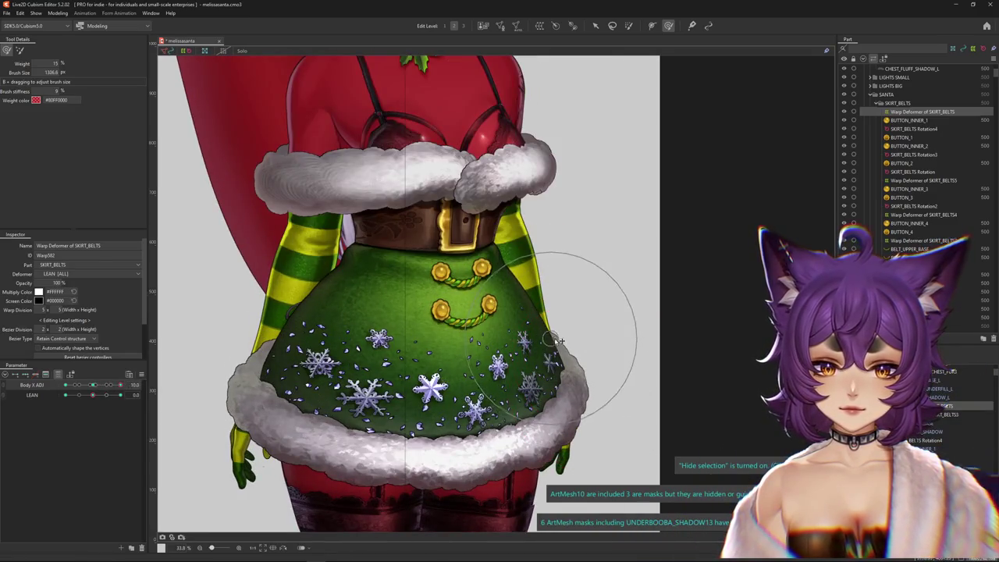
left_click_drag(561, 338, 581, 312)
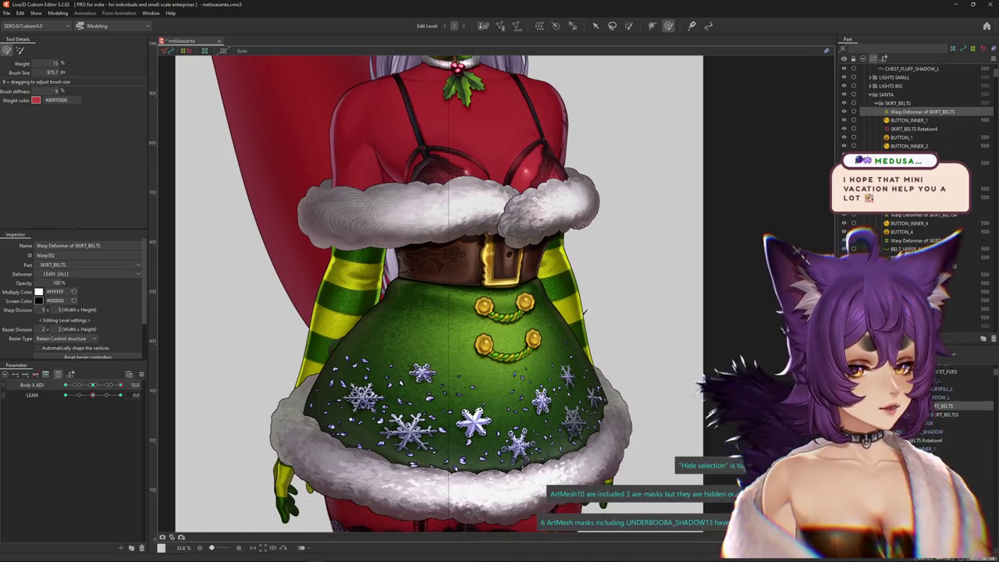
scroll(386, 332, "right", 3)
left_click_drag(91, 391, 159, 387)
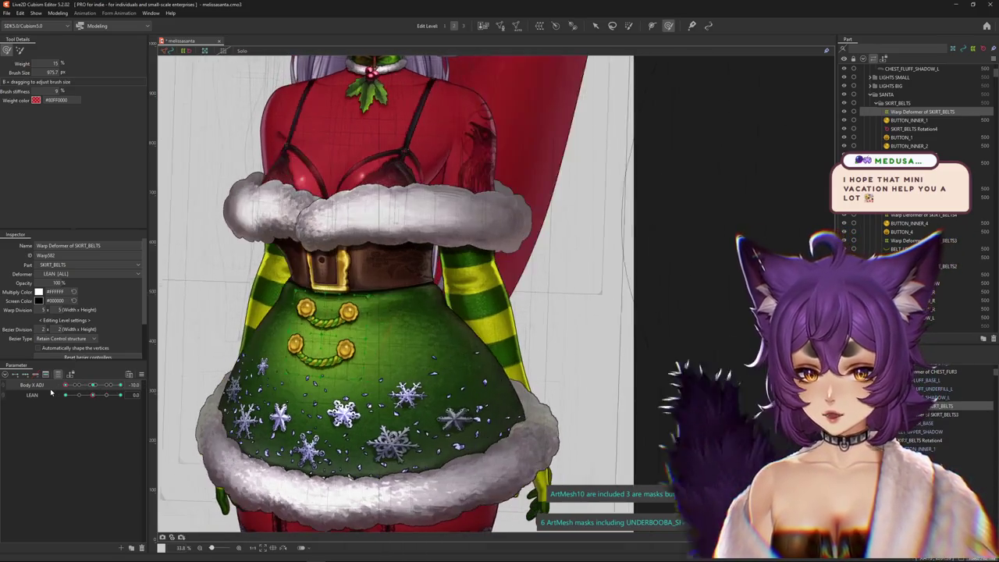
scroll(405, 350, "up", 2)
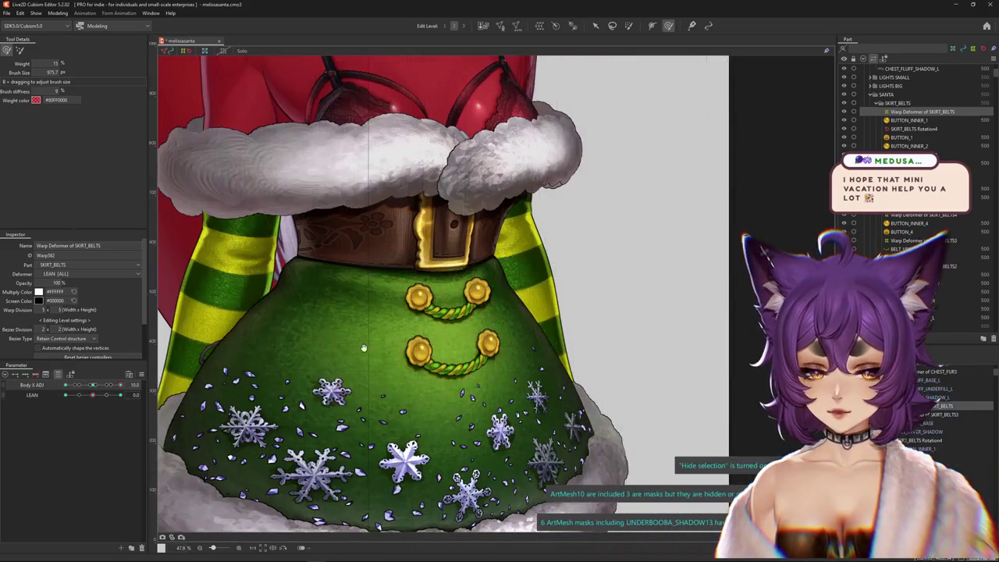
scroll(350, 321, "up", 1)
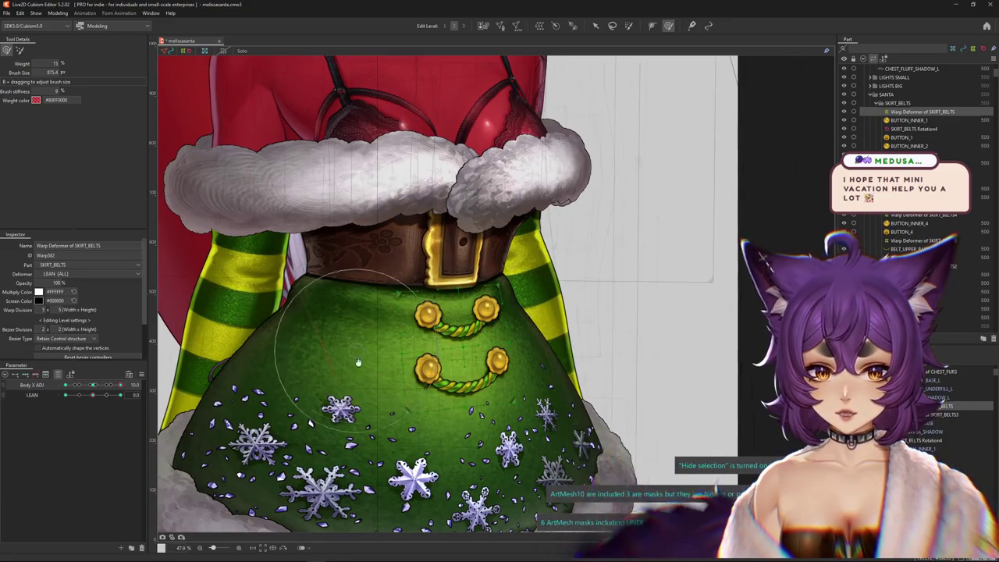
left_click_drag(90, 389, 65, 385)
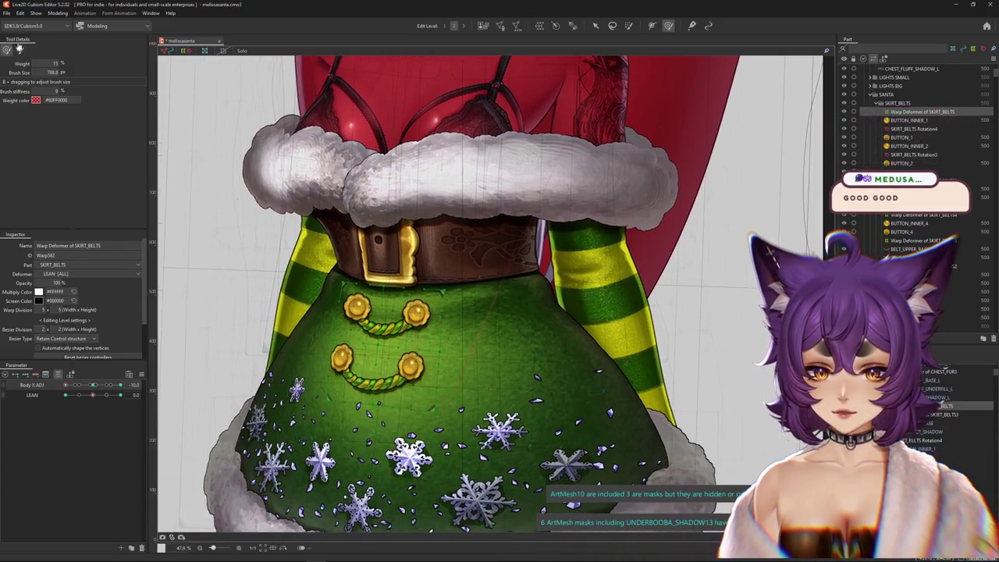
left_click(19, 49)
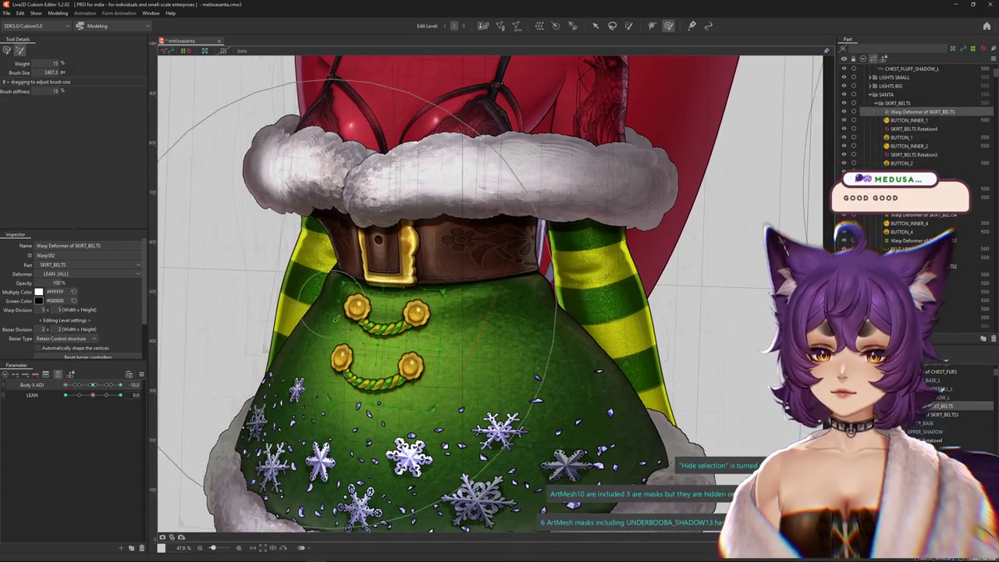
left_click_drag(335, 318, 378, 298)
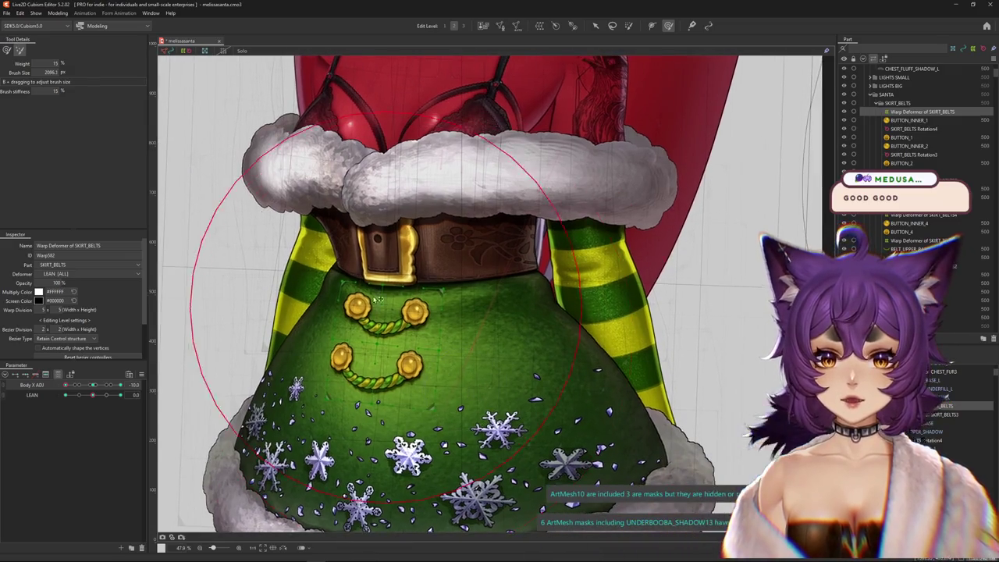
scroll(365, 234, "up", 2)
scroll(365, 233, "up", 1)
scroll(364, 234, "up", 2)
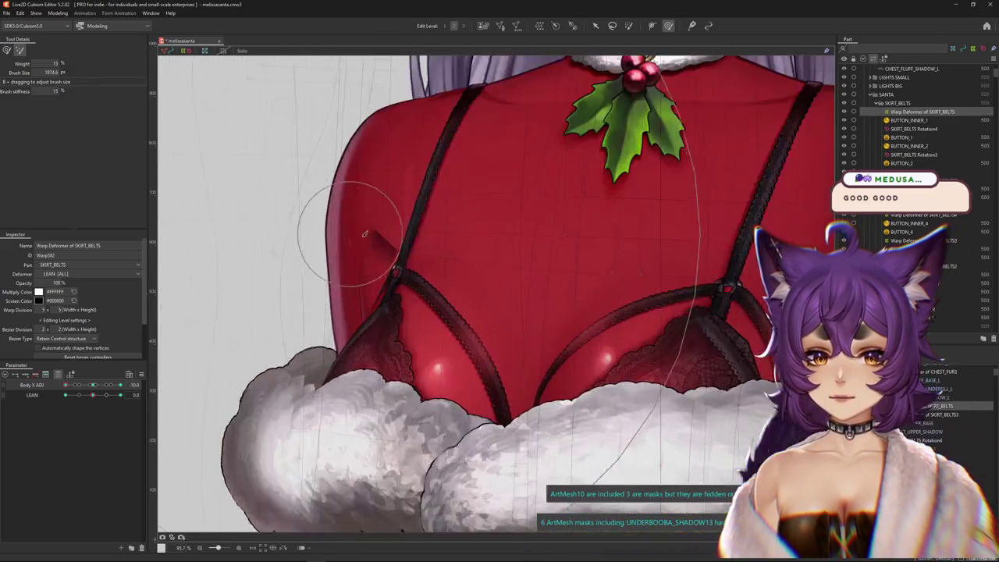
scroll(365, 233, "up", 2)
right_click(393, 252)
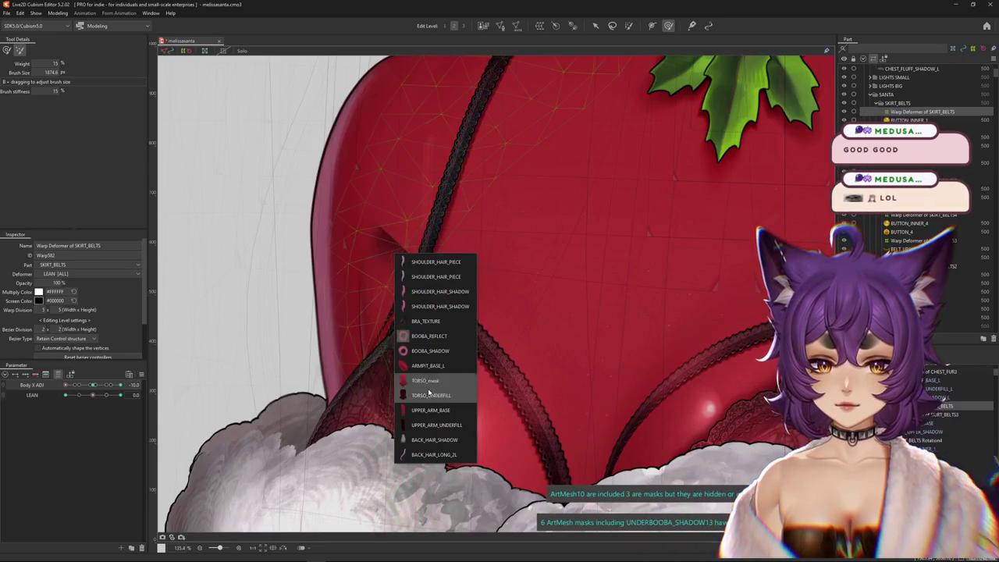
left_click(421, 425)
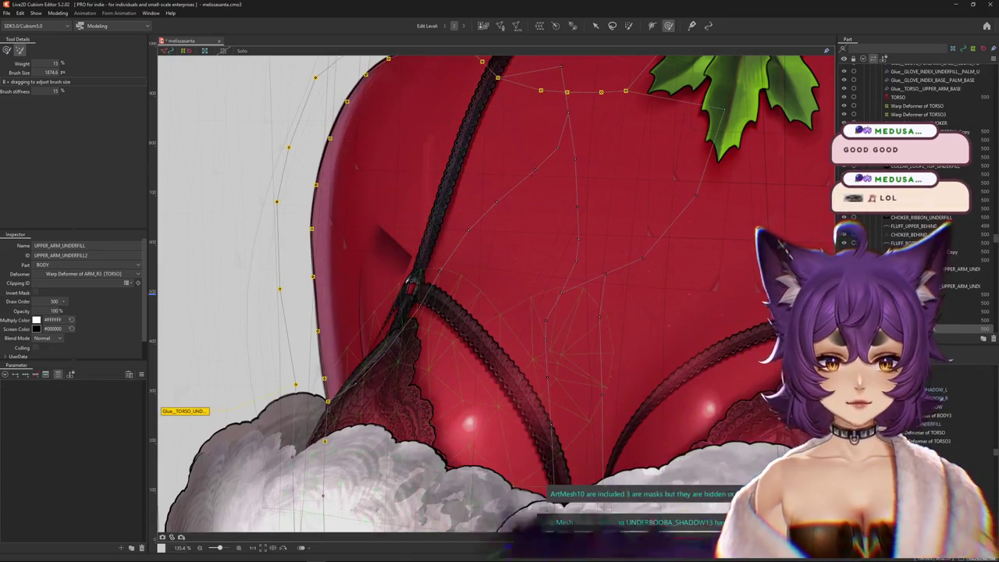
right_click(394, 248)
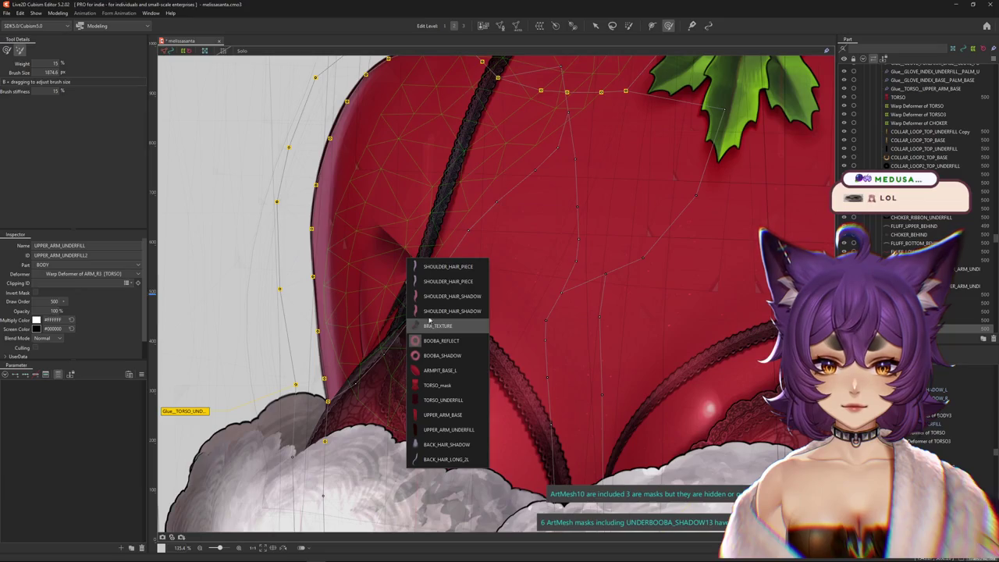
scroll(216, 359, "down", 2)
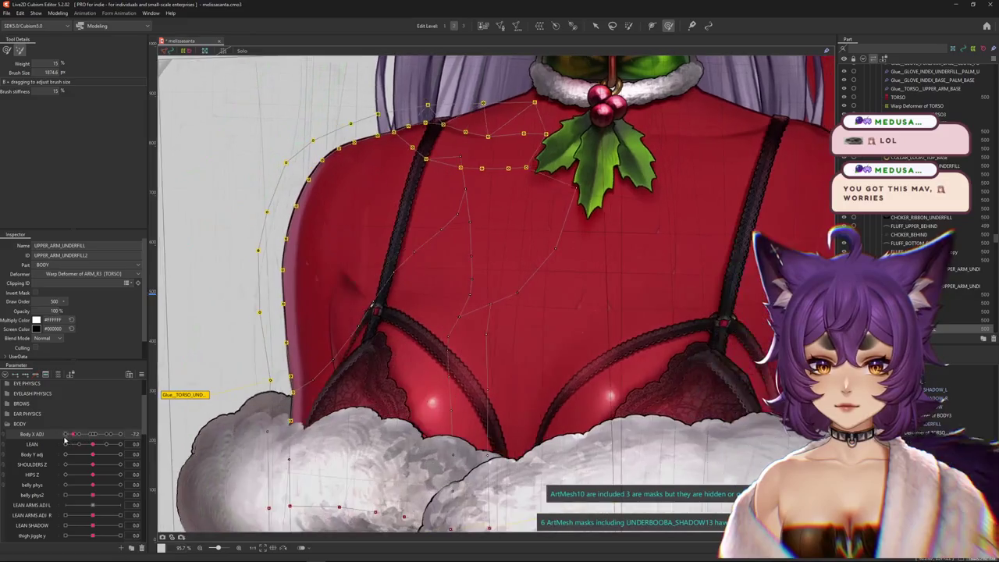
left_click(357, 283)
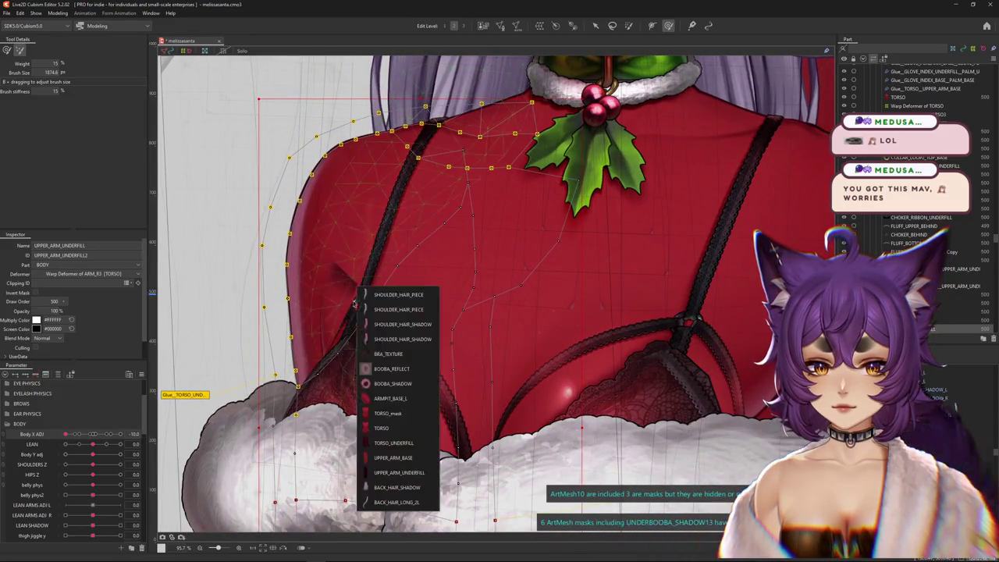
left_click(393, 442)
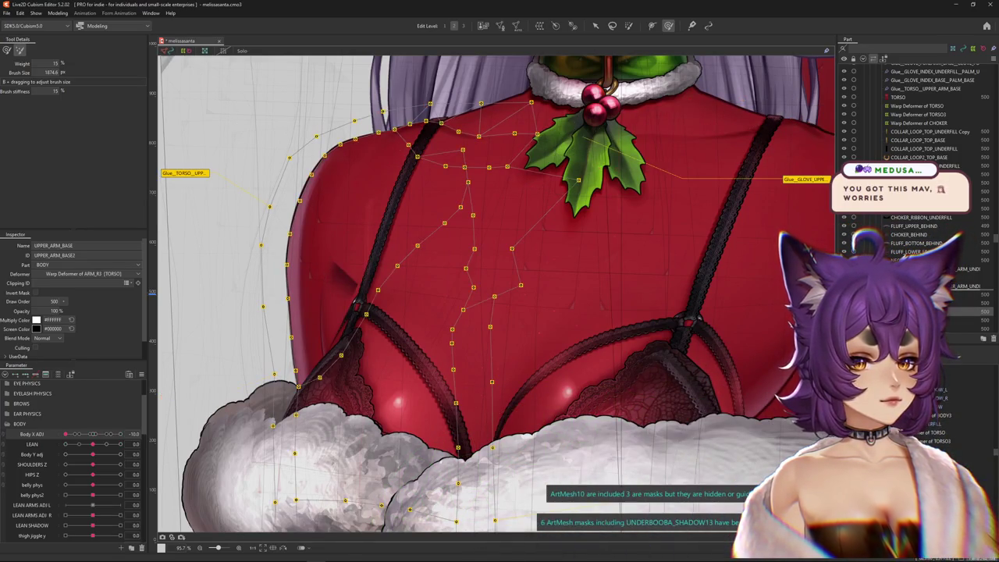
left_click(334, 344)
scroll(553, 326, "down", 2)
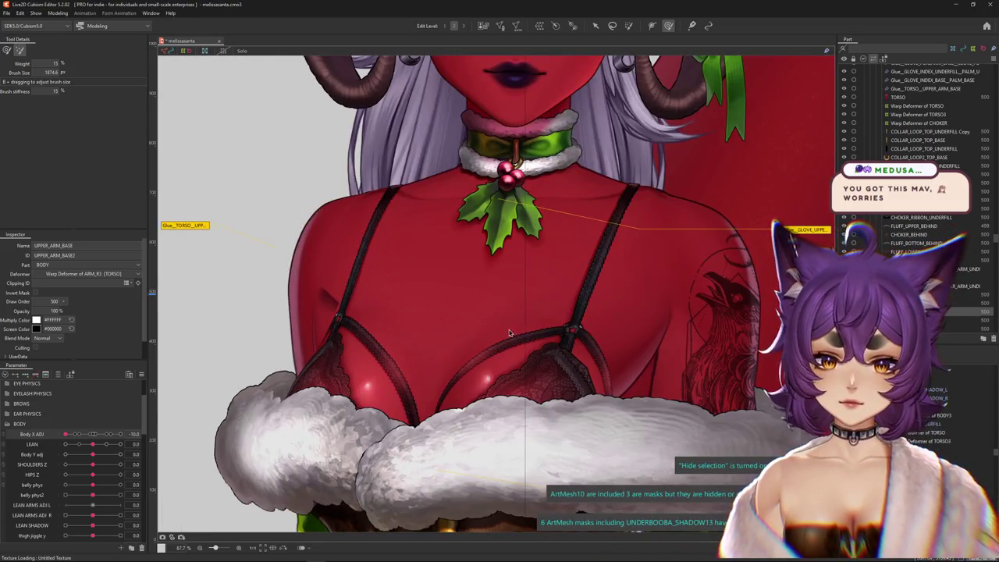
left_click(437, 313)
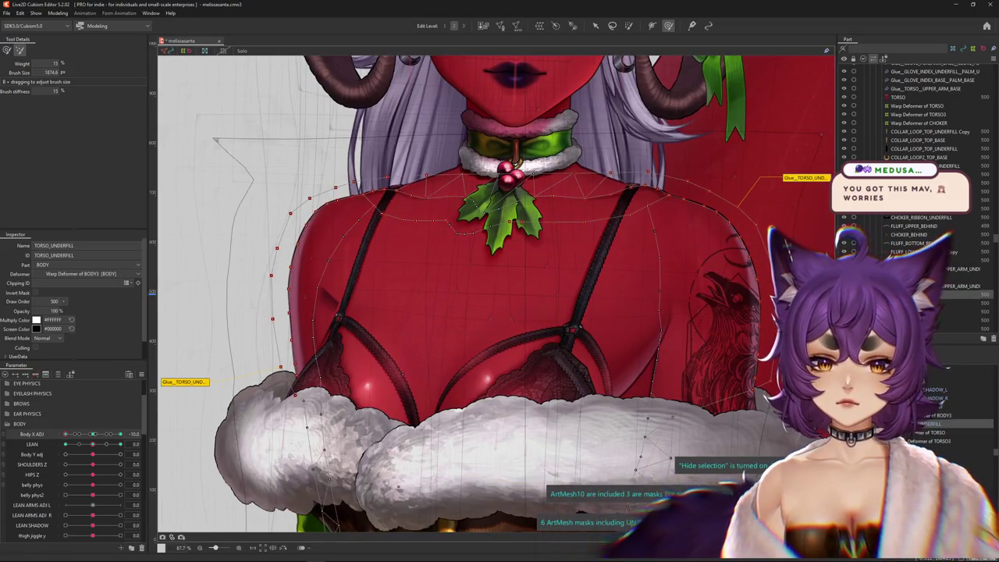
left_click_drag(66, 435, 67, 434)
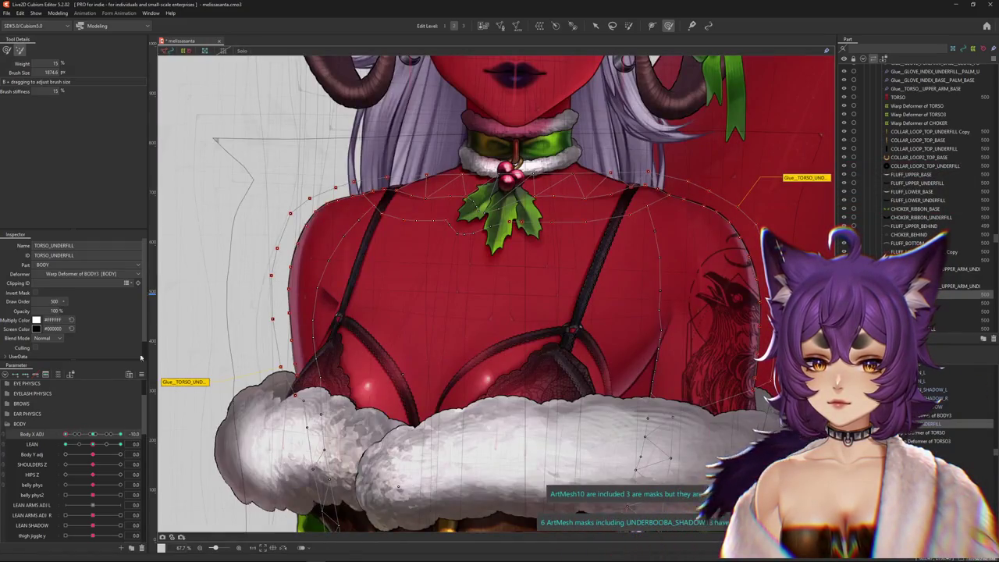
key("ctrl+h")
mouse_move(66, 435)
left_mouse_down()
mouse_move(88, 435)
mouse_move(53, 444)
left_mouse_up()
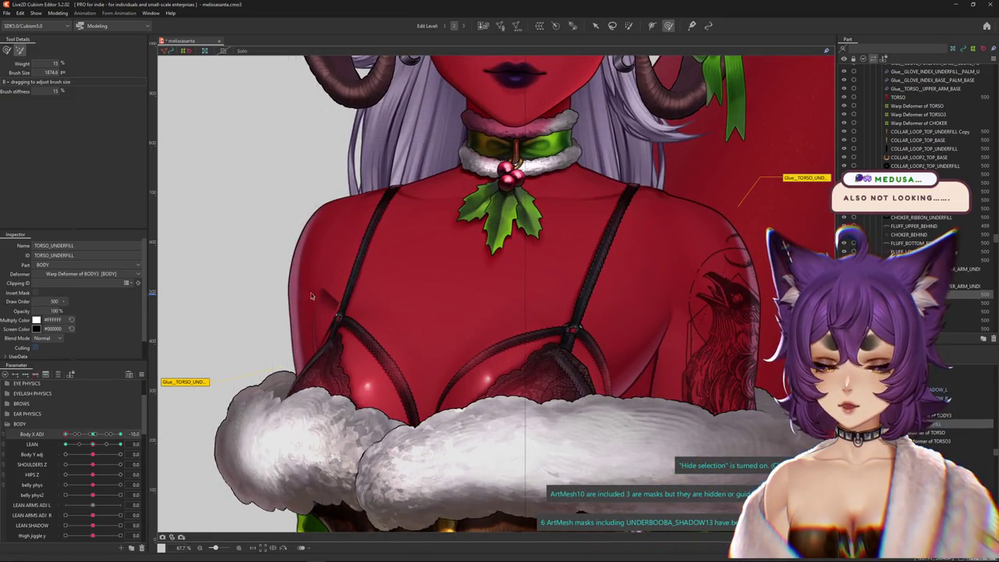
Move UPPER_ARM_BASE above NECK_UNDERFILL in the part order and swing Body X Adj to check the shoulders.
scroll(912, 195, "down", 3)
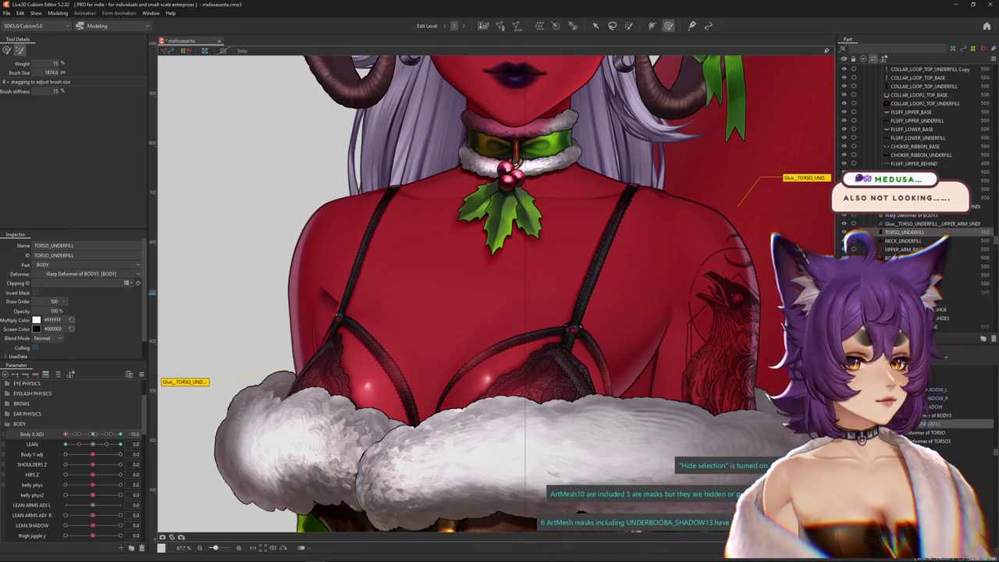
left_click(890, 258)
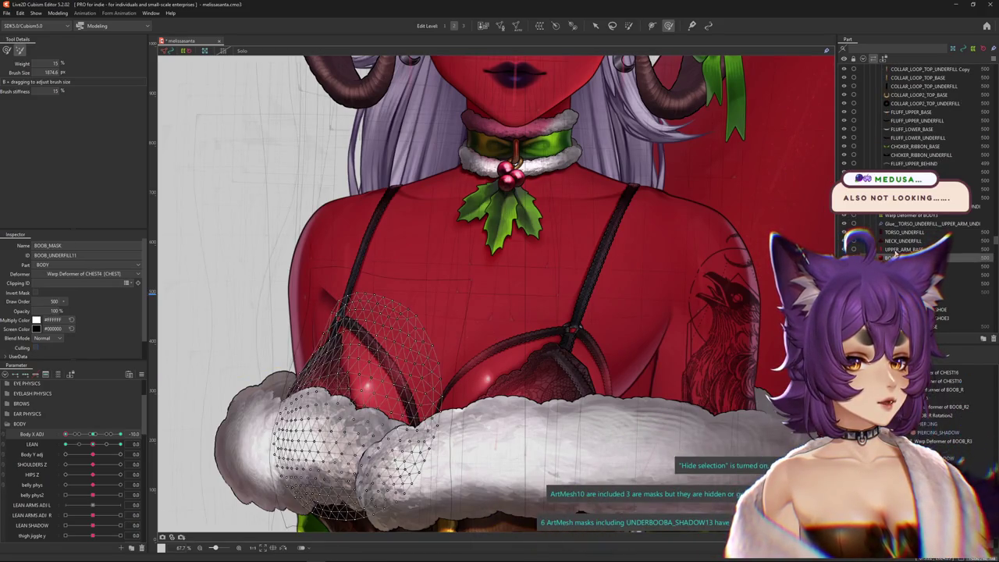
left_click(892, 249)
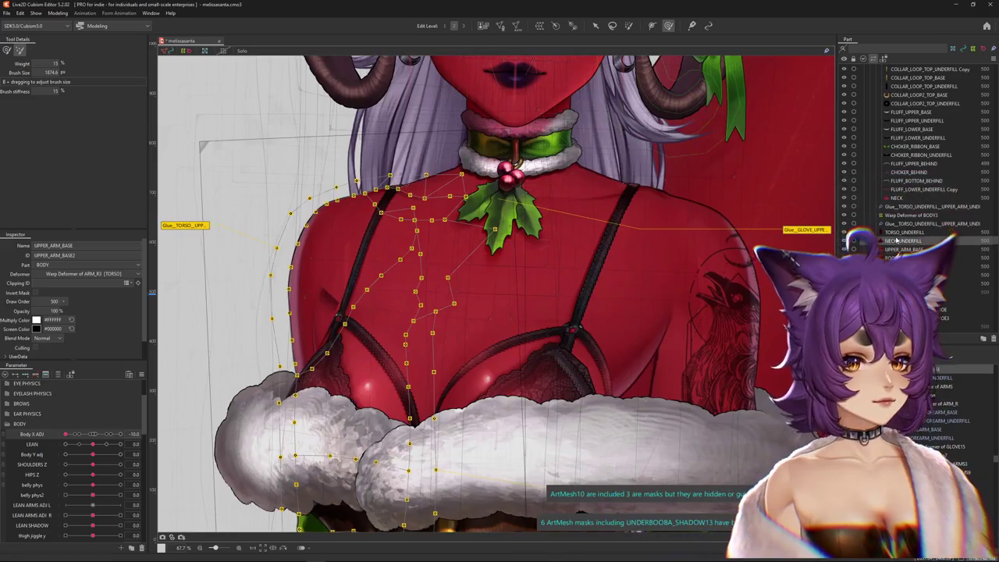
left_click(898, 240)
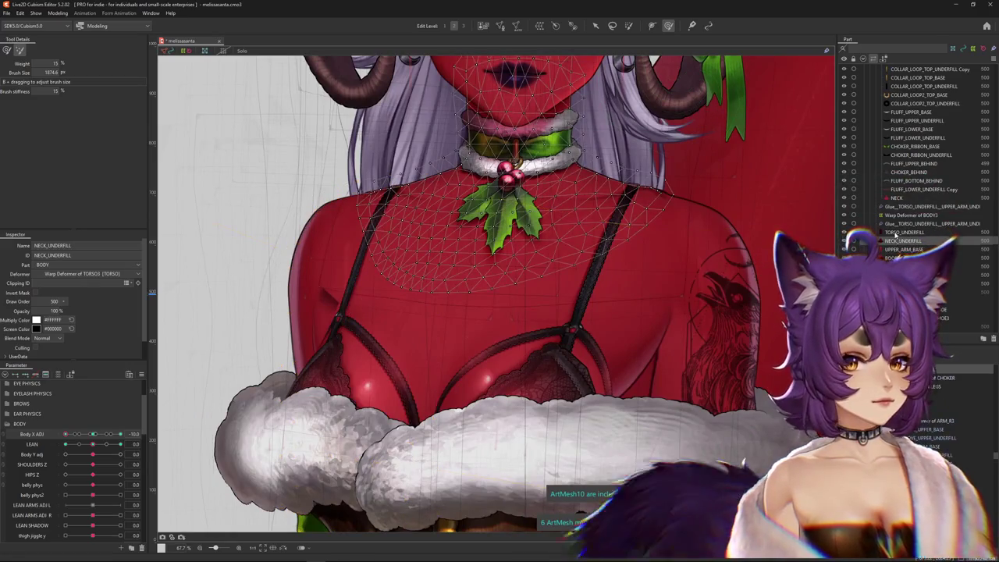
key("Down")
left_click_drag(893, 238, 895, 239)
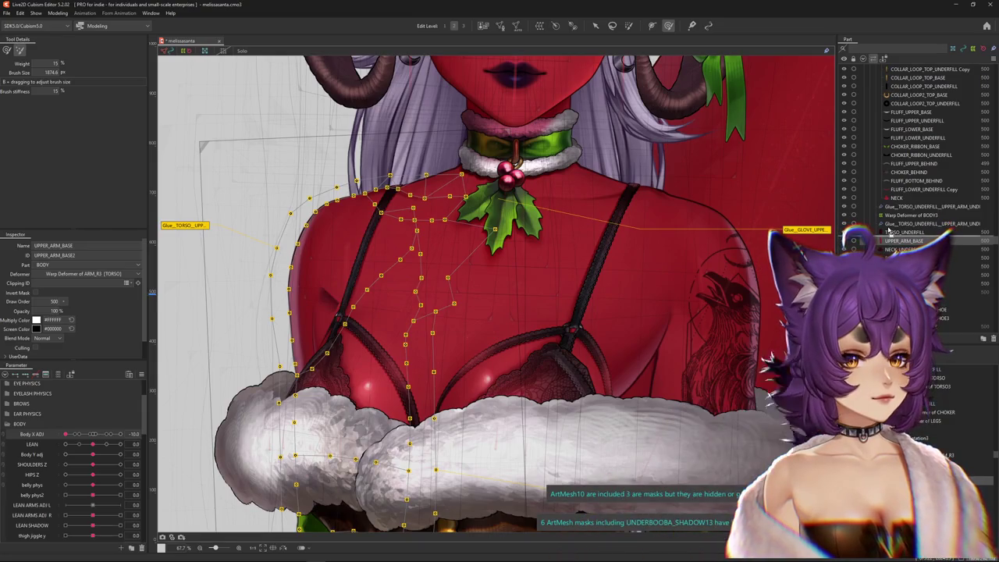
scroll(897, 195, "down", 3)
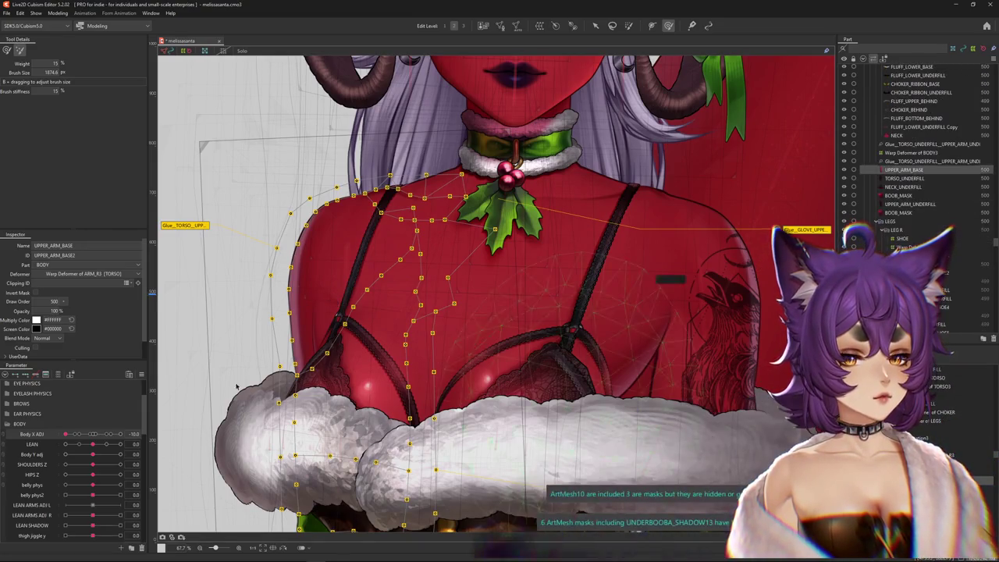
scroll(310, 367, "down", 3)
left_click_drag(66, 434, 94, 437)
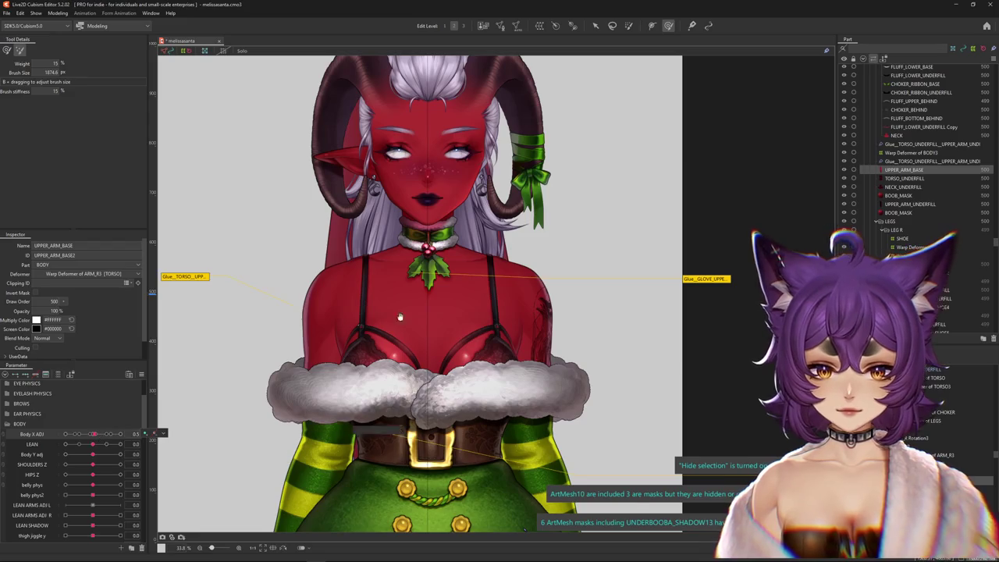
Select the Warp Deformer of SKIRT_BELTS through the belt's BELT_UPPER_BASE mesh.
scroll(400, 317, "up", 2)
scroll(413, 324, "up", 2)
right_click(430, 332)
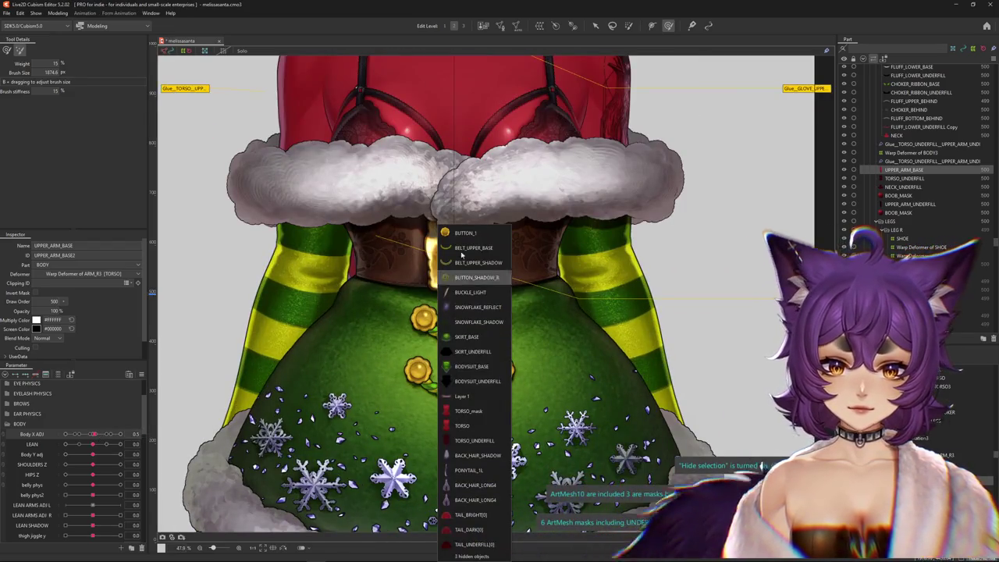
left_click(464, 249)
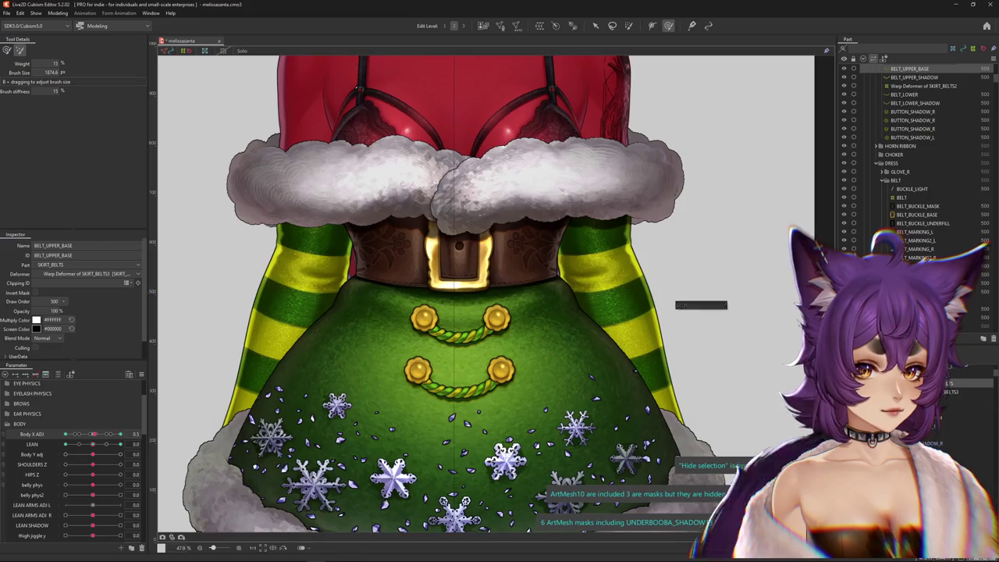
left_click(546, 379)
left_click_drag(546, 379, 496, 377)
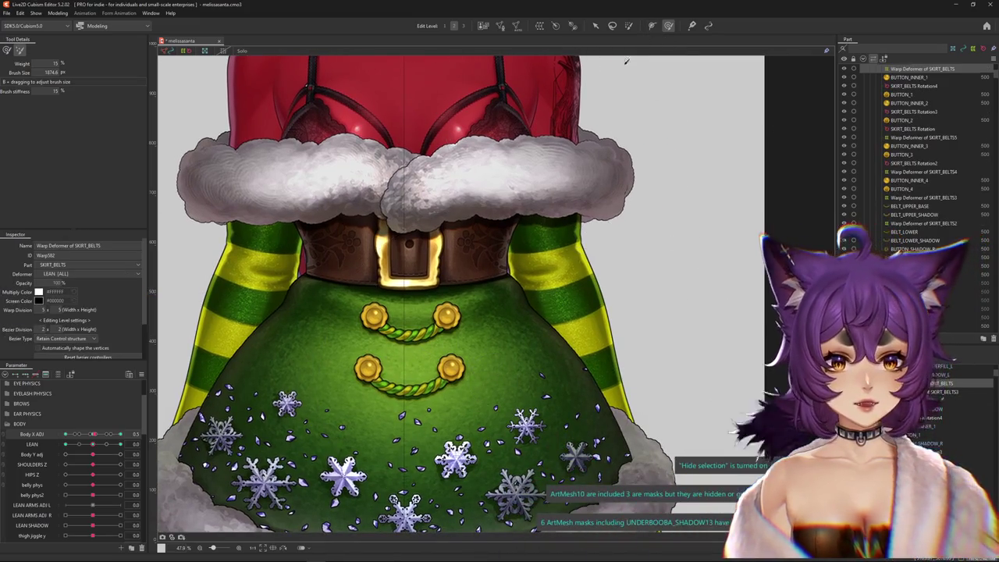
Reset Body X Adj to 0, then turn the body fully sideways.
left_click(94, 435)
left_click_drag(94, 435, 26, 439)
scroll(374, 350, "down", 3)
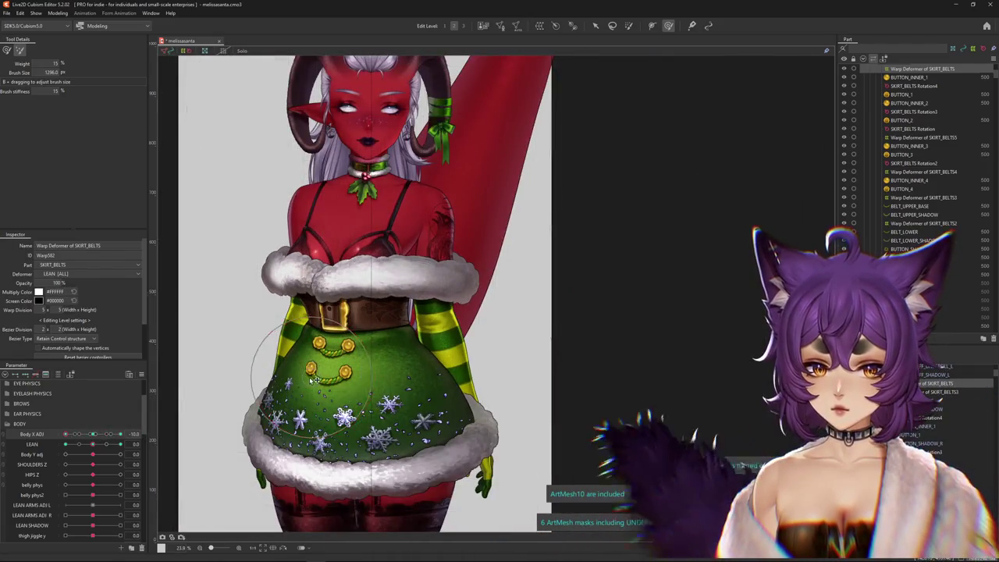
Shrink the brush, swing Body X Adj to 10 and back, hide the grid, and set LEAN to 1.0.
scroll(234, 335, "up", 2)
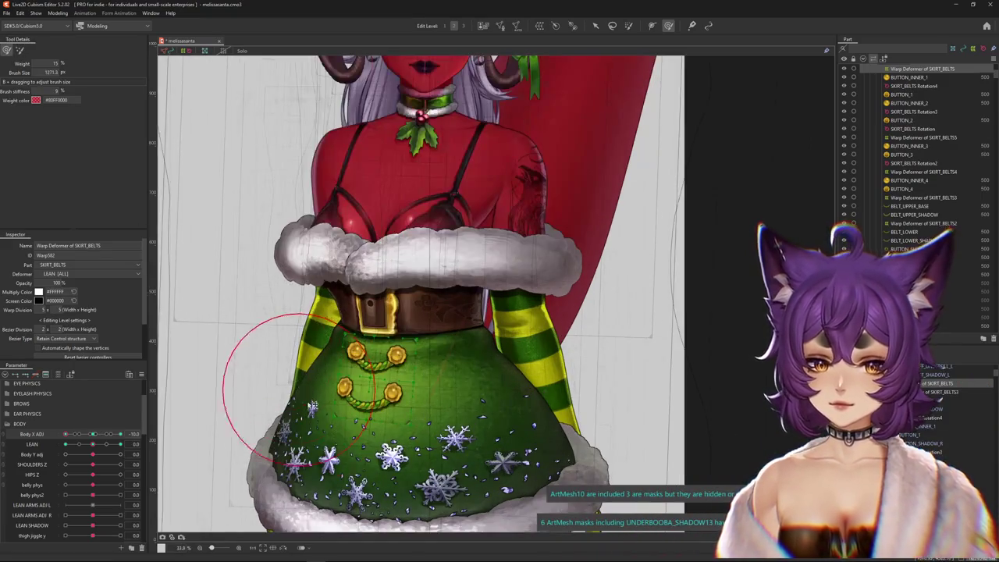
mouse_move(311, 386)
left_mouse_down()
mouse_move(351, 369)
mouse_move(327, 367)
left_mouse_up()
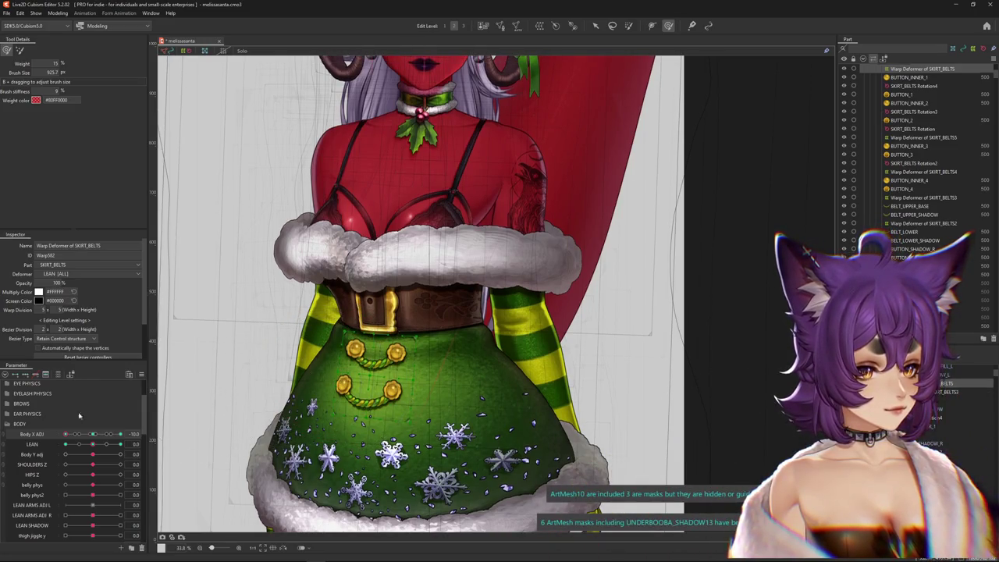
left_click_drag(65, 433, 123, 433)
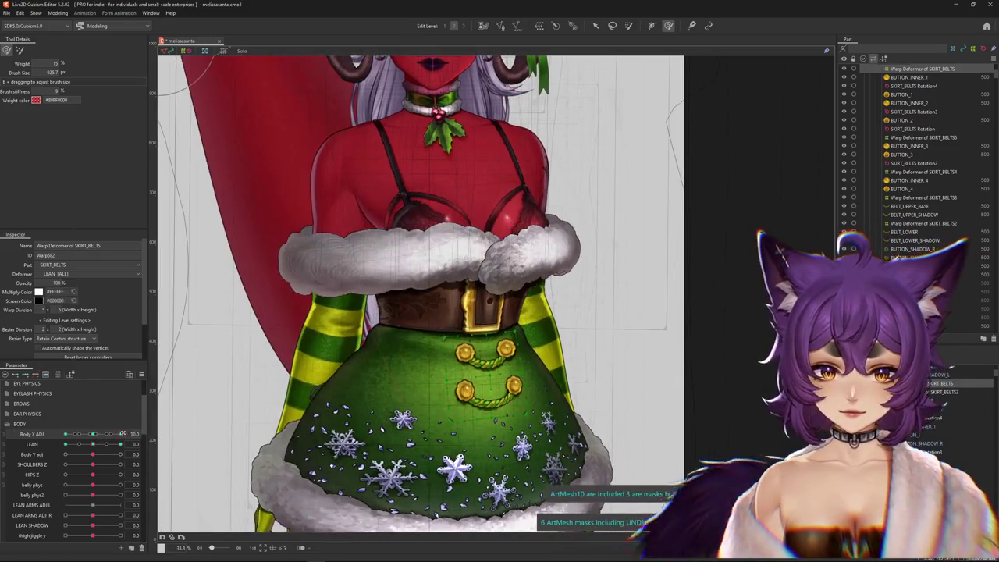
key("ctrl+h")
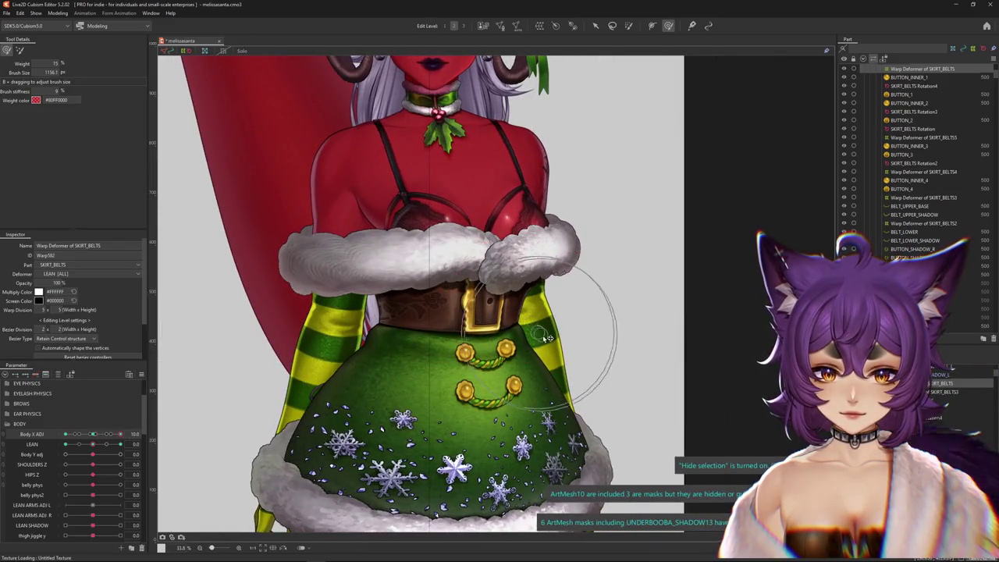
left_click_drag(120, 433, 65, 433)
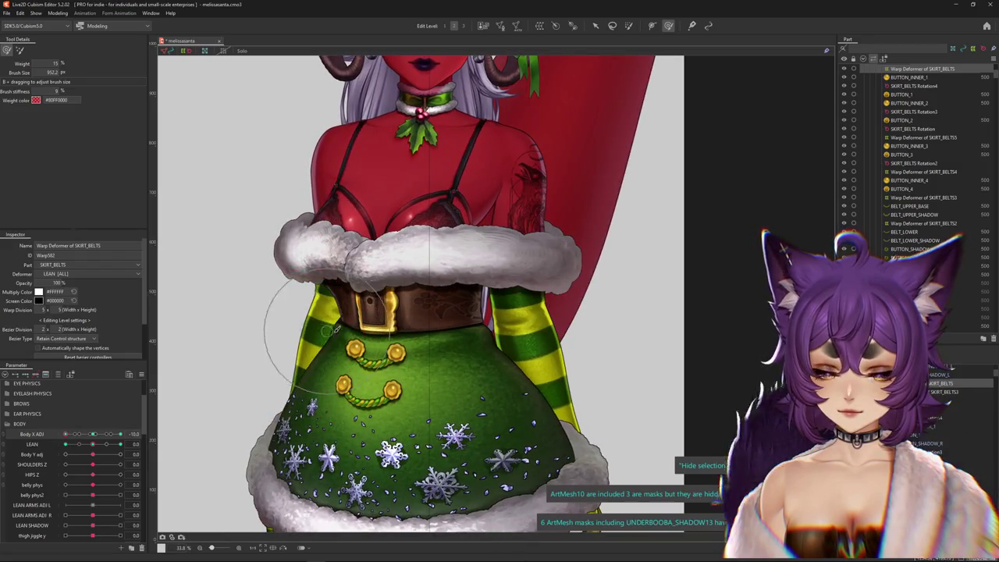
left_click(121, 443)
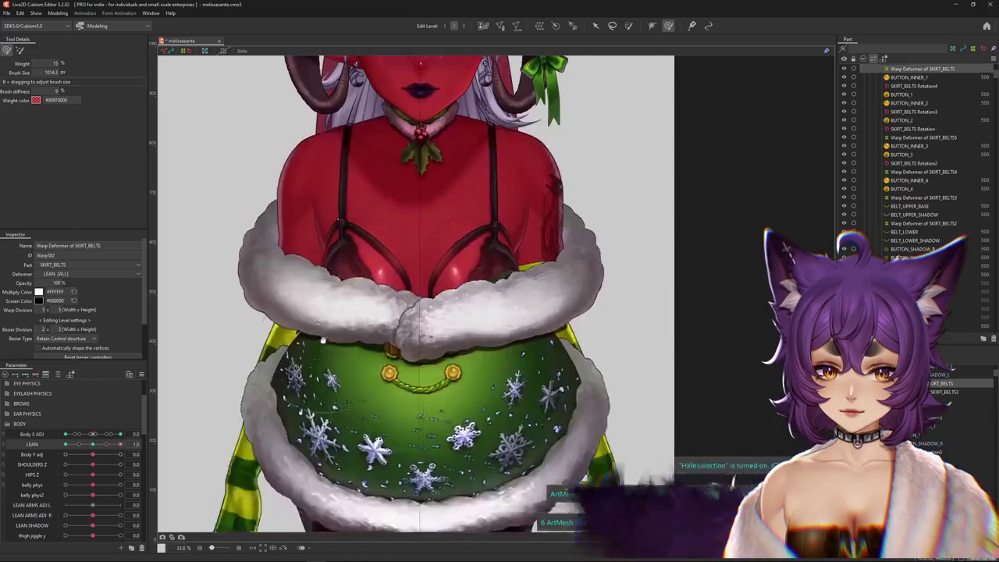
Enlarge the brush over the skirt, select SKIRT_BELTS3's warp deformer, and scrub LEAN back to neutral.
left_click_drag(322, 340, 777, 382)
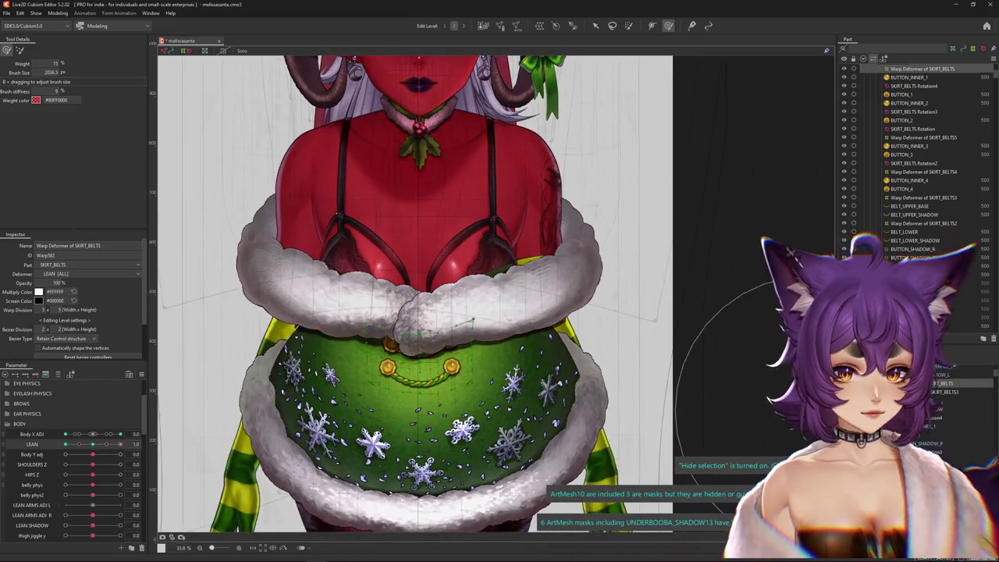
left_click(172, 460)
left_click_drag(86, 445, 121, 444)
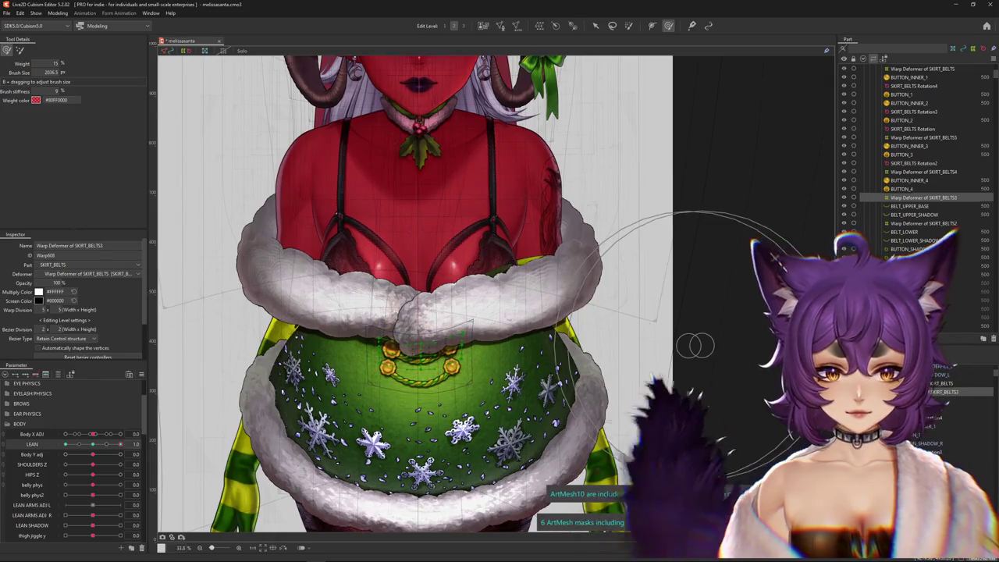
left_click_drag(120, 444, 53, 447)
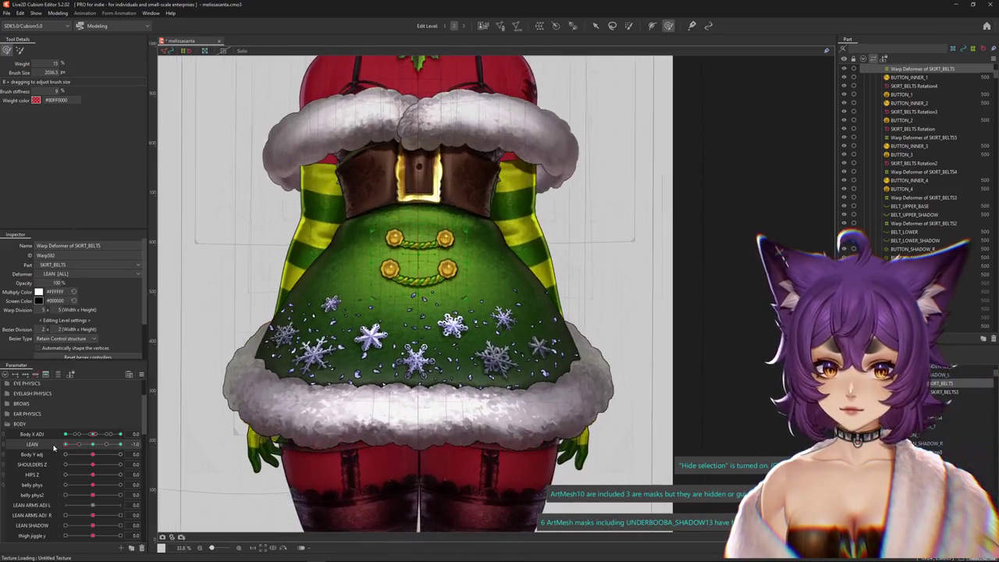
Switch to the Arrow tool, sweep LEAN to its opposite extreme, and edit its LEAN keys.
left_click(595, 25)
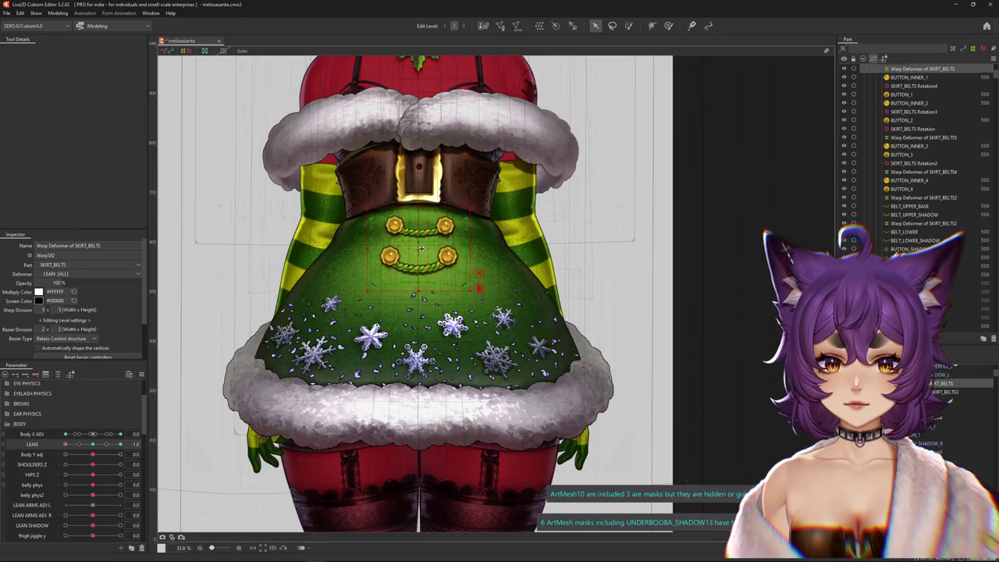
mouse_move(66, 444)
left_mouse_down()
mouse_move(124, 445)
mouse_move(95, 445)
left_mouse_up()
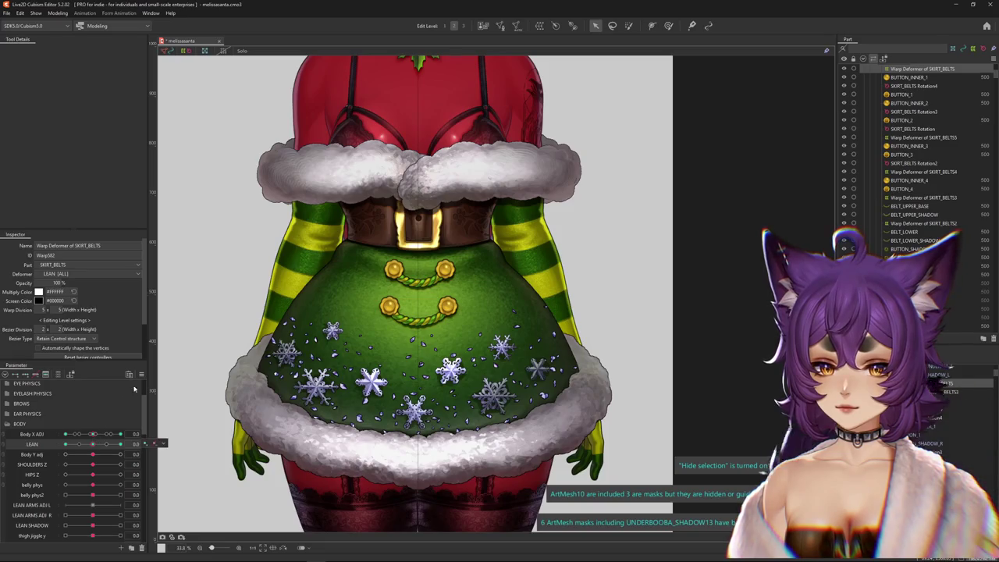
left_click(153, 443)
left_click(195, 413)
left_click(479, 352)
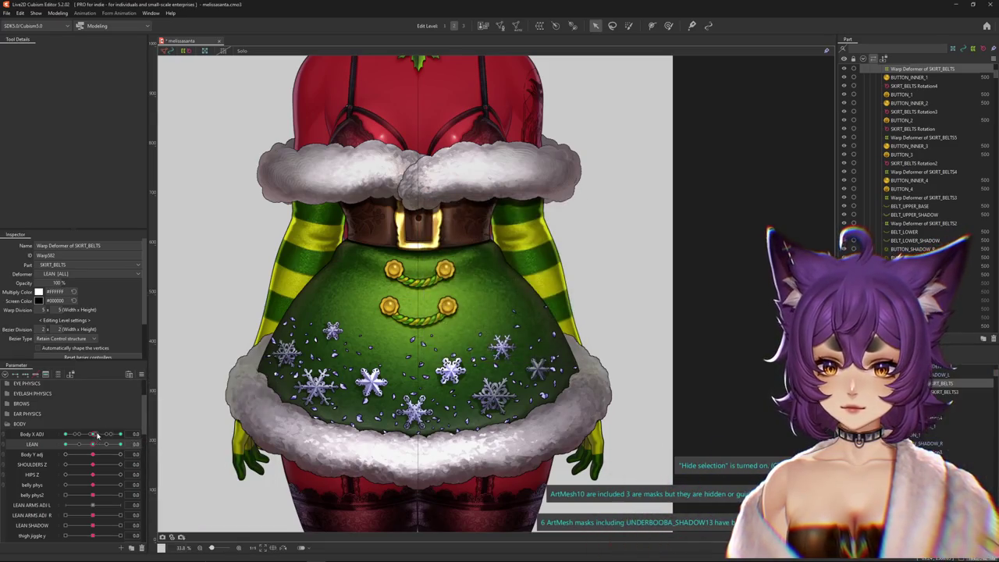
With the body fully turned, nudge the skirt buttons and chain upward using the deform brush.
left_click_drag(96, 435, 121, 435)
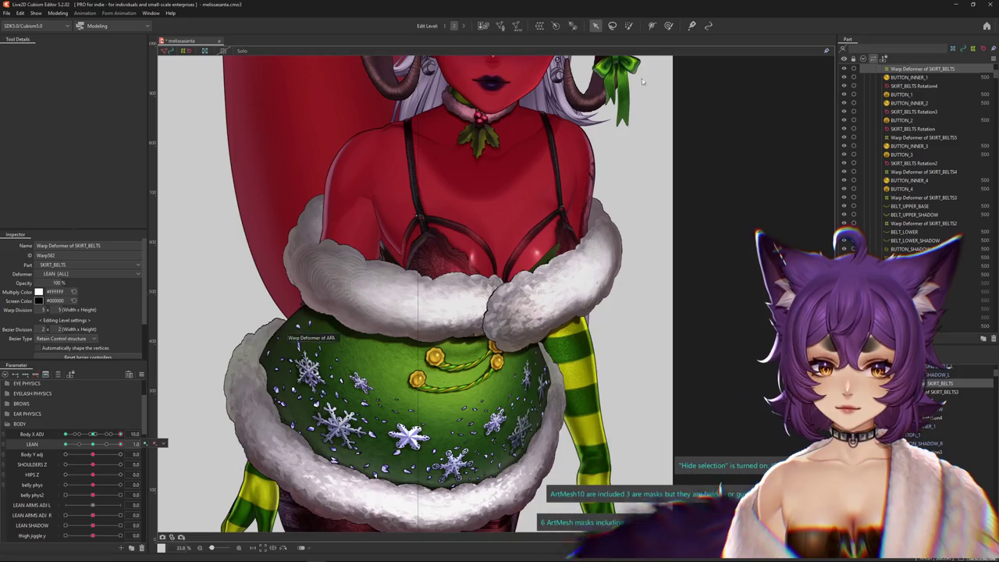
left_click(668, 26)
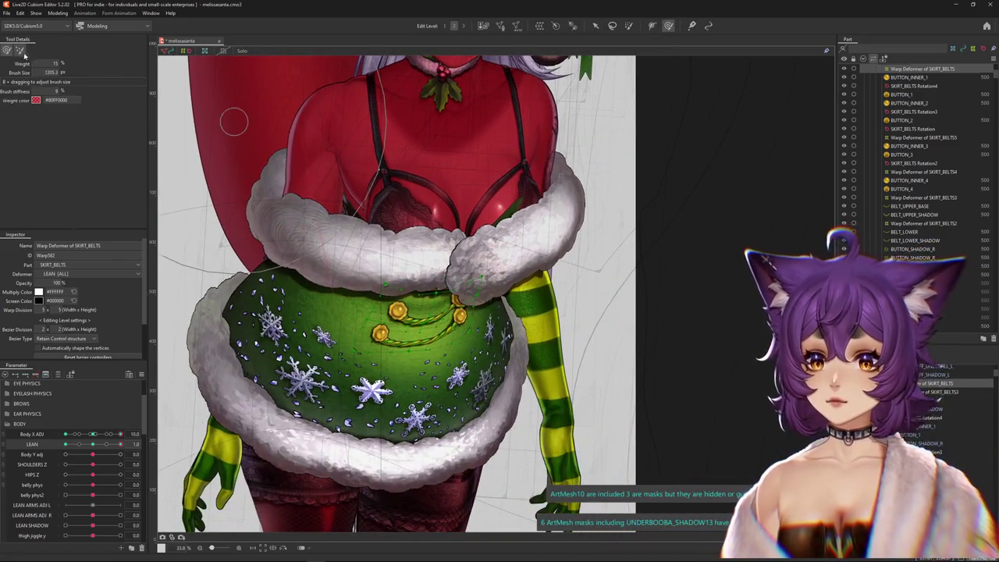
mouse_move(340, 228)
left_mouse_down()
mouse_move(400, 324)
mouse_move(382, 337)
left_mouse_up()
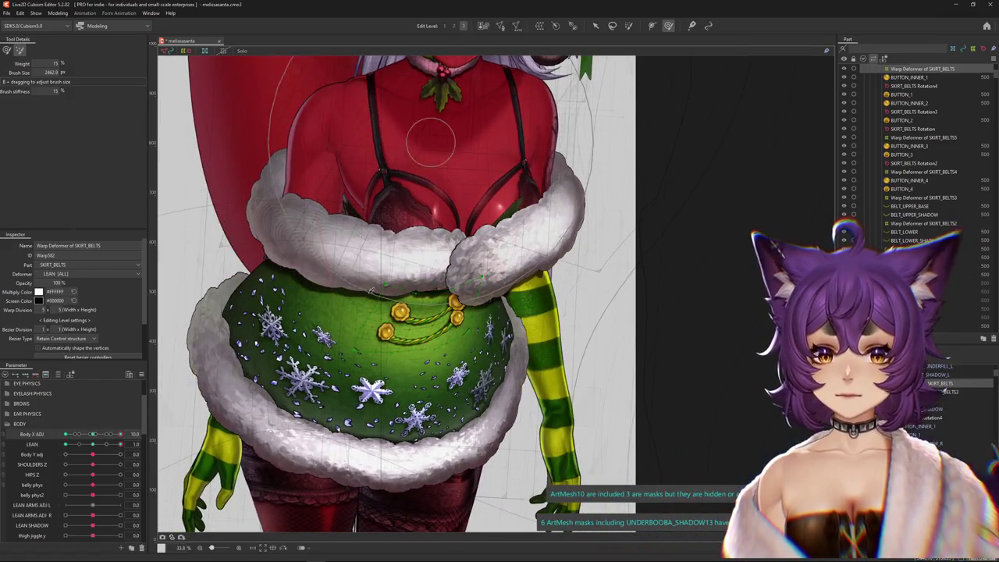
left_click_drag(92, 436, 180, 398)
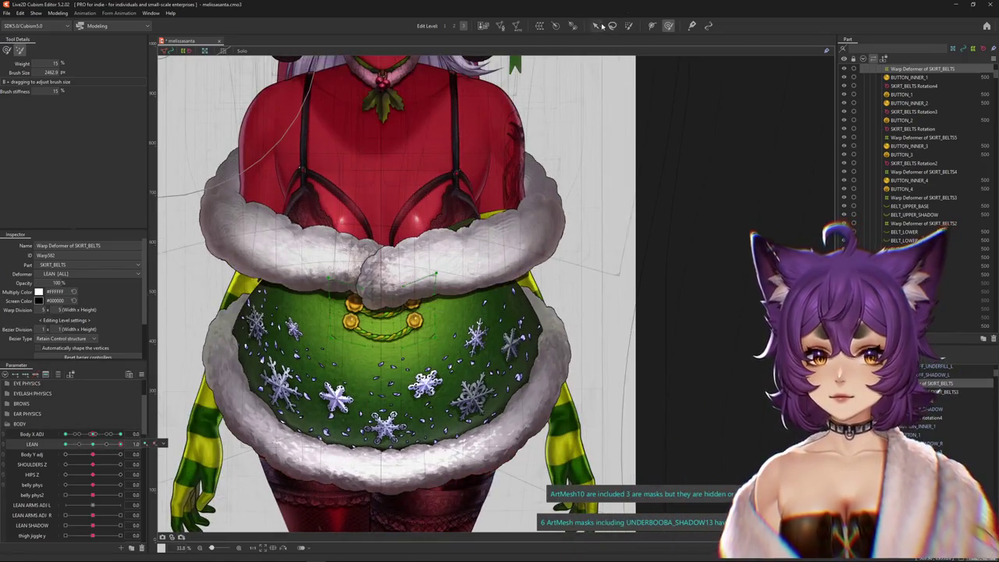
left_click_drag(390, 320, 380, 306)
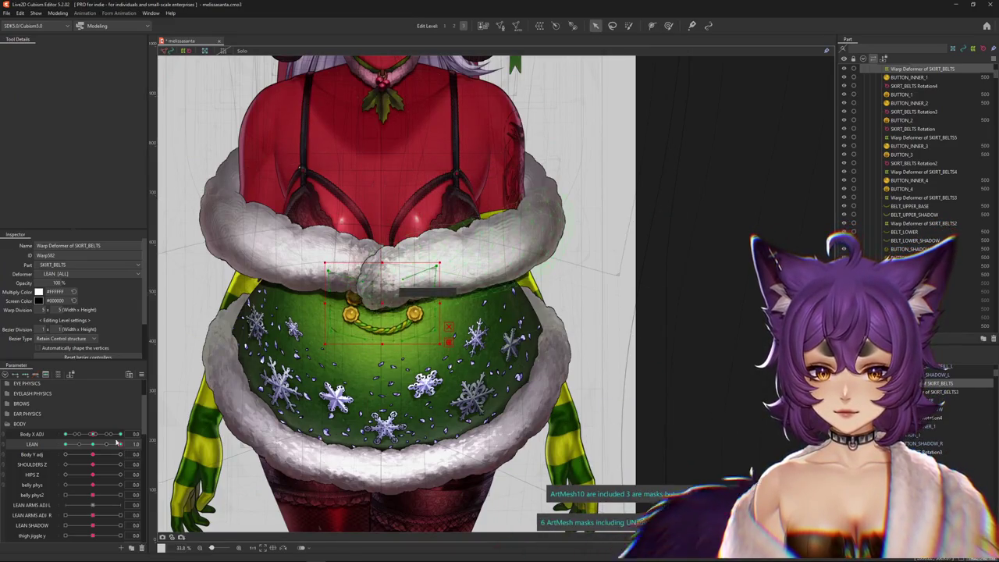
left_click(117, 435)
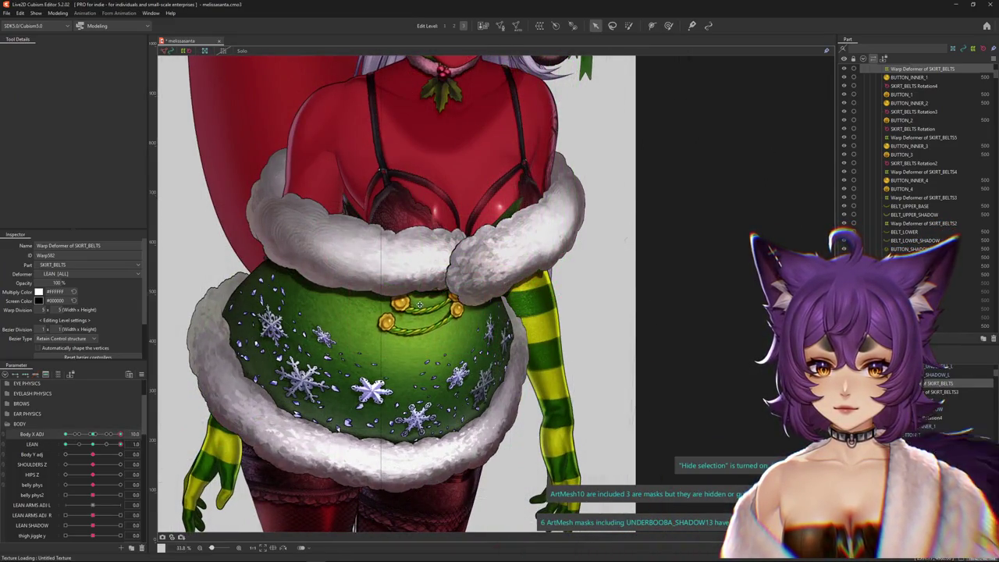
key("b")
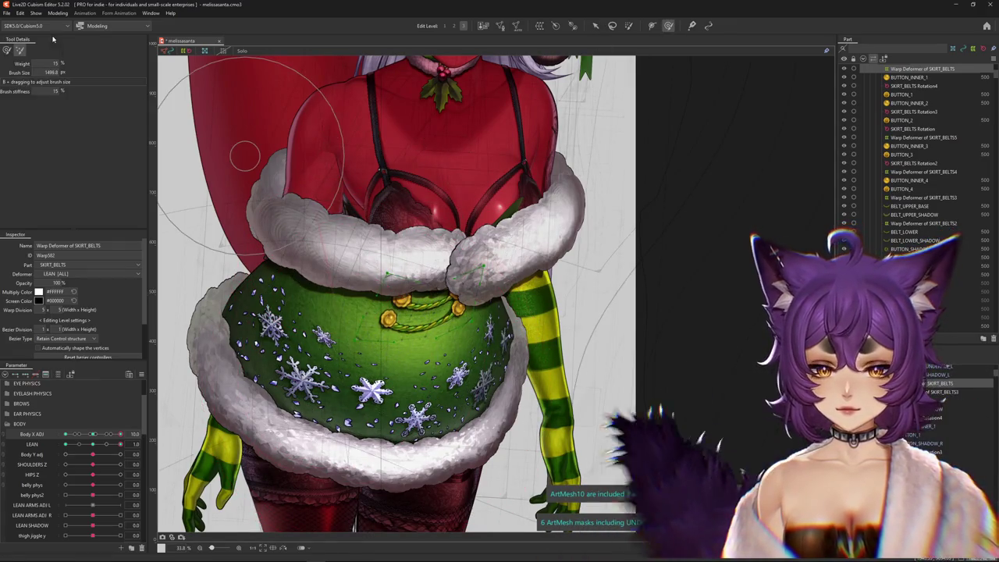
mouse_move(466, 306)
left_mouse_down()
mouse_move(411, 320)
mouse_move(459, 396)
left_mouse_up()
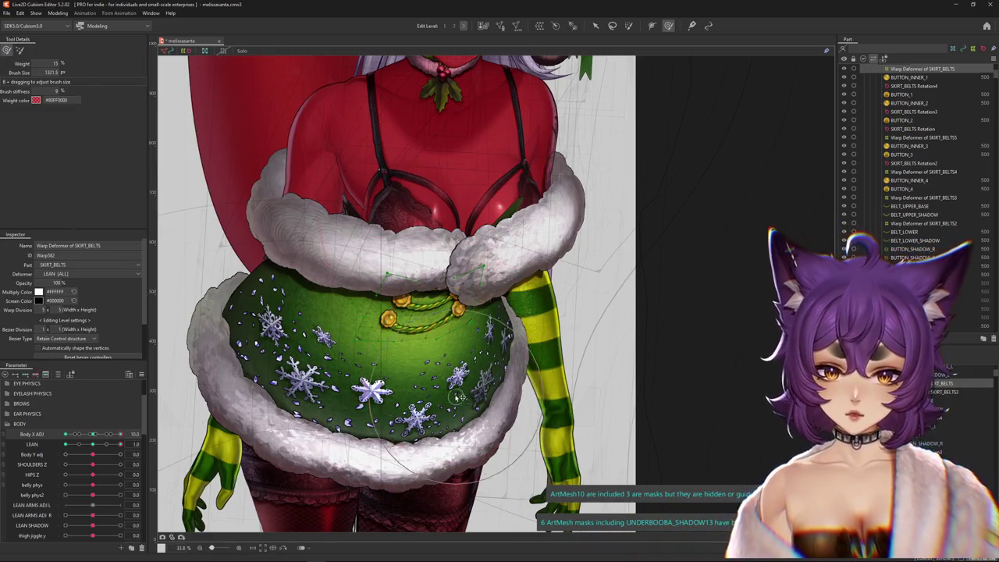
left_click_drag(506, 291, 437, 328)
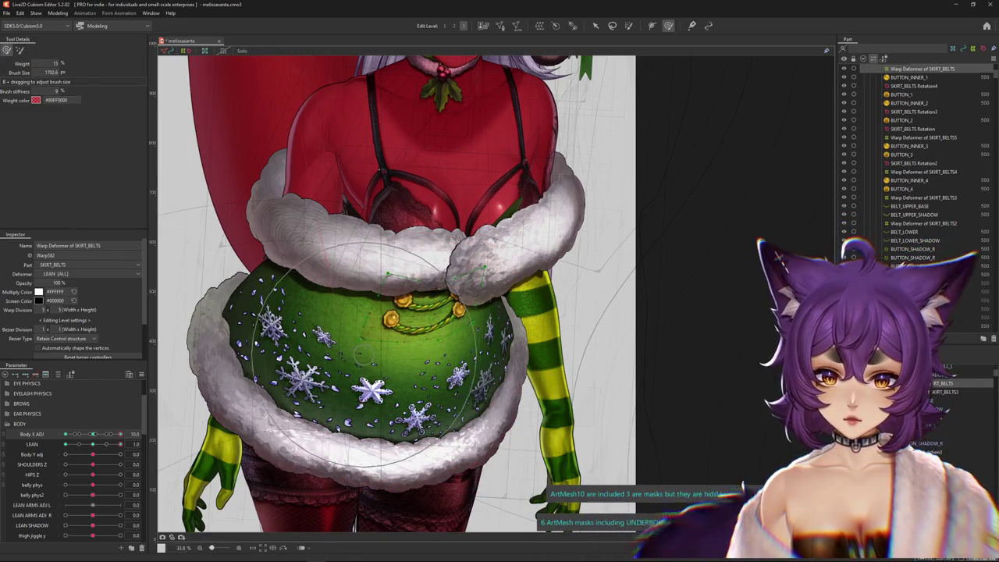
Turn the body the other way and pull the skirt top edge up under the belt.
mouse_move(120, 434)
left_mouse_down()
mouse_move(86, 435)
mouse_move(37, 246)
left_mouse_up()
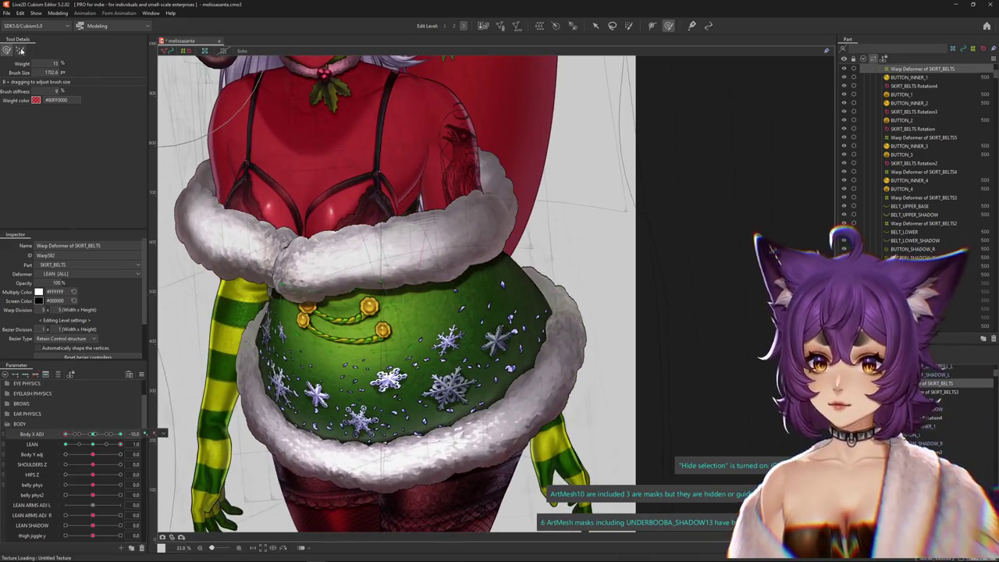
scroll(356, 253, "down", 2)
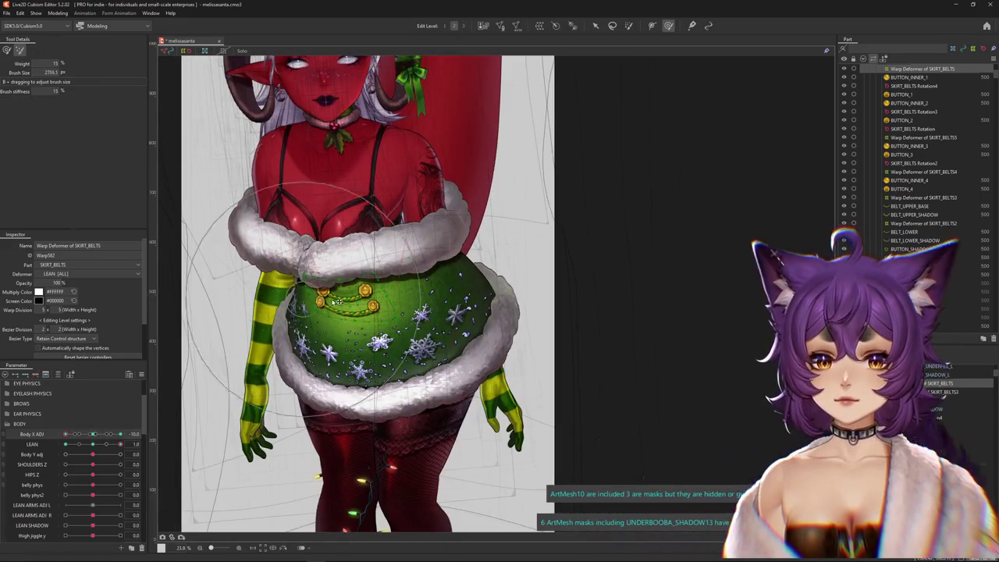
scroll(338, 297, "up", 2)
left_click(462, 26)
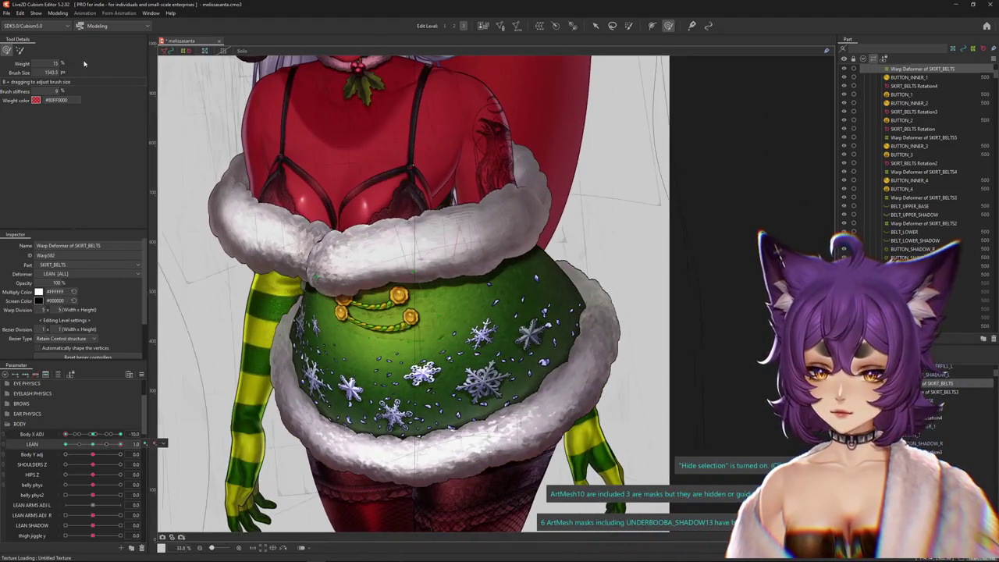
left_click_drag(274, 86, 458, 32)
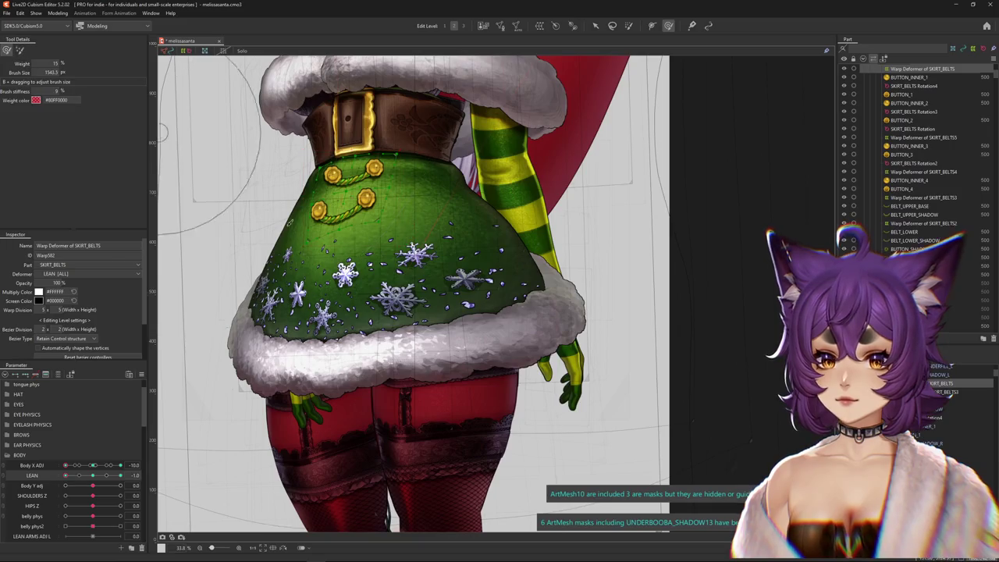
left_click_drag(350, 248, 351, 227)
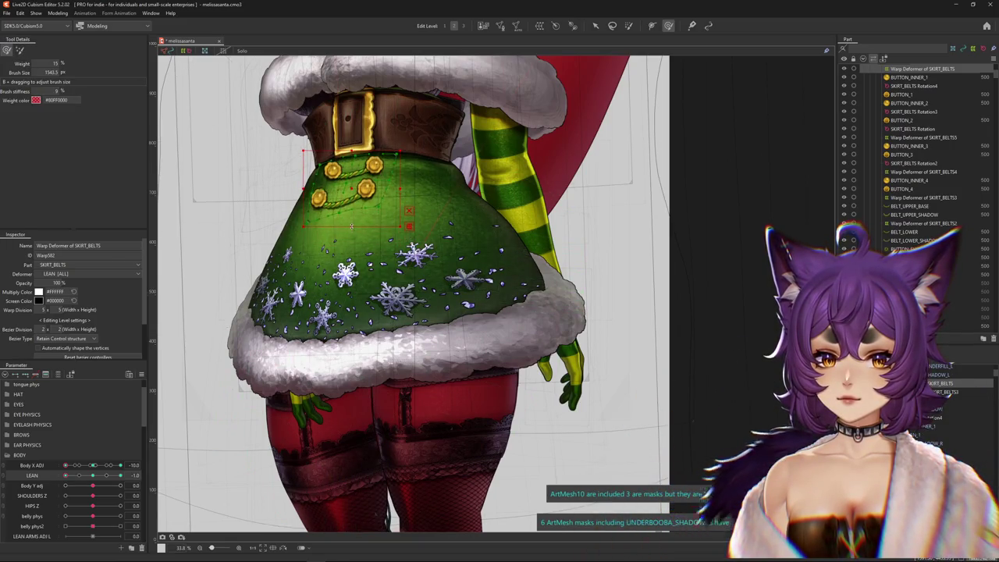
left_click_drag(425, 218, 266, 143)
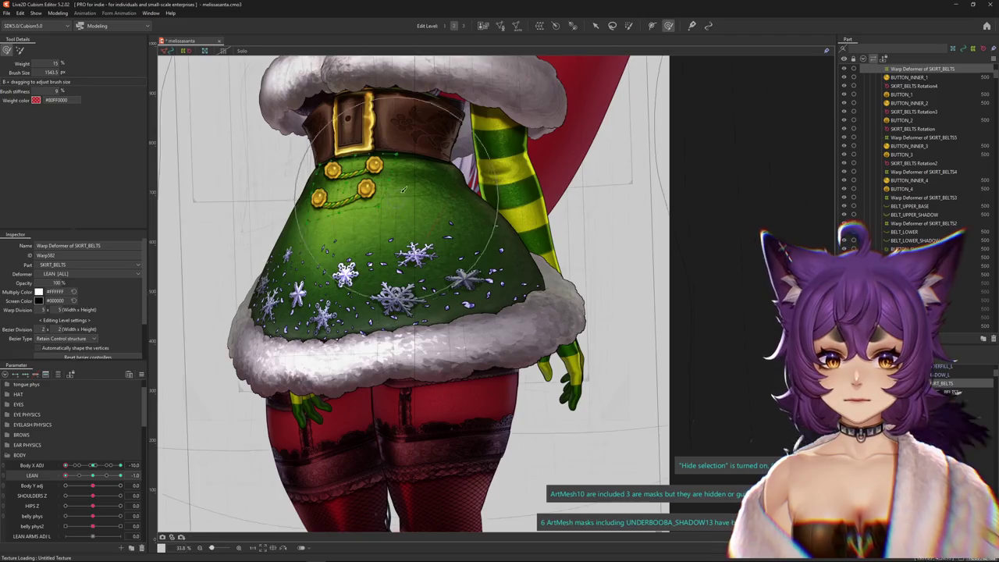
scroll(266, 143, "up", 2)
left_click_drag(67, 466, 93, 466)
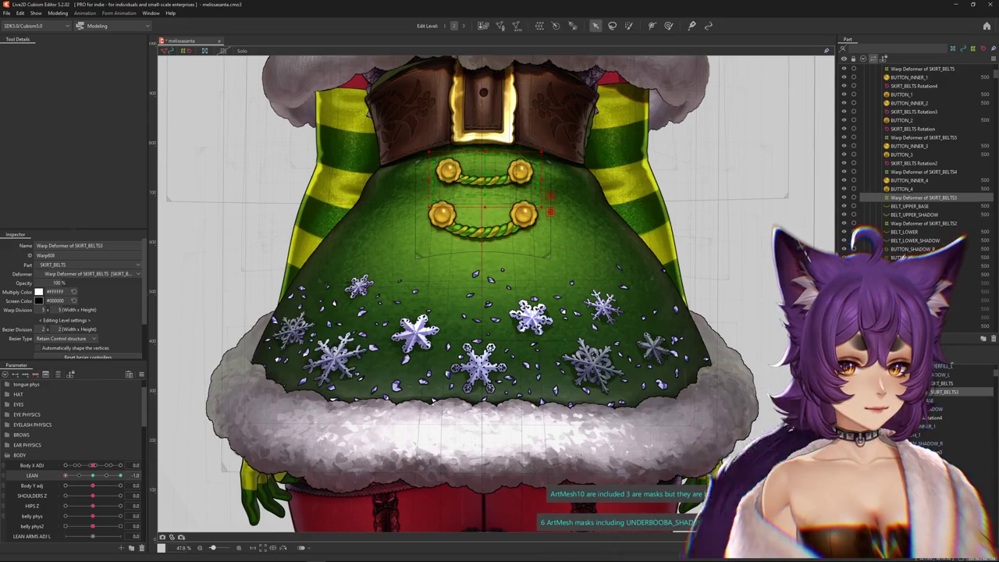
Raise the belt and buttons on the SKIRT_BELTS warp deformers to fit the LEAN extremes.
left_click(923, 223)
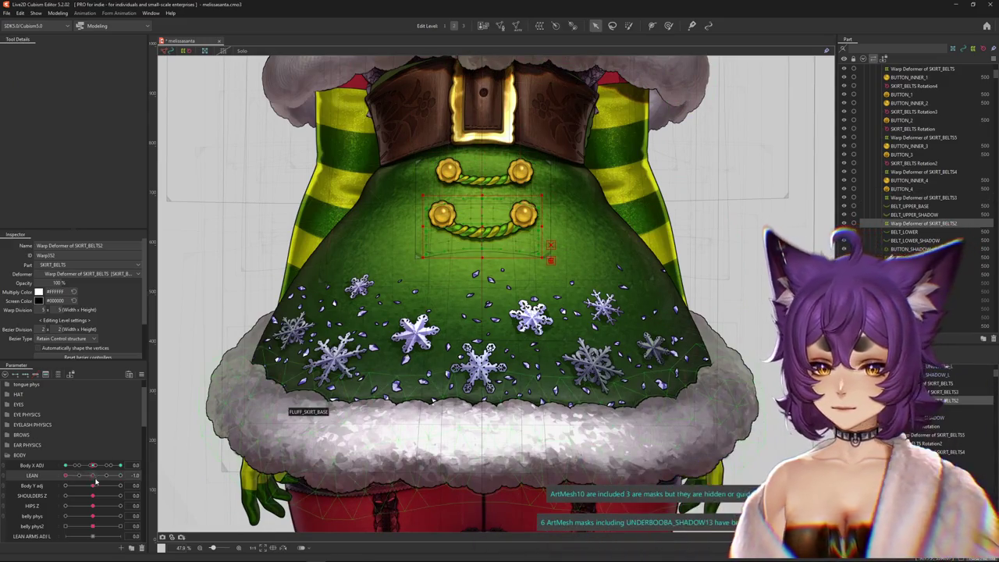
left_click(92, 474)
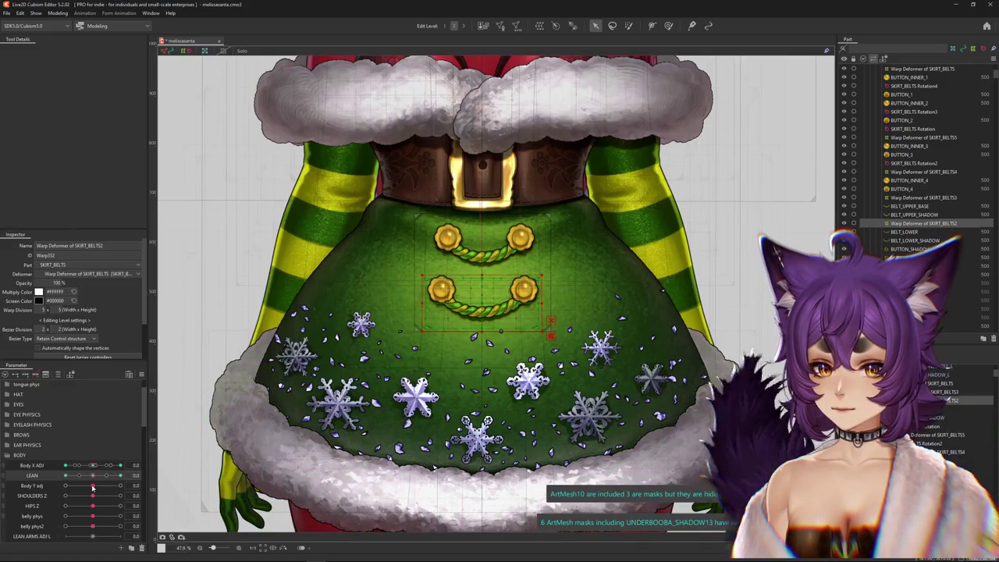
left_click_drag(92, 474, 66, 475)
left_click(484, 206)
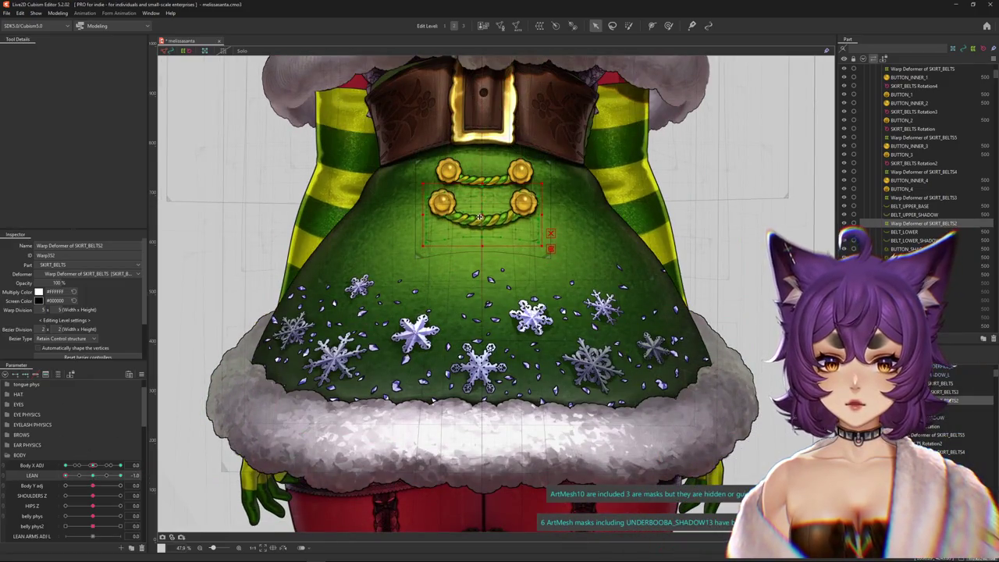
left_click(95, 476)
left_click(95, 476)
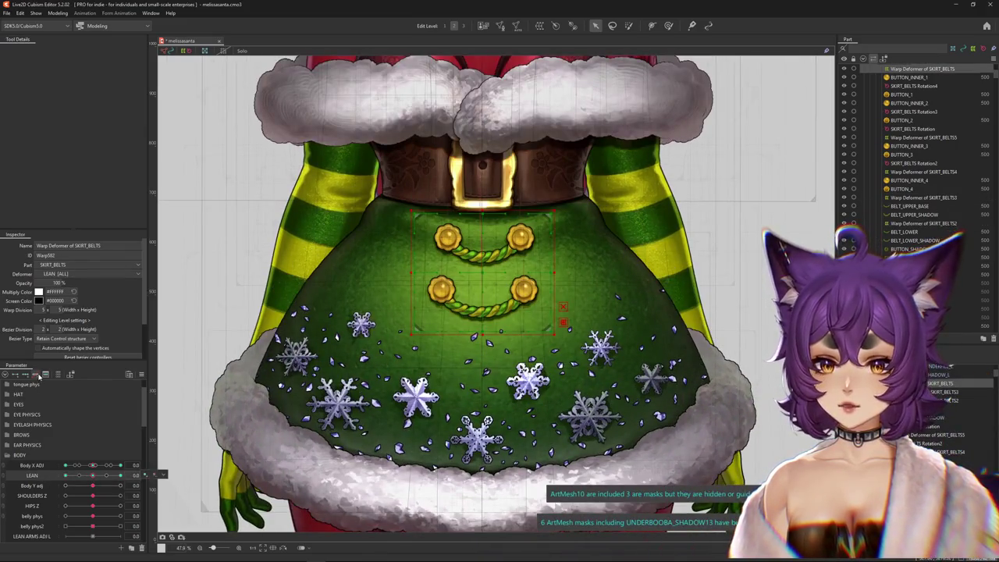
left_click_drag(93, 475, 91, 475)
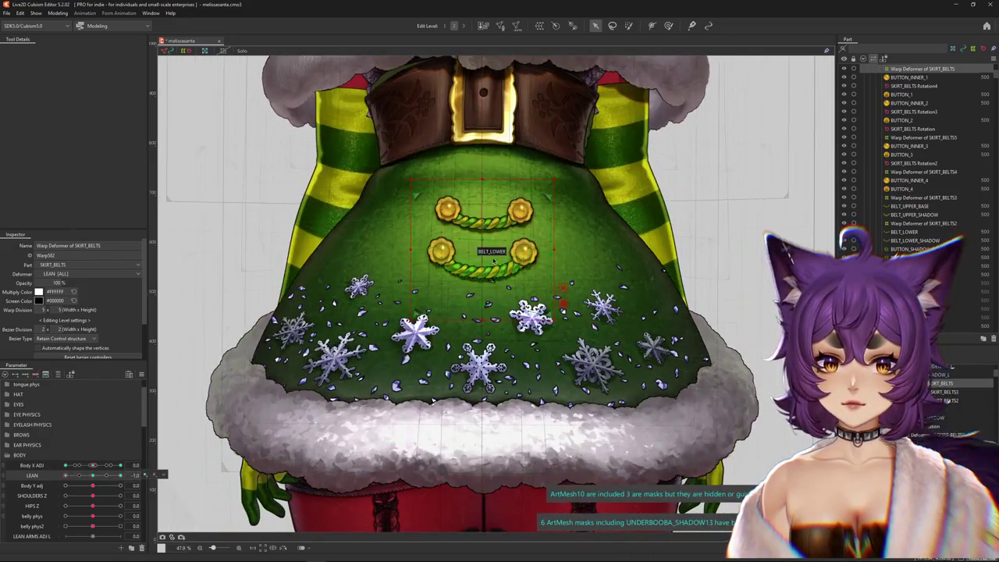
left_click_drag(493, 262, 480, 206)
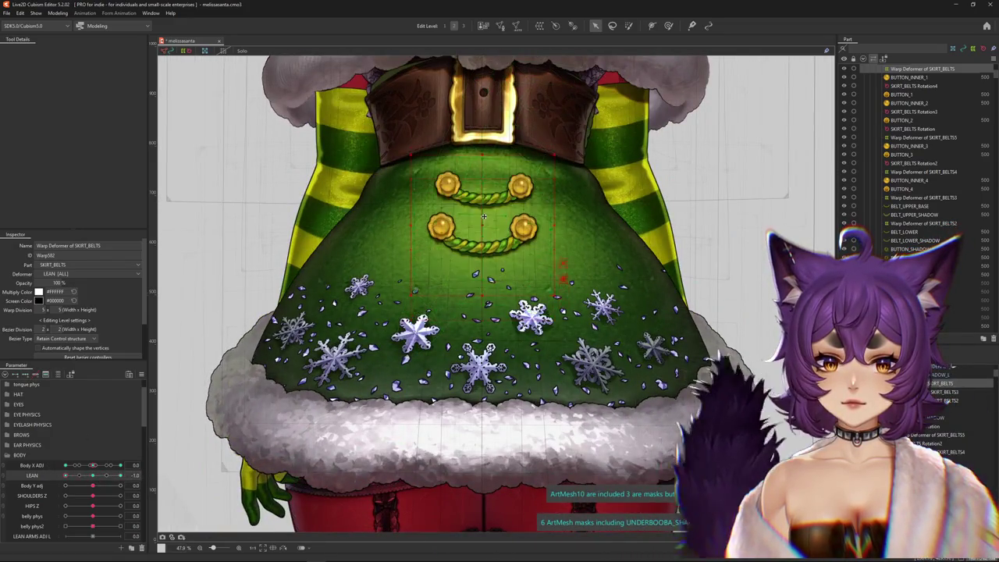
key("ctrl+h")
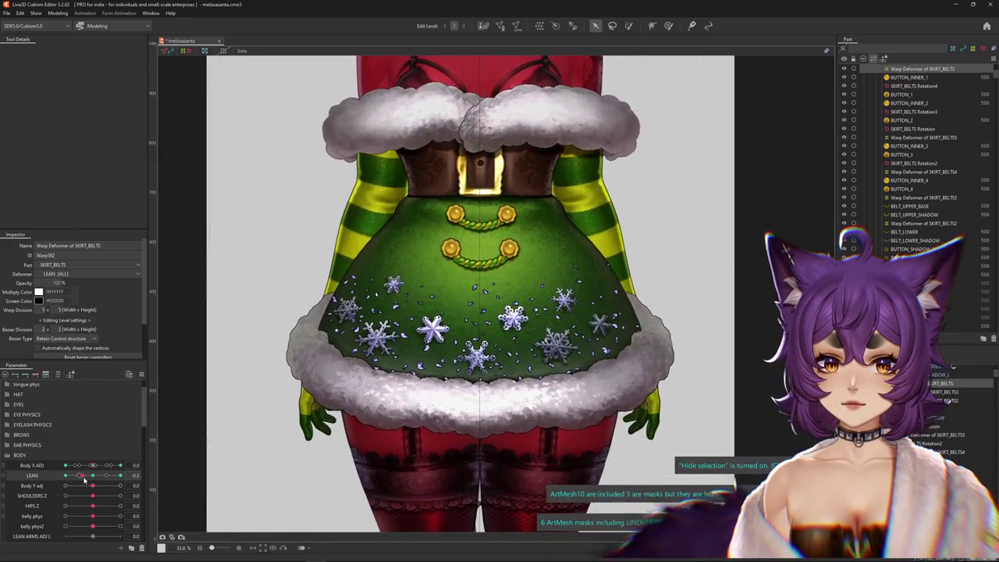
left_click_drag(65, 475, 121, 475)
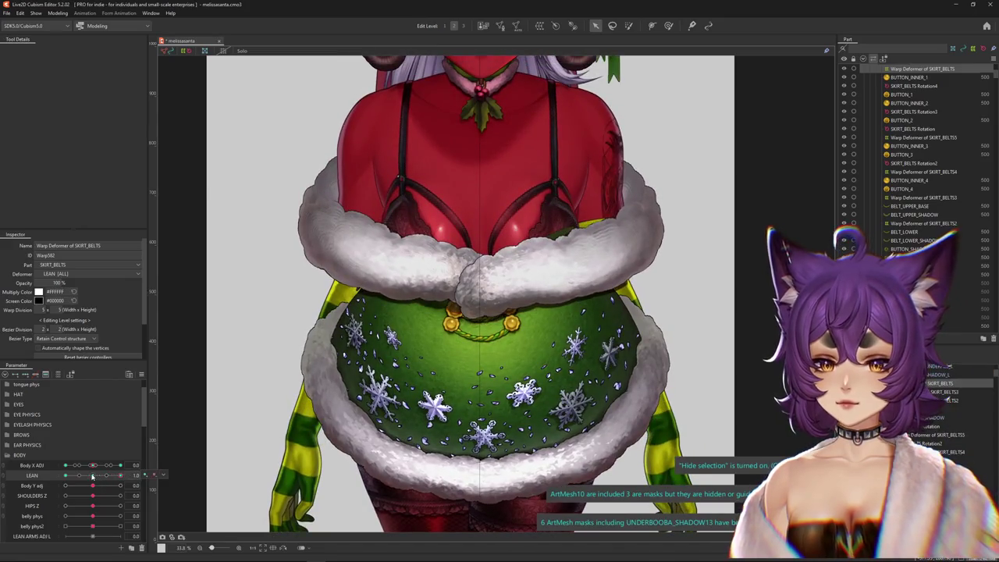
mouse_move(93, 465)
left_mouse_down()
mouse_move(123, 465)
mouse_move(65, 465)
left_mouse_up()
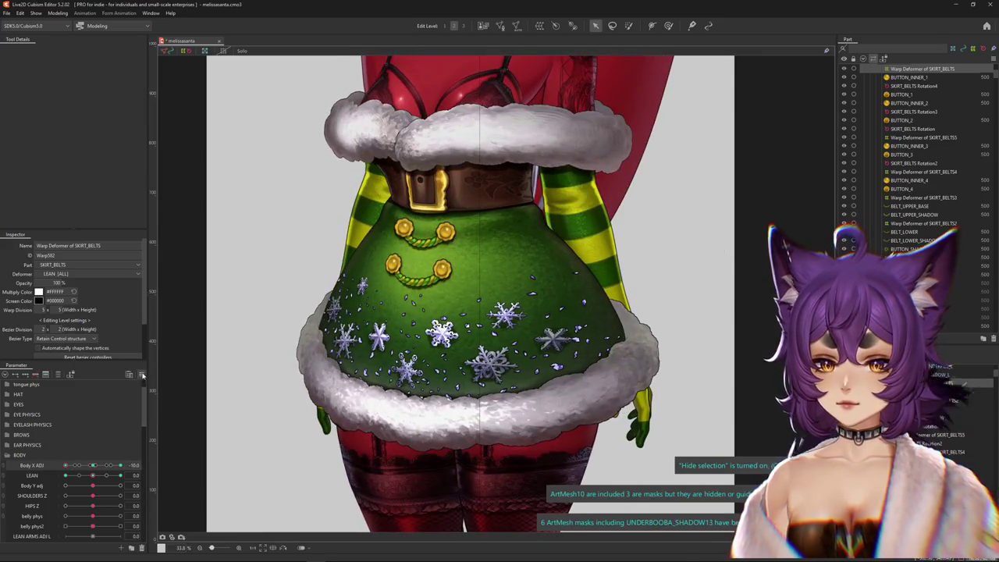
Reset all parameters to default, then pose the body at Body X ADJ 10 and LEAN -1.
left_click(142, 375)
left_click(195, 414)
left_click(546, 339)
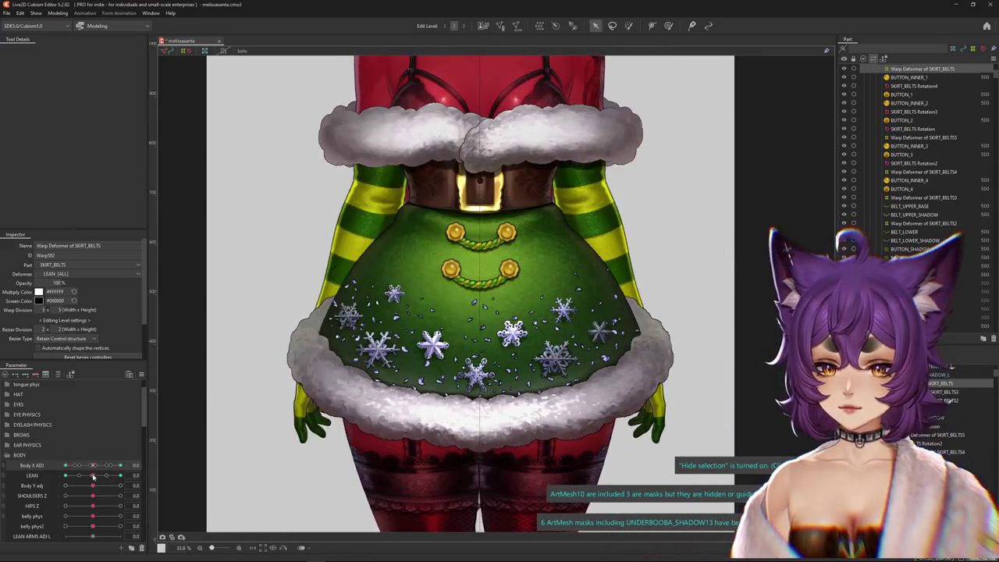
left_click_drag(92, 476, 530, 318)
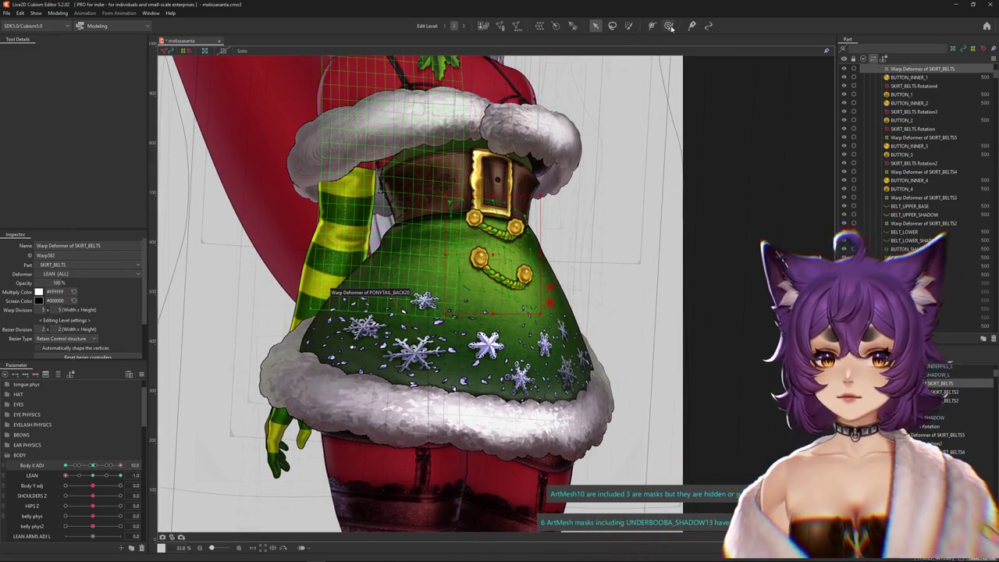
Turn the body to Body X ADJ -10, select SKIRT_BELTS2's warp deformer, and enlarge the brush to about 6545 px.
left_click(21, 51)
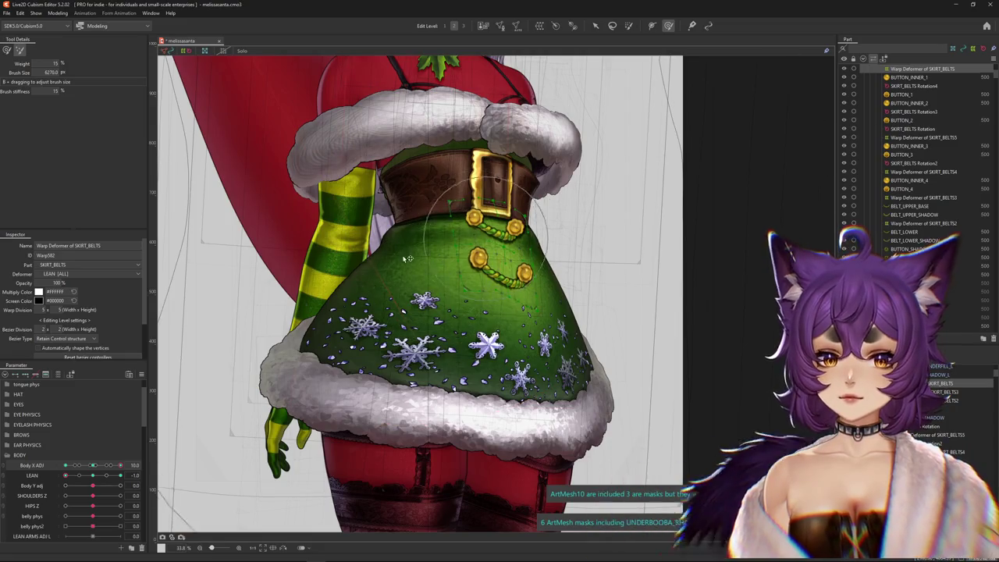
left_click(66, 466)
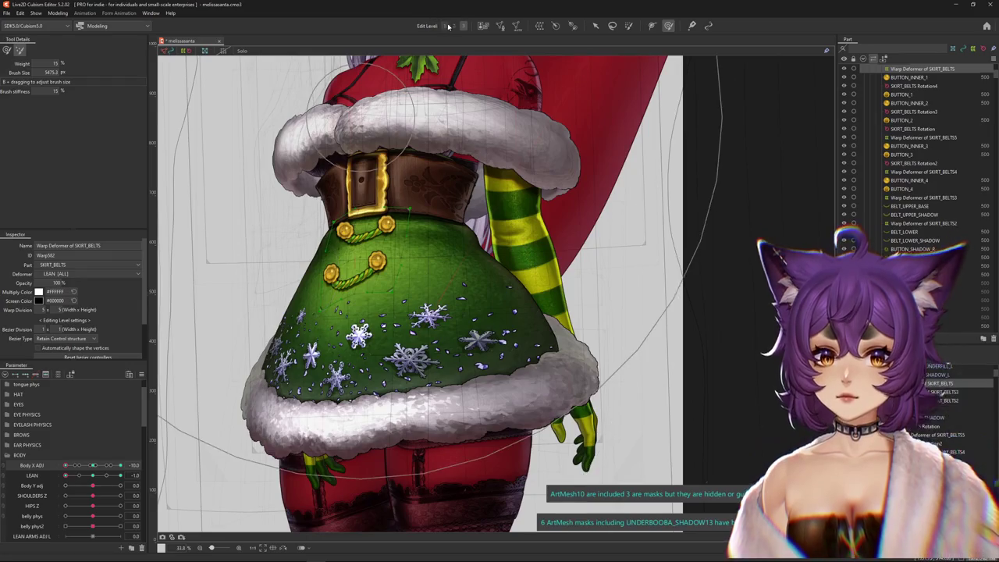
left_click(6, 50)
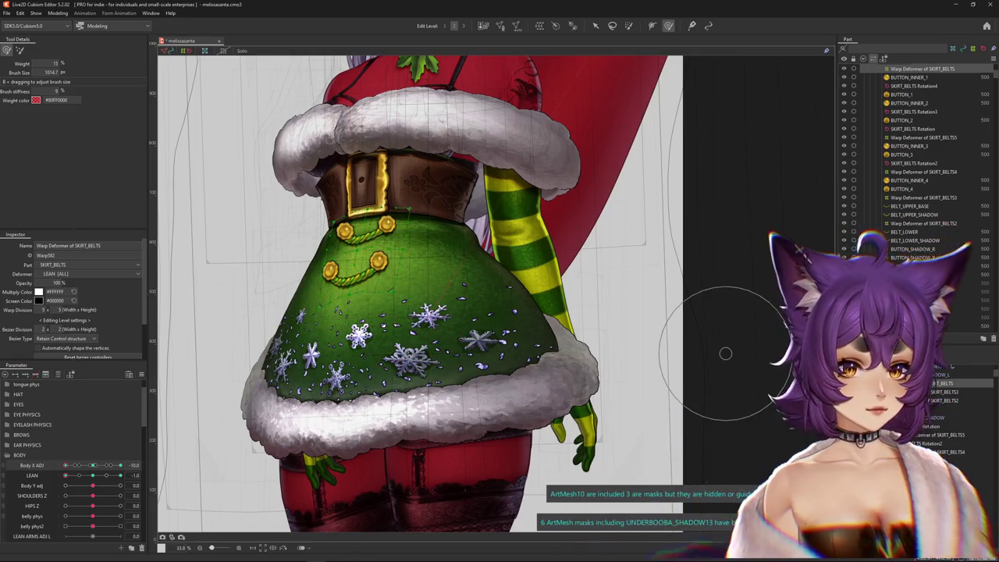
left_click(913, 223)
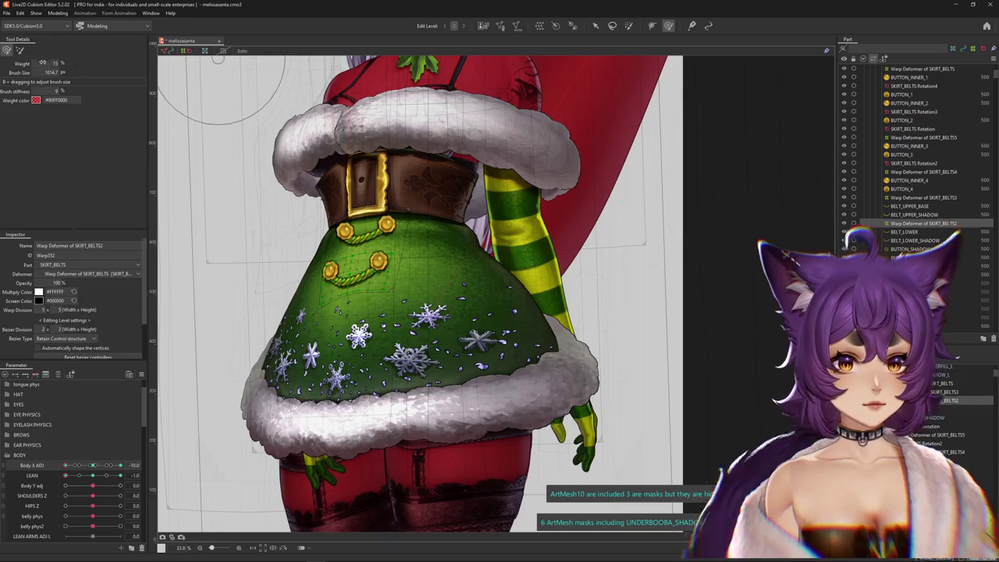
left_click_drag(81, 80, 4, 53)
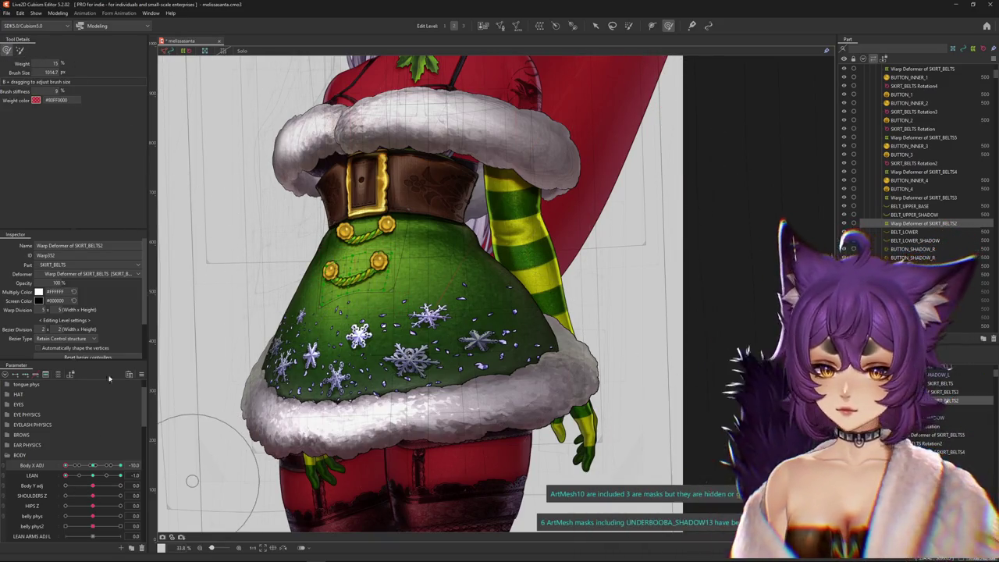
Synthesize the corner keyforms combining Body X ADJ and LEAN from the canvas menu.
right_click(156, 390)
left_click(185, 412)
left_click(479, 356)
mouse_move(66, 475)
left_mouse_down()
mouse_move(106, 477)
mouse_move(44, 463)
left_mouse_up()
scroll(347, 269, "up", 3)
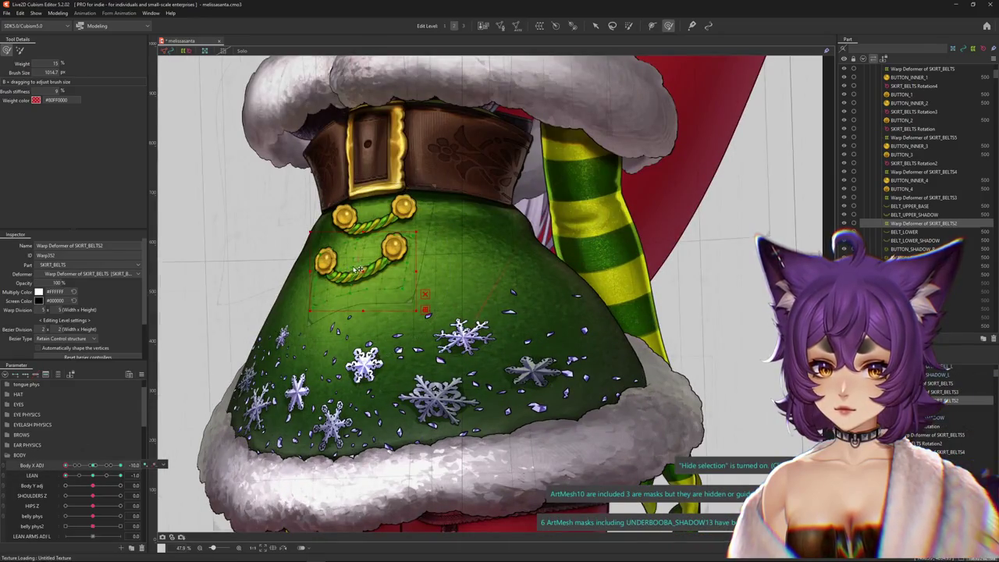
Nudge the skirt buttons slightly up and check them at Body X ADJ 10, -10 and LEAN 1.
left_click_drag(361, 265, 363, 262)
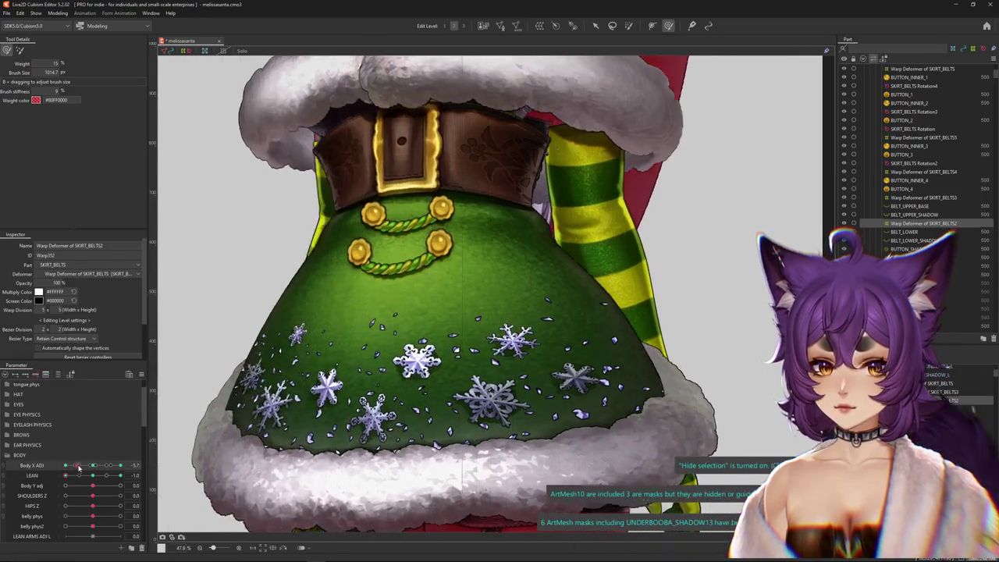
left_click_drag(74, 458, 47, 477)
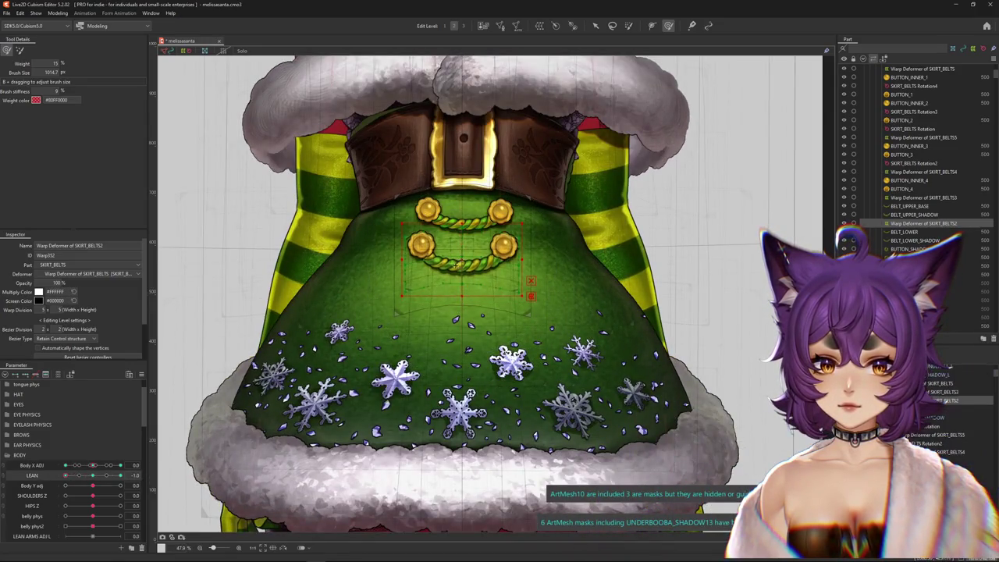
left_click_drag(97, 465, 120, 465)
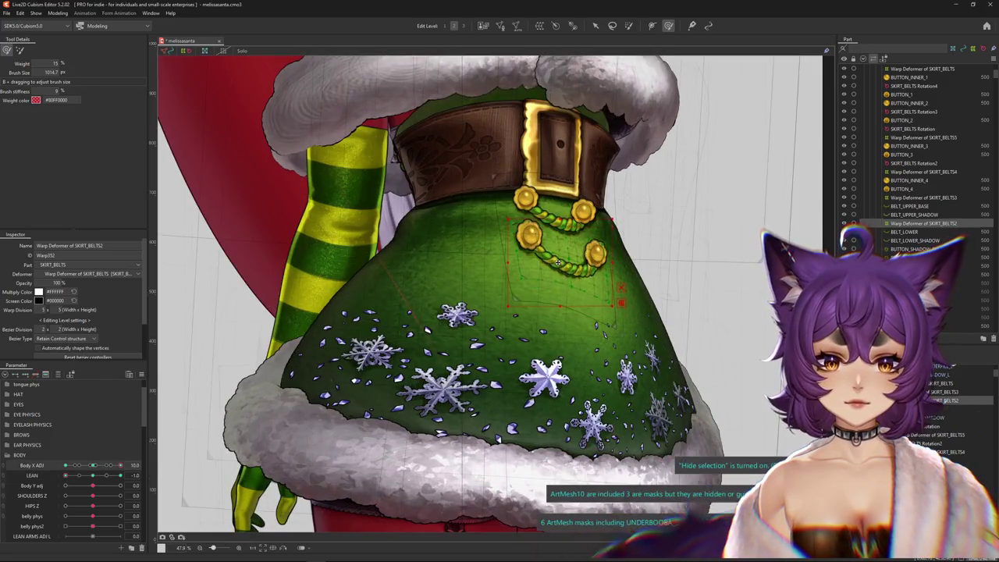
scroll(557, 263, "down", 3)
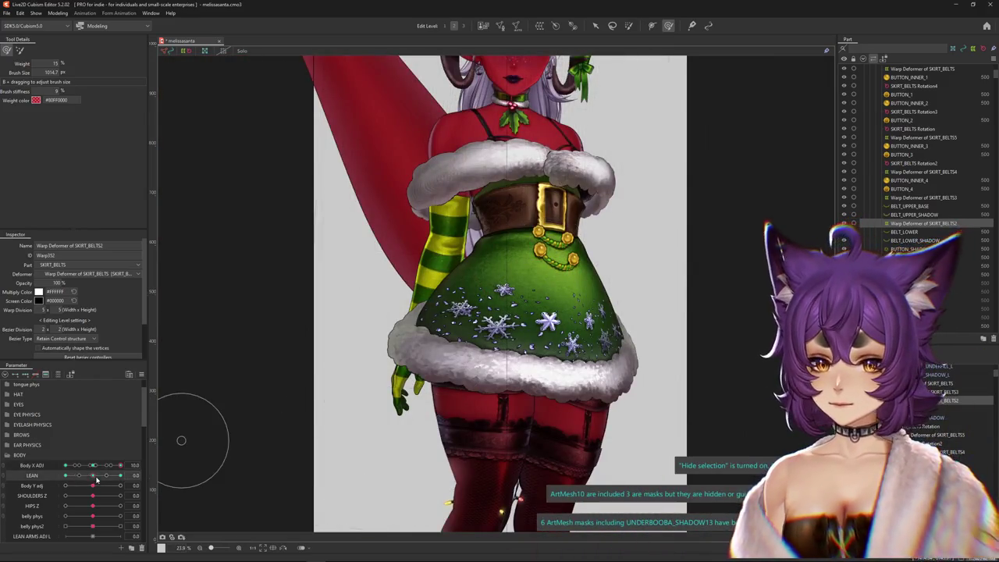
left_click_drag(93, 475, 120, 475)
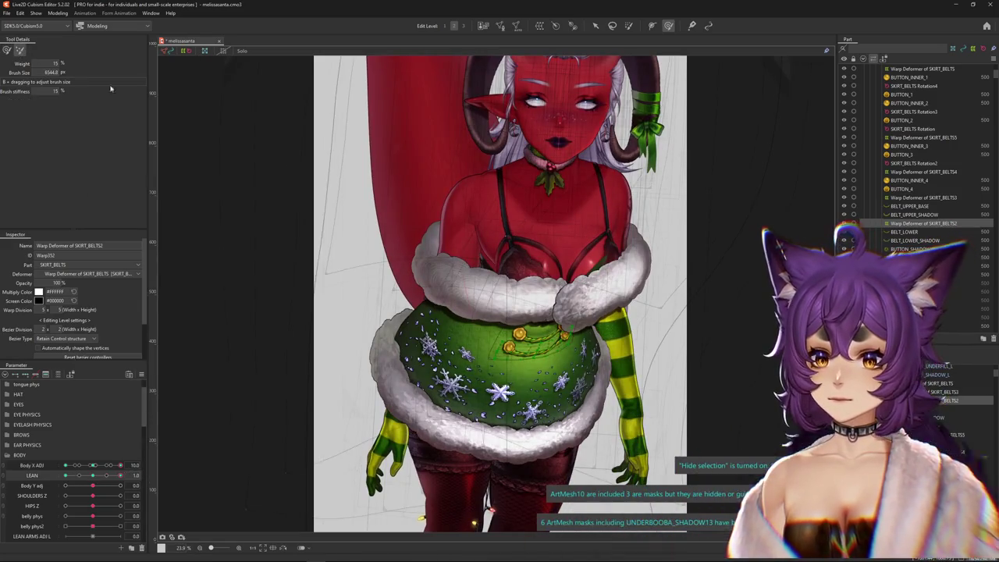
left_click_drag(82, 465, 65, 465)
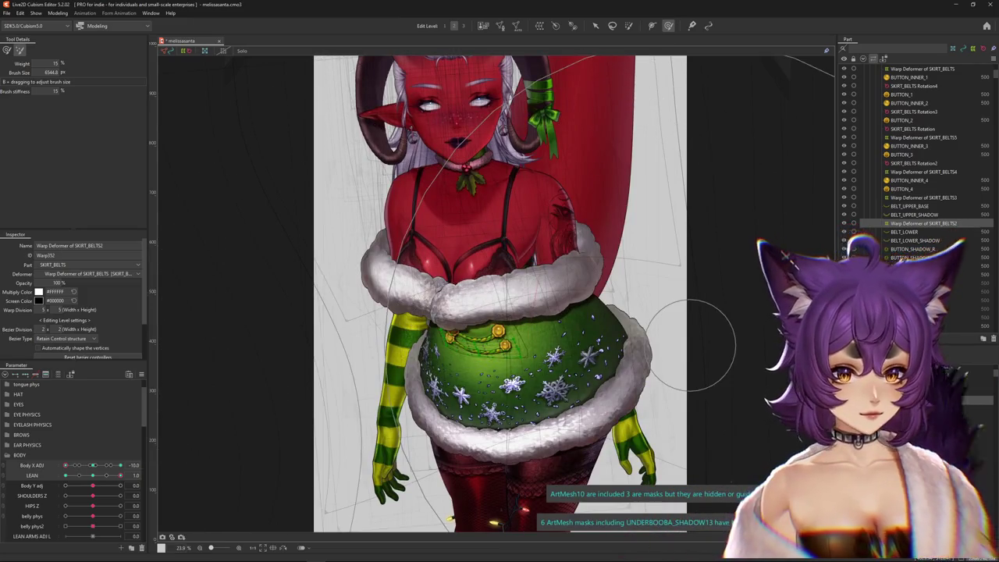
left_click(459, 334)
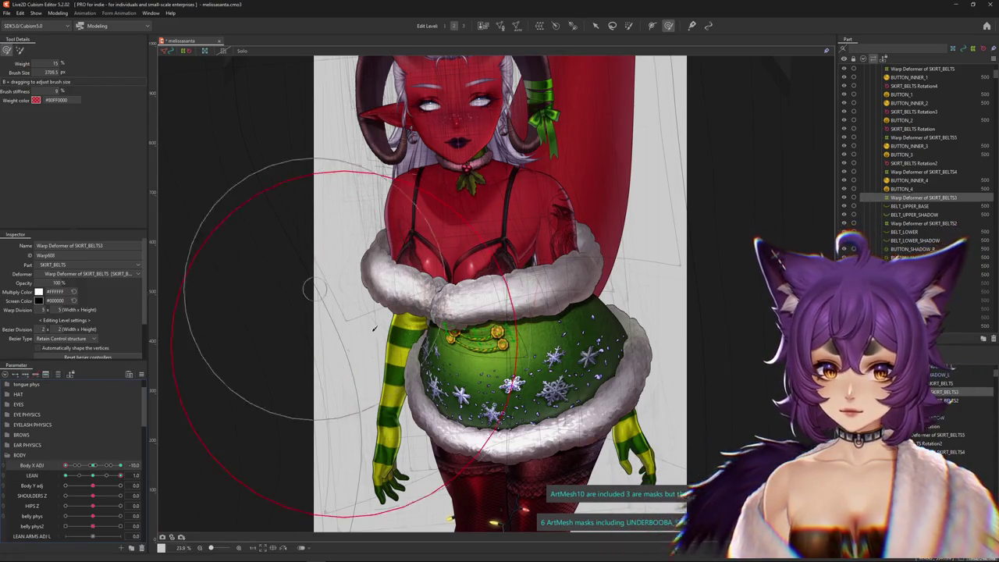
Hide the mesh and deformer overlays and select the SKIRT_BELTS Warp Deformer.
key("ctrl+h")
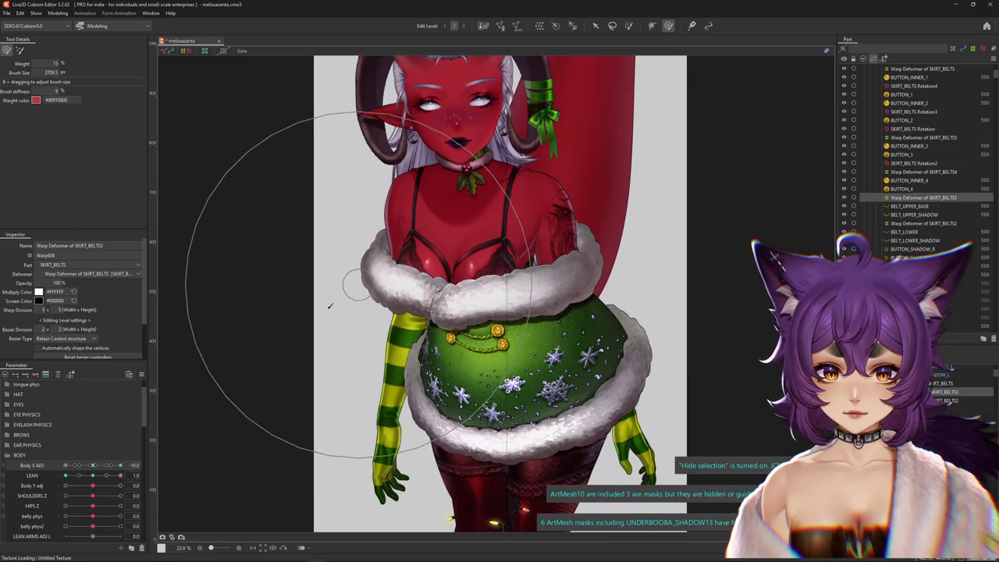
key("Right")
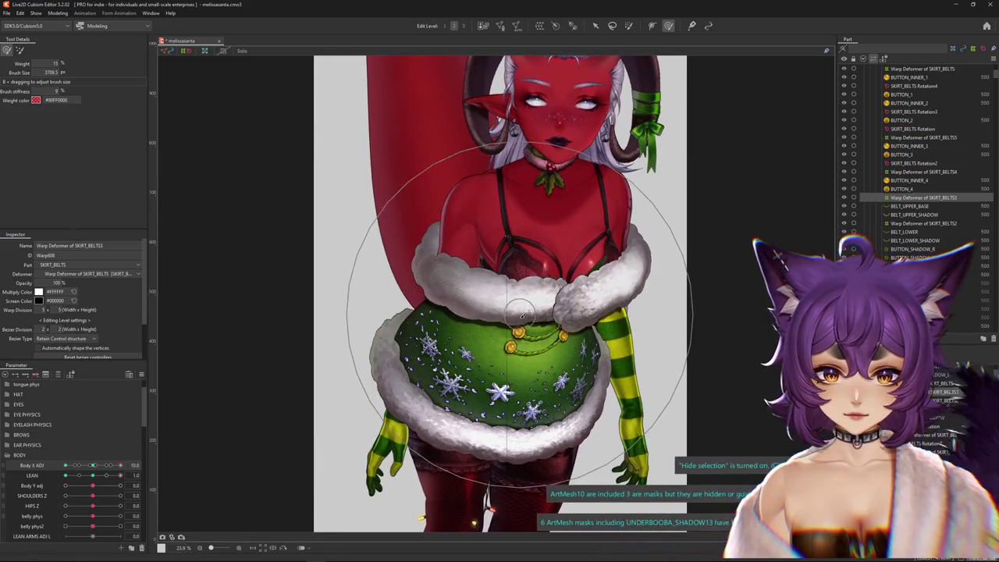
left_click(519, 270)
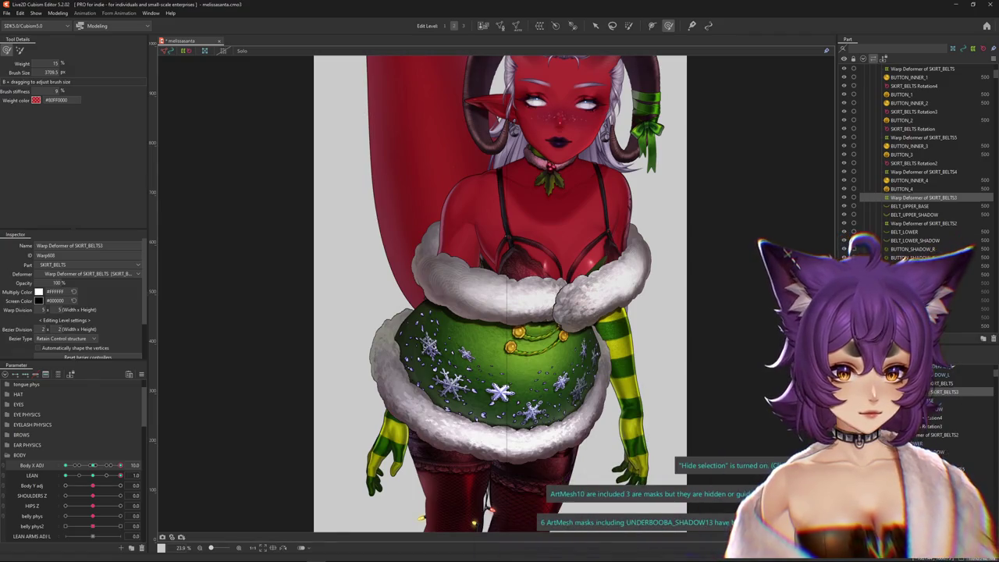
left_click_drag(519, 271, 521, 271)
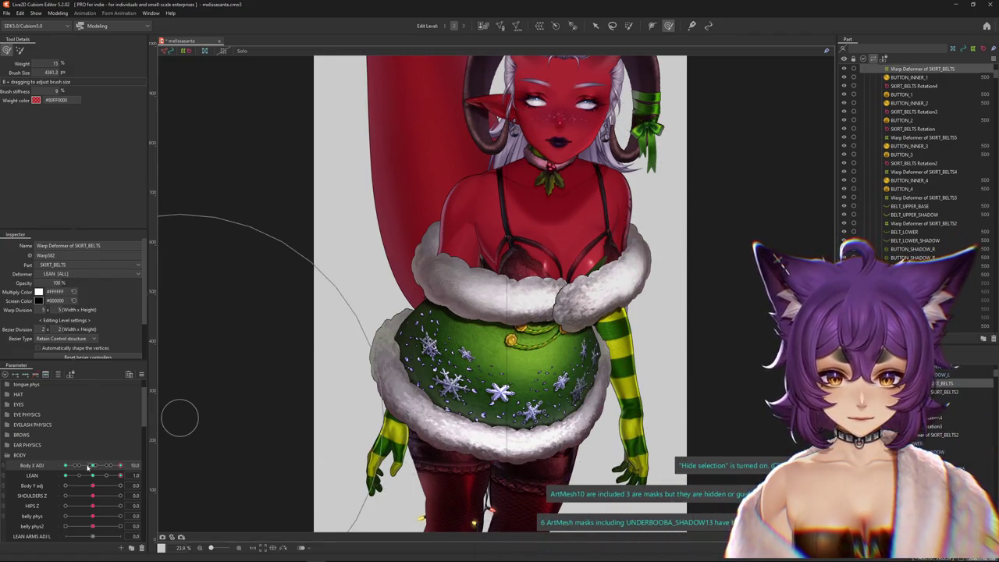
Preview the skirt belt at Body X ADJ -10 and 10 with LEAN -1.
left_click_drag(88, 466, 66, 465)
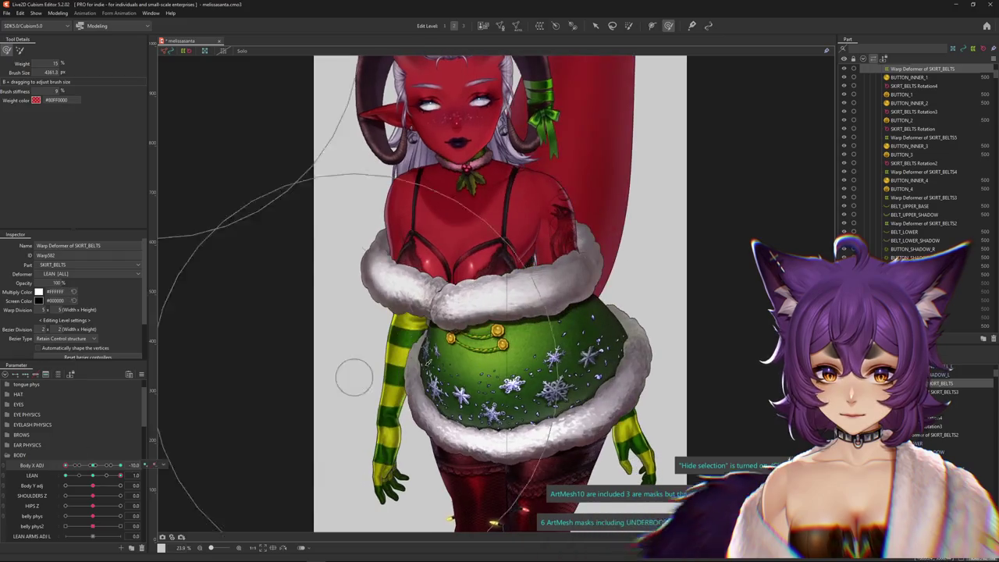
left_click_drag(90, 476, 66, 475)
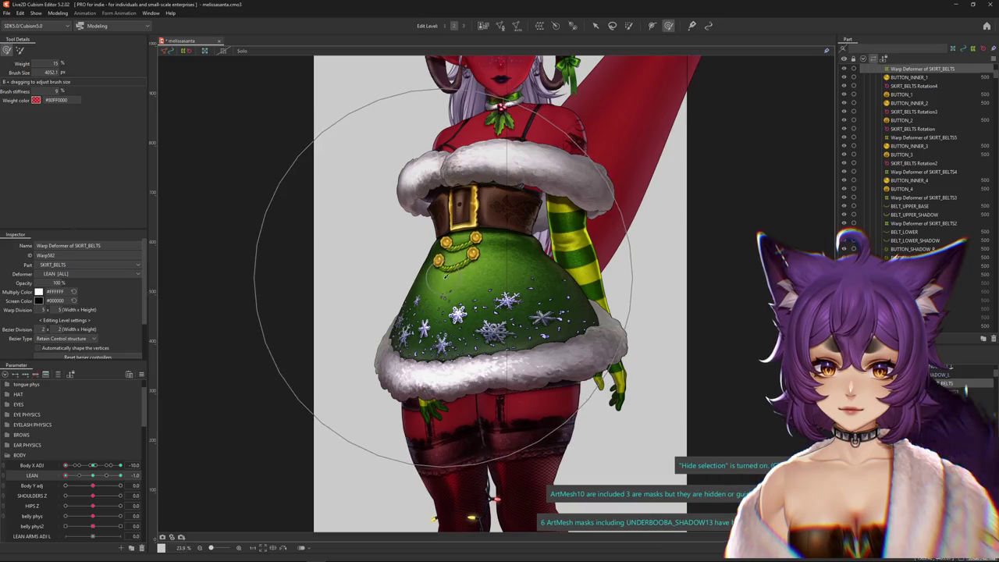
left_click_drag(81, 466, 120, 465)
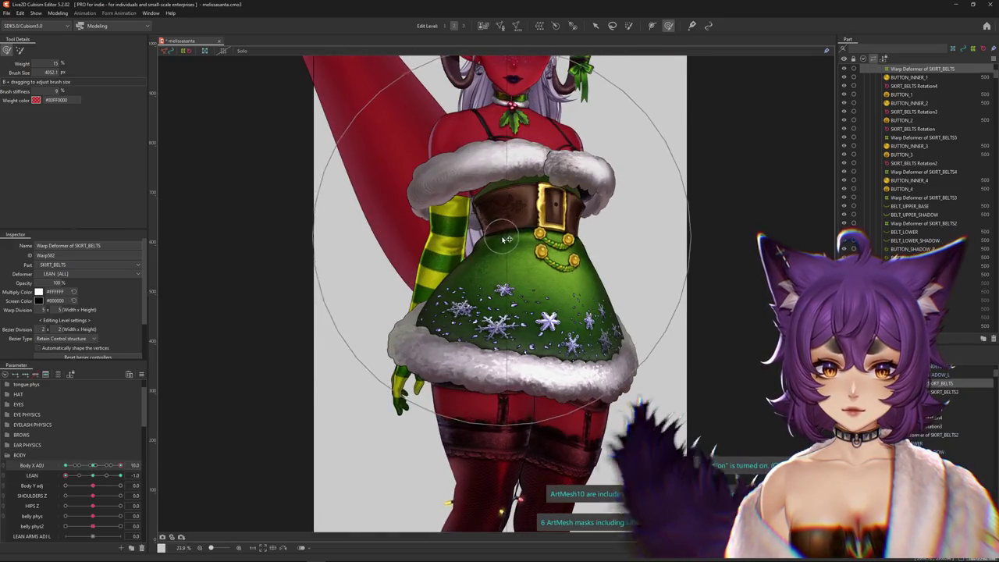
scroll(531, 228, "down", 3)
scroll(515, 235, "down", 2)
left_click(57, 13)
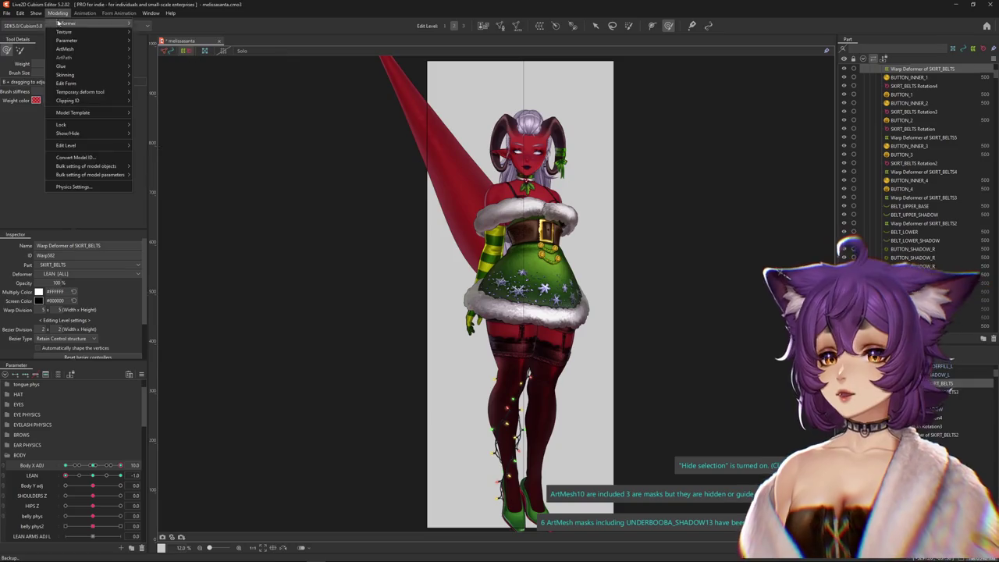
Open Physics Settings and pan the preview to show the full model down to the shoes.
left_click(99, 188)
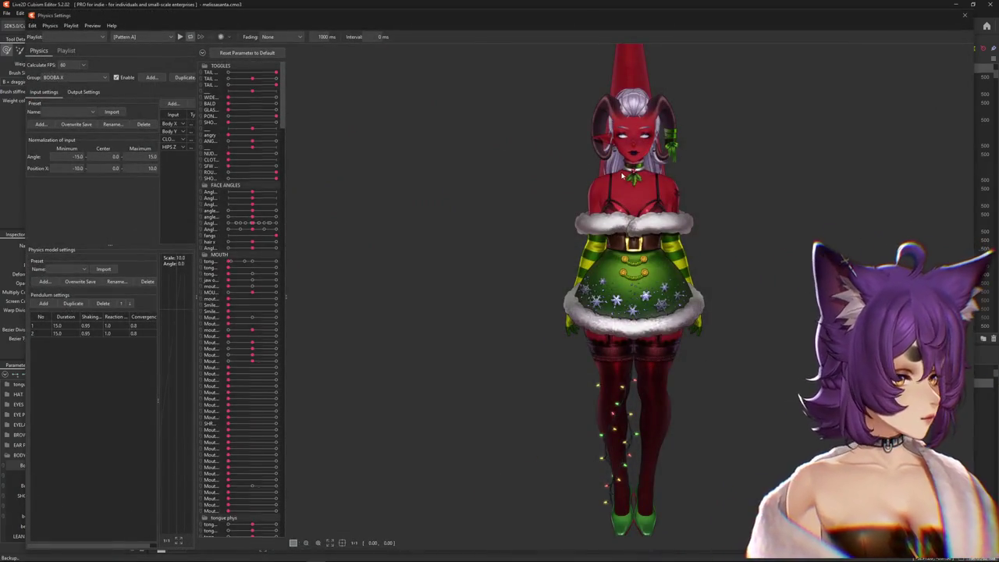
scroll(628, 117, "up", 4)
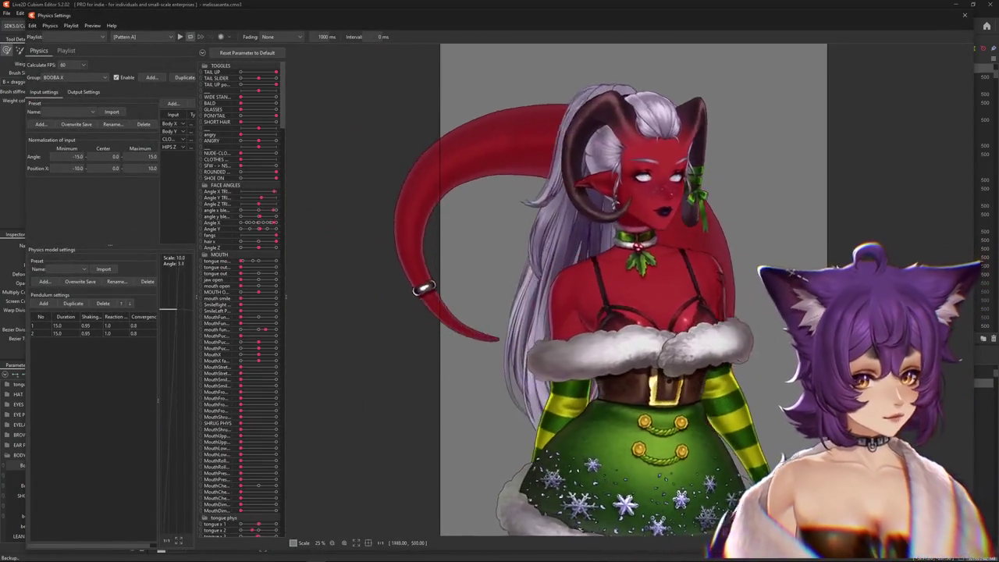
scroll(547, 328, "down", 4)
scroll(609, 453, "up", 3)
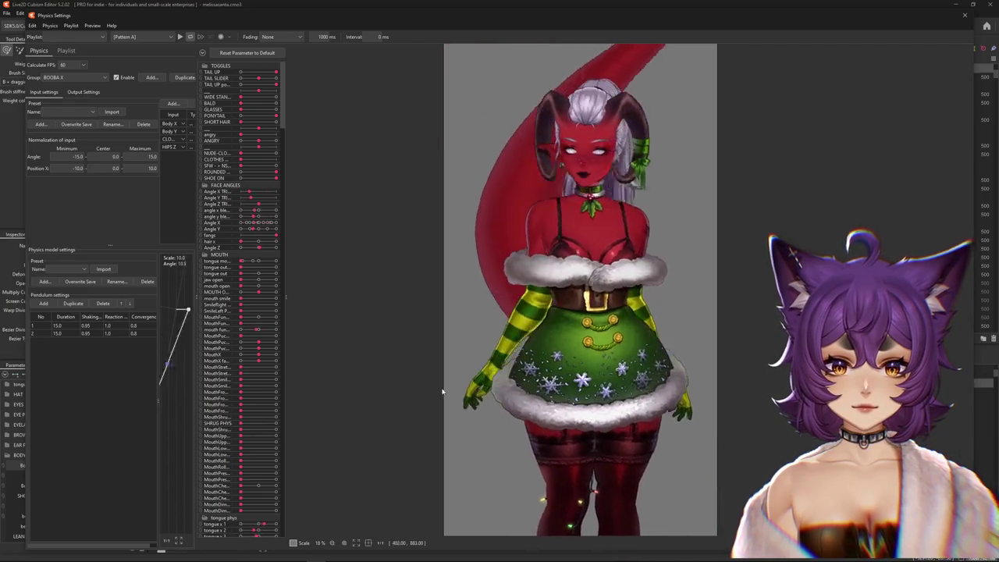
scroll(491, 180, "down", 3)
left_click_drag(407, 444, 424, 373)
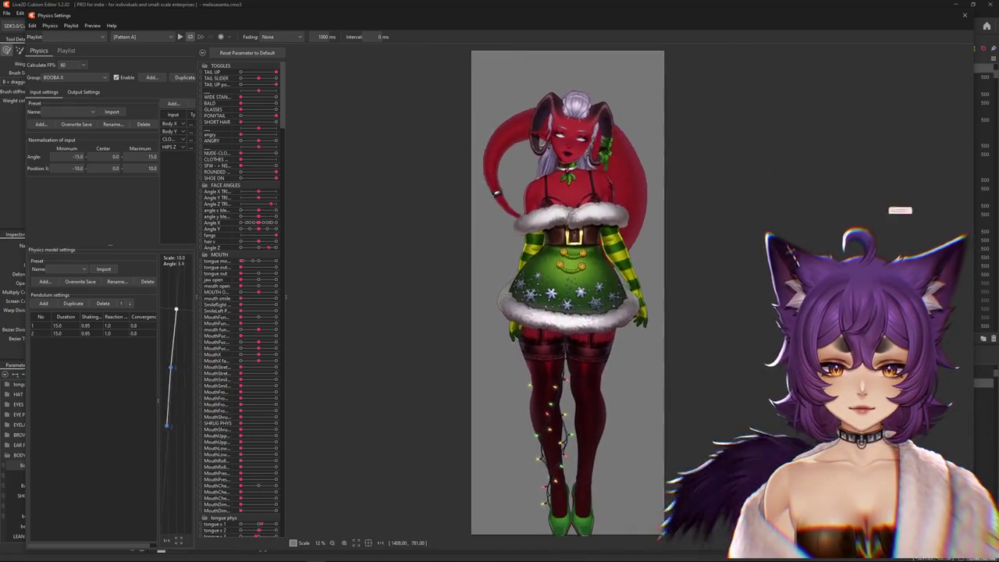